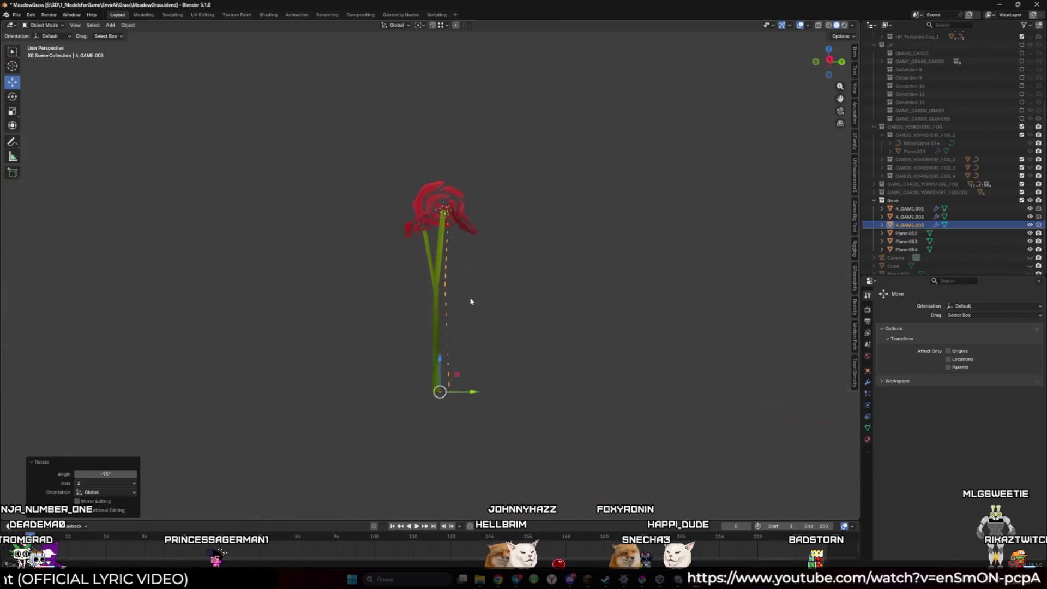
# In Right Ortho view, lower the 4_GAME.002 blade's bottom corner vertically onto the ground line
pyautogui.scroll(5, 480, 321)
pyautogui.press('KP_3')
pyautogui.scroll(3, 447, 281)
pyautogui.click(377, 258)
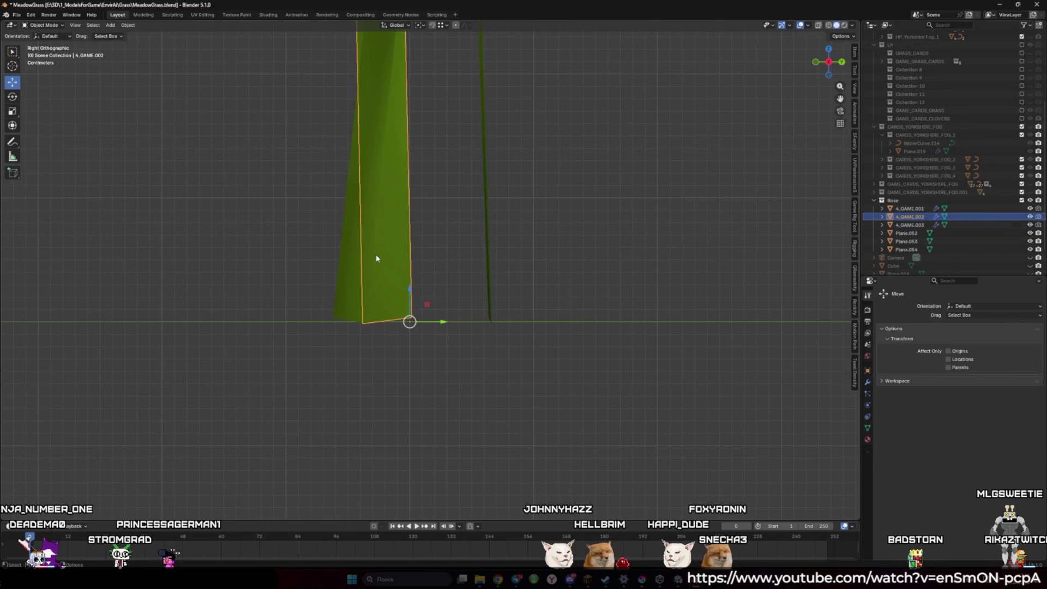
pyautogui.press('Tab')
pyautogui.click(411, 311)
pyautogui.press('g')
pyautogui.press('z')
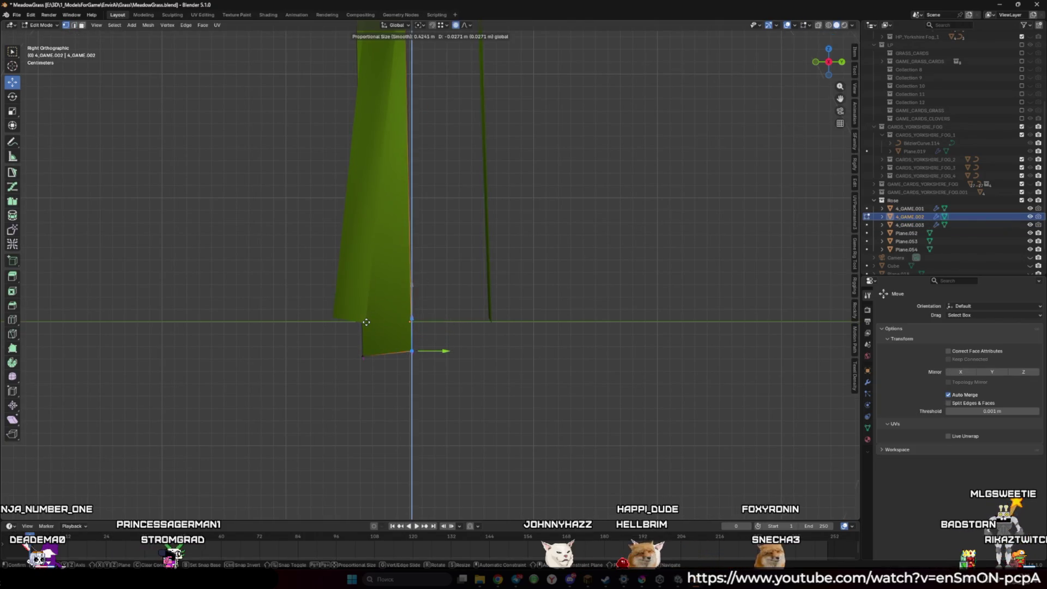
pyautogui.click(396, 295)
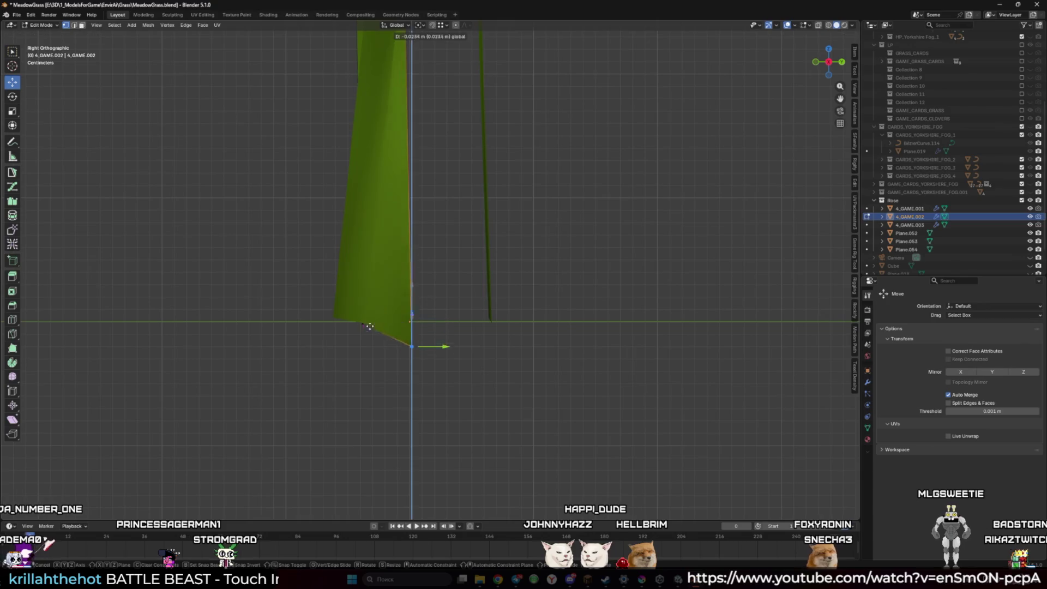
# Lower the bottom vertices of blade 4_GAME.001 straight down onto the ground line
pyautogui.click(363, 322)
pyautogui.click(334, 315)
pyautogui.press('g')
pyautogui.press('z')
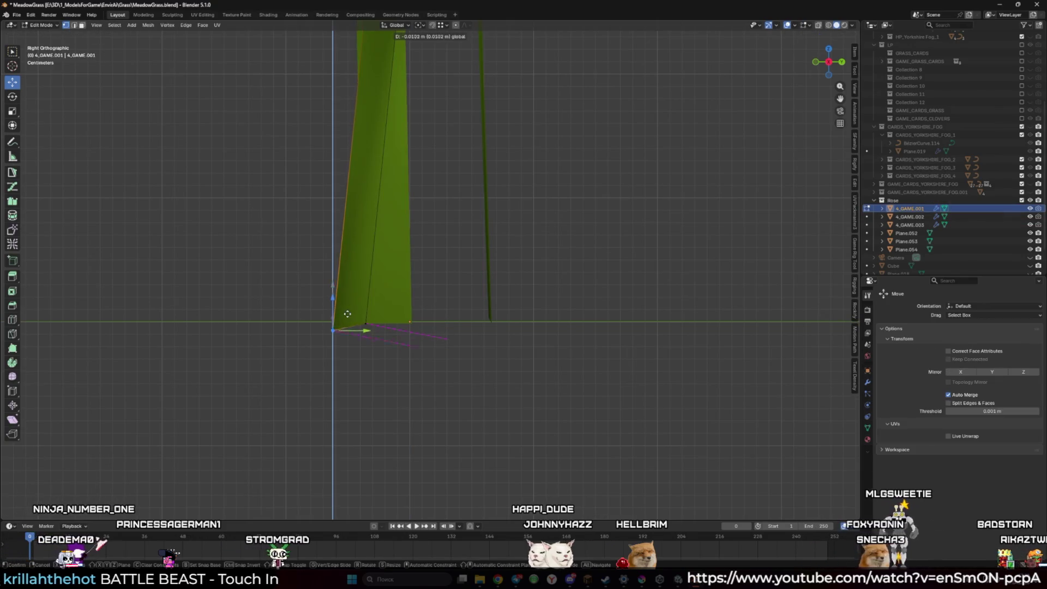
pyautogui.click(366, 323)
# Drop the thin blade's bottom vertex vertically to rest on the ground, then leave Edit Mode
pyautogui.click(409, 321)
pyautogui.click(488, 318)
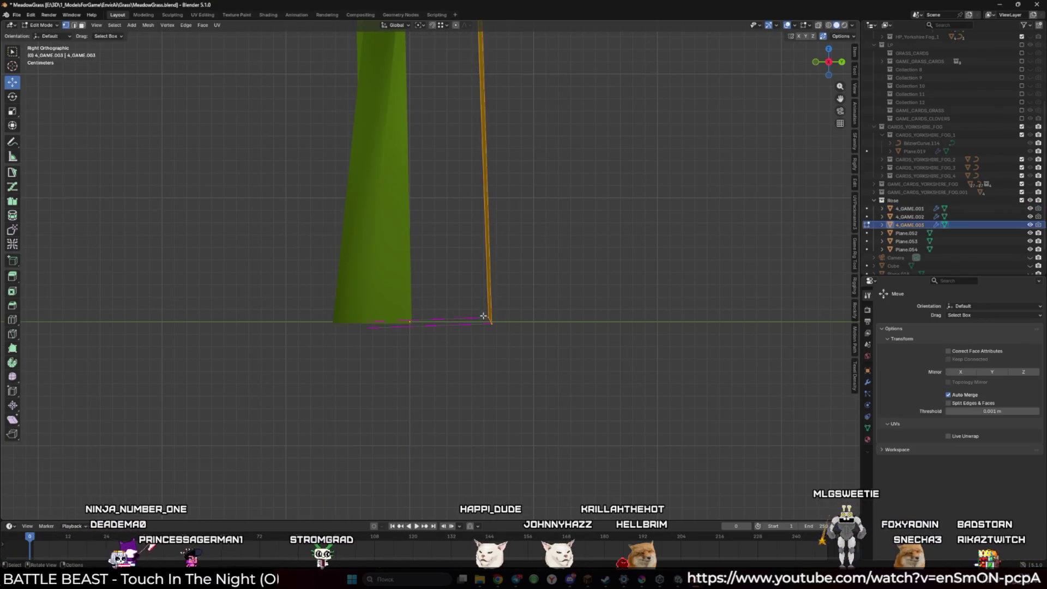
pyautogui.press('g')
pyautogui.press('z')
pyautogui.click(469, 313)
pyautogui.press('g')
pyautogui.press('z')
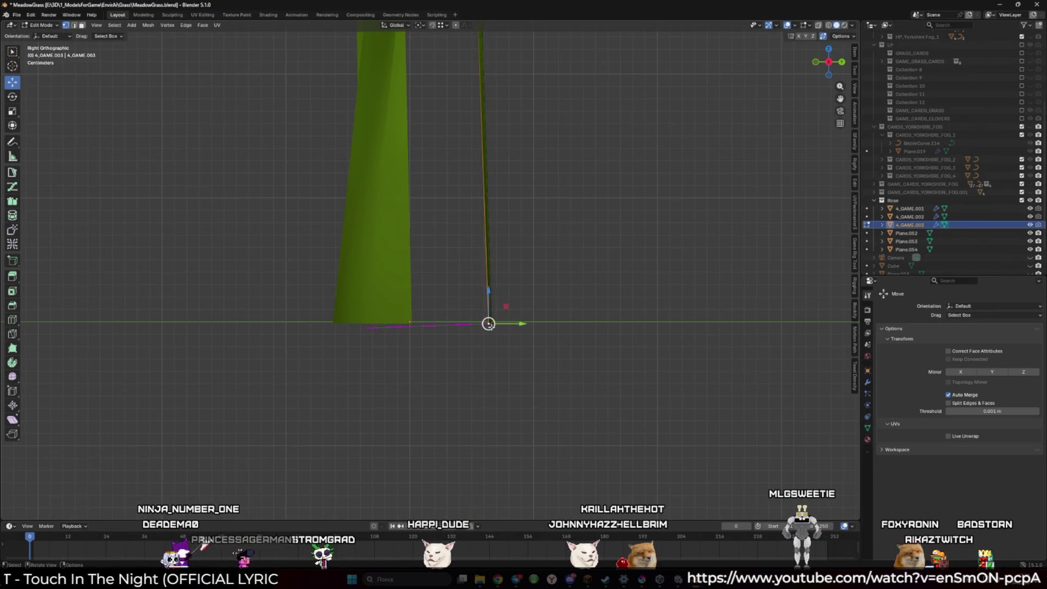
pyautogui.click(436, 321)
pyautogui.press('Tab')
pyautogui.scroll(-5, 516, 288)
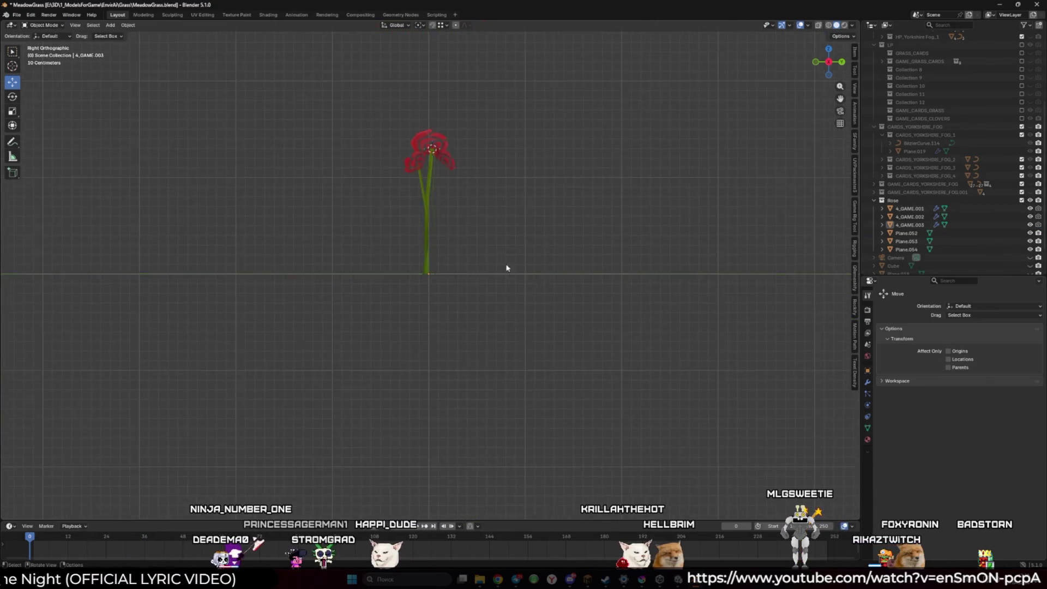
# Bend the 4_GAME.003 thin stem by soft-moving its top vertex with proportional editing
pyautogui.scroll(5, 480, 247)
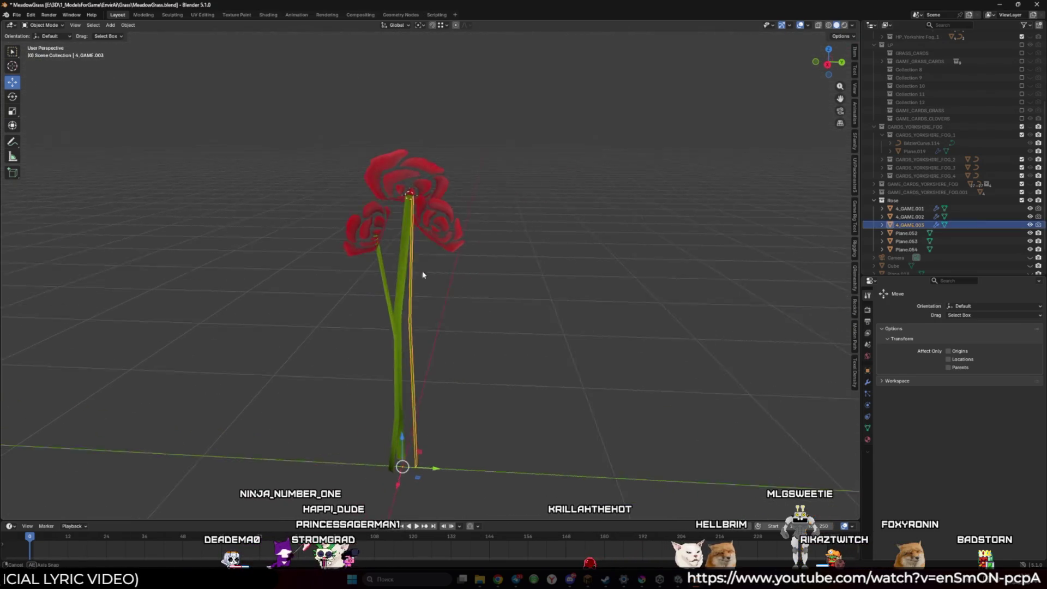
pyautogui.press('Tab')
pyautogui.click(424, 185)
pyautogui.scroll(3, 439, 134)
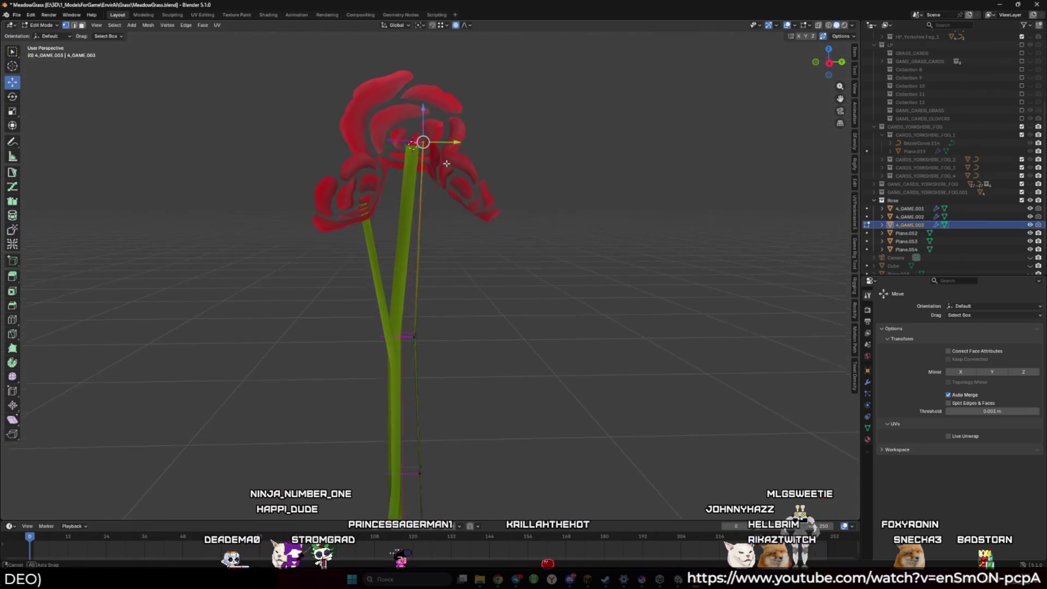
pyautogui.press('g')
pyautogui.click(484, 191)
pyautogui.scroll(3, 488, 199)
pyautogui.scroll(-3, 492, 205)
pyautogui.press('g')
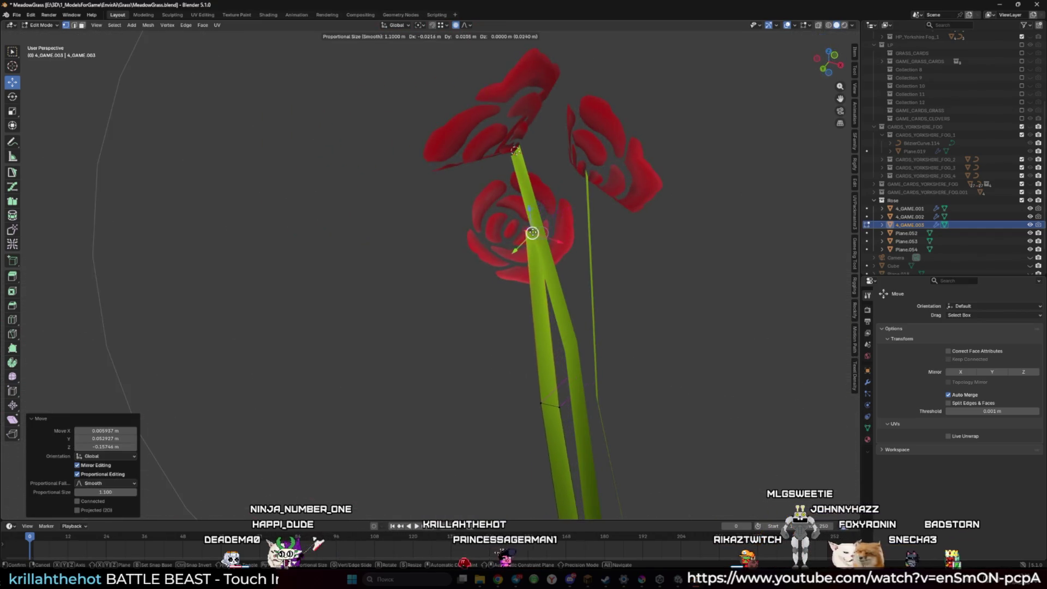
pyautogui.click(599, 264)
# Tilt the rose head about -11.6° and shift it onto the stem, then exit Edit Mode
pyautogui.moveTo(598, 263)
pyautogui.mouseDown()
pyautogui.moveTo(446, 242)
pyautogui.moveTo(468, 215)
pyautogui.mouseUp()
pyautogui.press('r')
pyautogui.click(397, 232)
pyautogui.press('g')
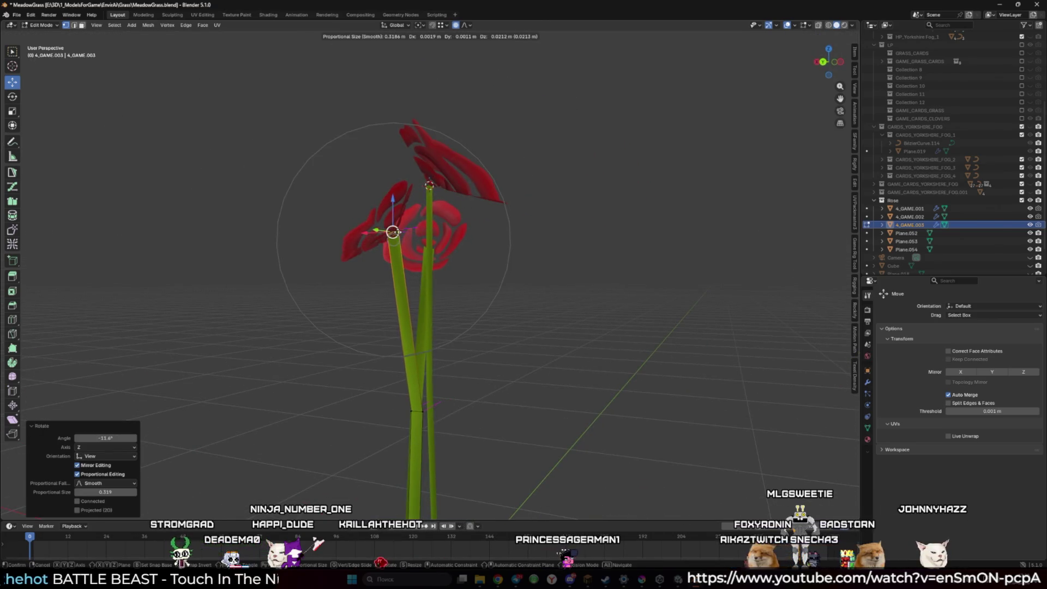
pyautogui.click(393, 232)
pyautogui.moveTo(392, 232); pyautogui.dragTo(453, 277)
pyautogui.click(352, 236)
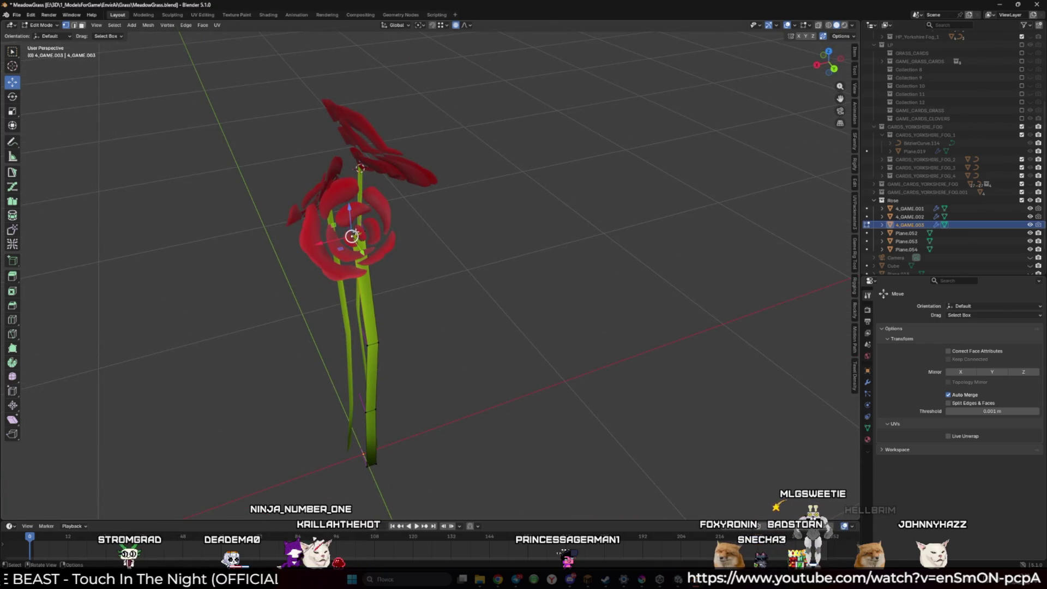
pyautogui.press('Tab')
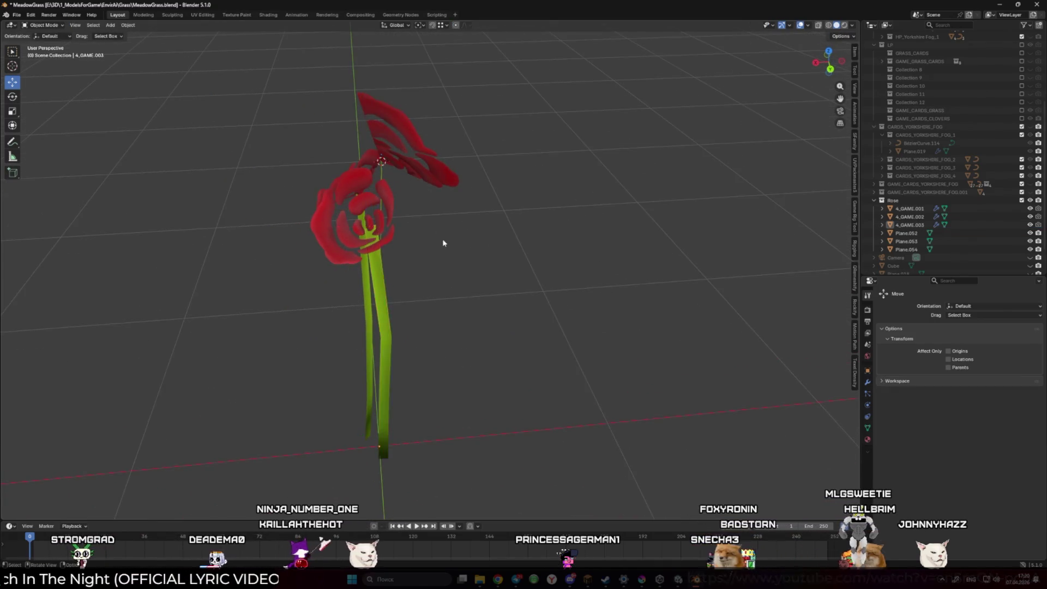
pyautogui.scroll(-8, 443, 237)
pyautogui.scroll(10, 496, 276)
# Duplicate the front rose card Plane.053 in place and set Transform Orientation to Local
pyautogui.click(496, 276)
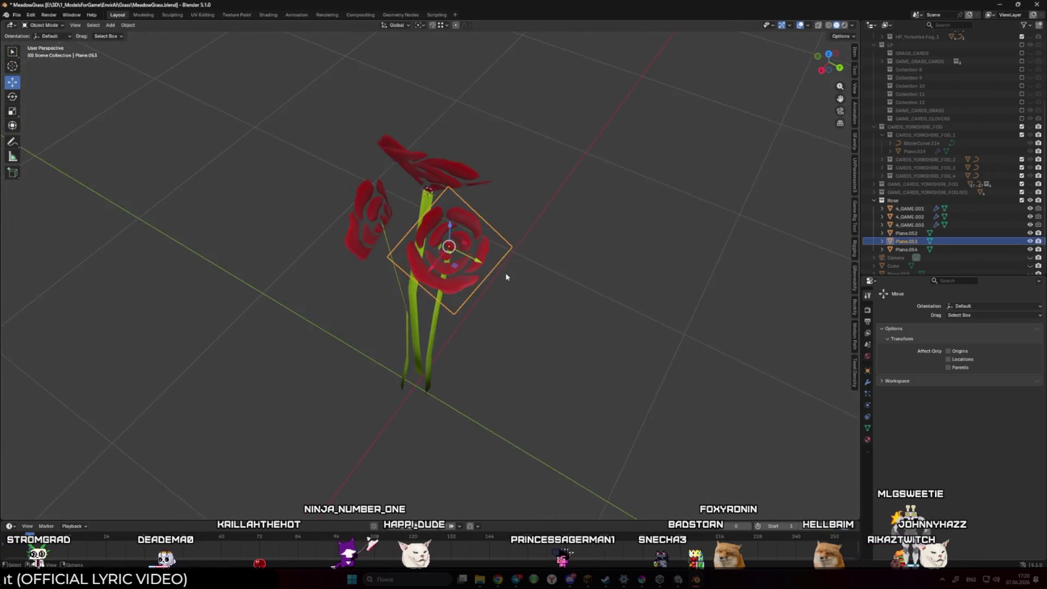
pyautogui.scroll(4, 495, 275)
pyautogui.hotkey('shift', 'd')
pyautogui.press('Escape')
pyautogui.press('r')
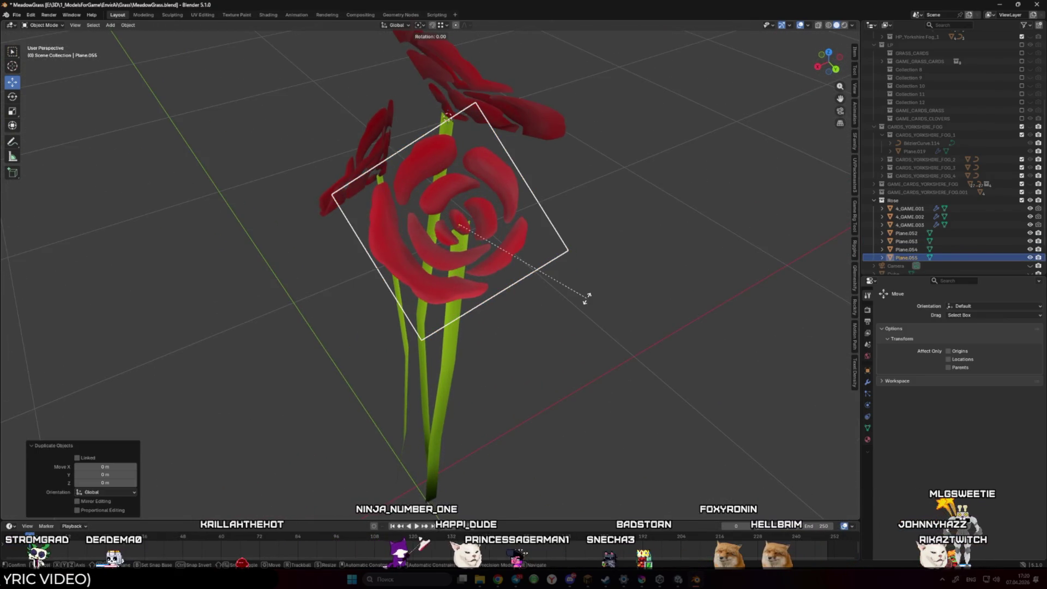
pyautogui.press('Escape')
pyautogui.click(420, 25)
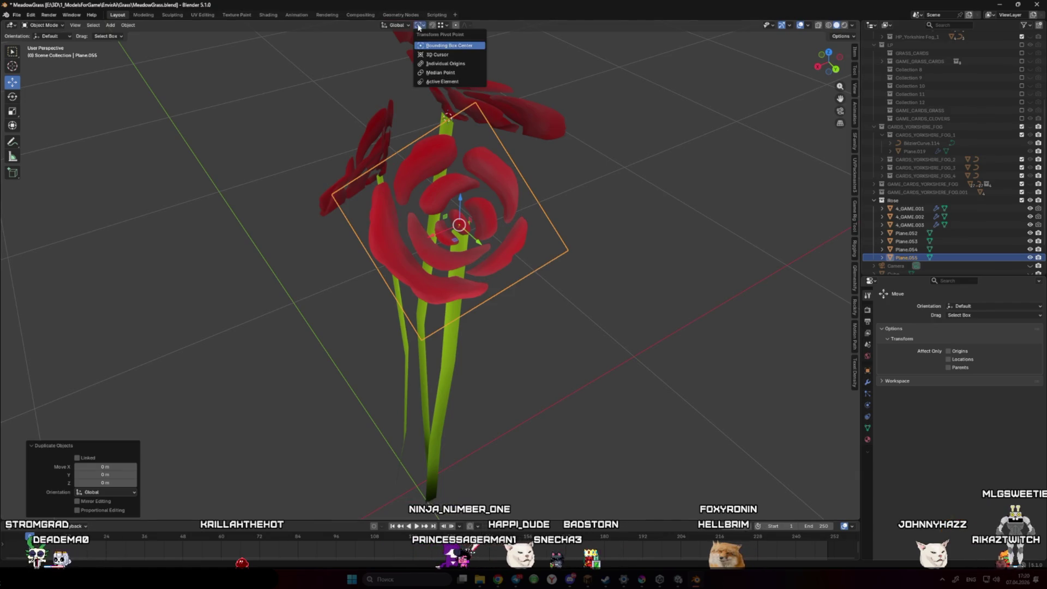
pyautogui.click(395, 25)
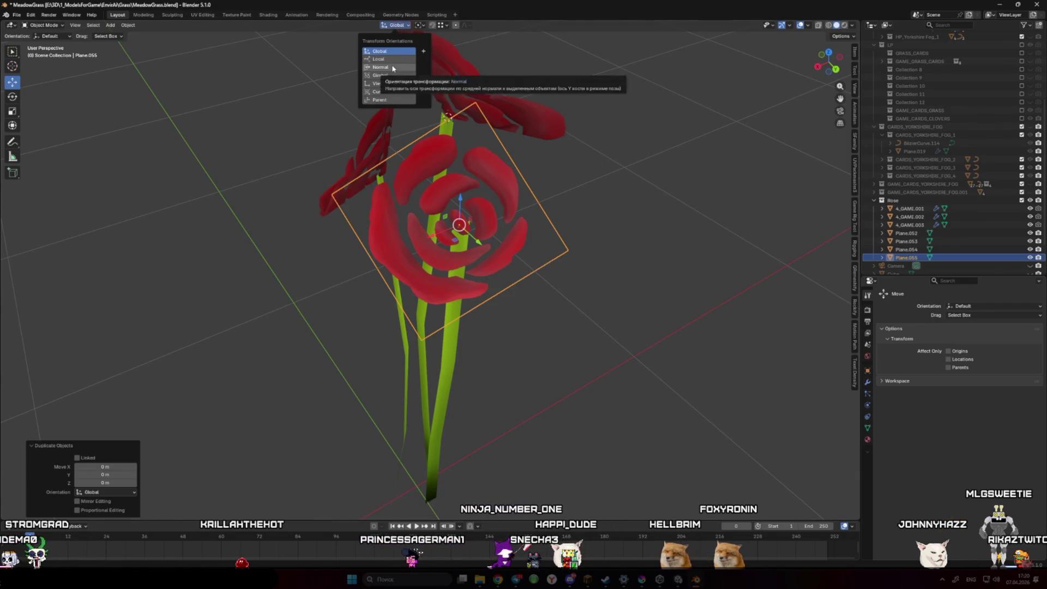
pyautogui.click(391, 59)
# Rotate and shrink the copy, push it back along local Z, and spin it 76°
pyautogui.press('r')
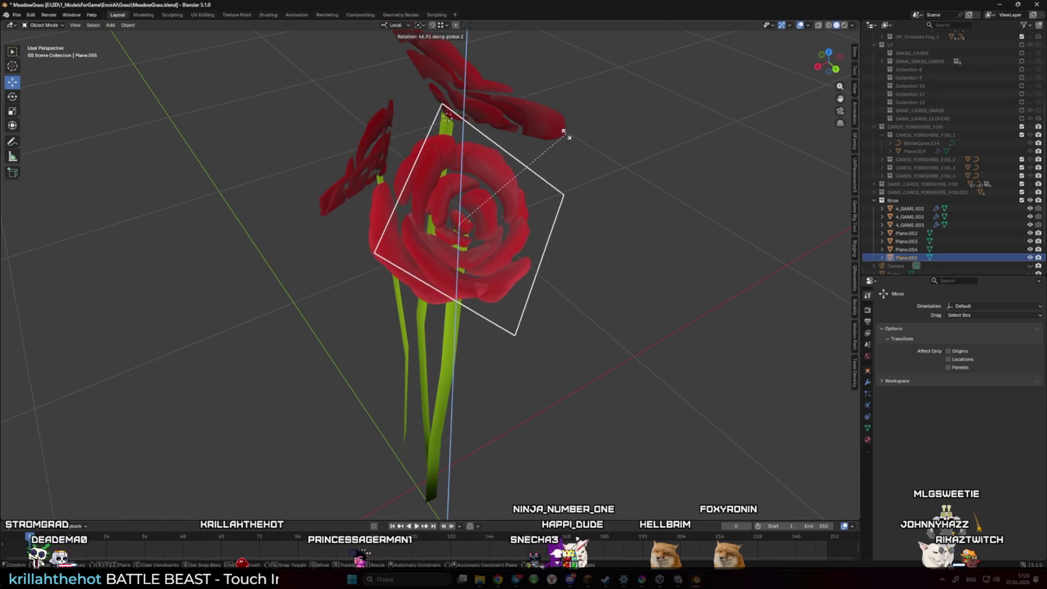
pyautogui.click(603, 134)
pyautogui.press('s')
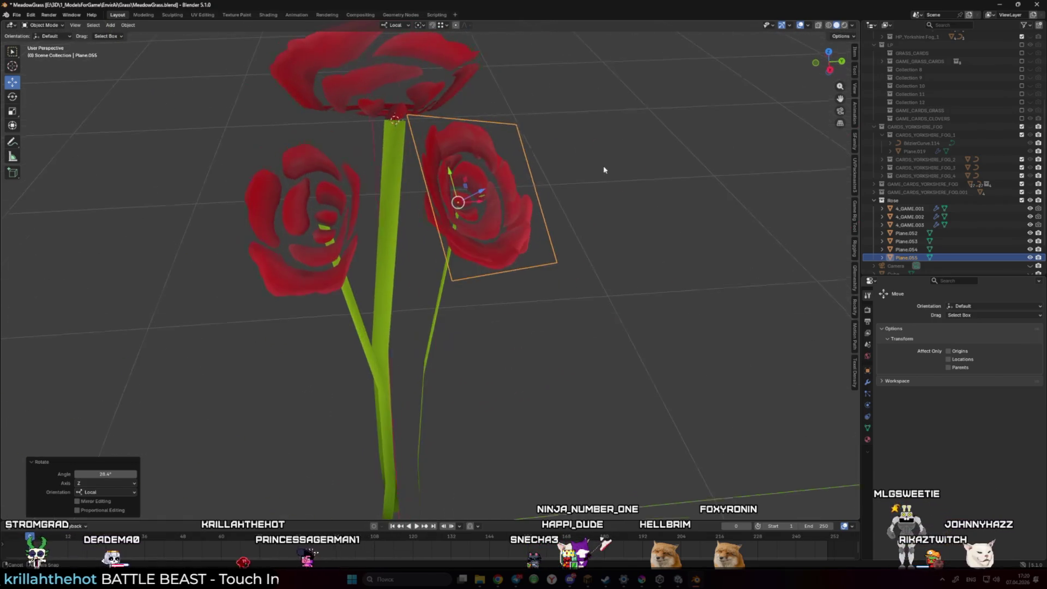
pyautogui.click(565, 178)
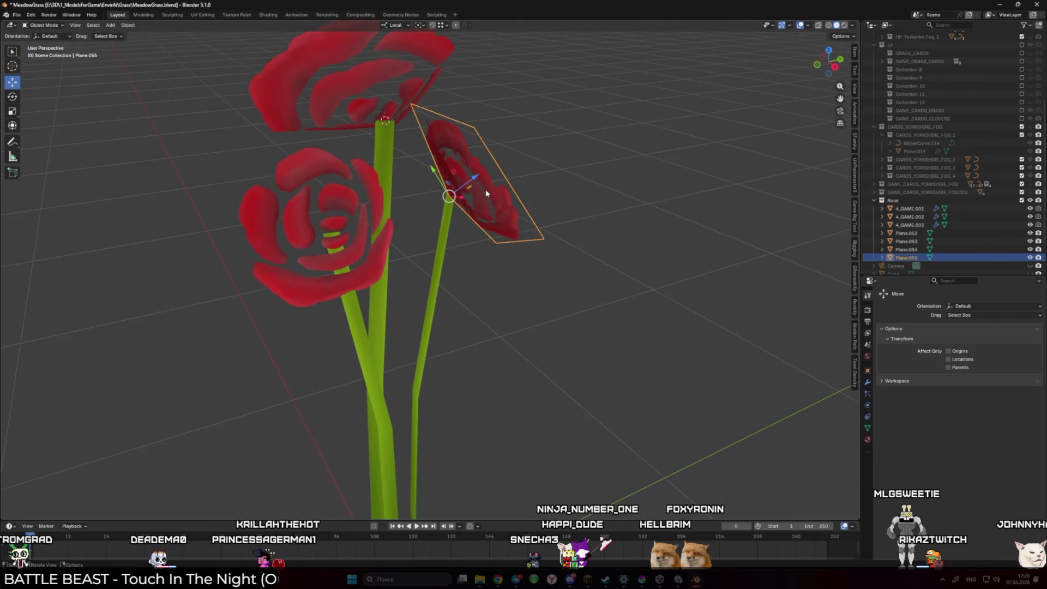
pyautogui.press('g')
pyautogui.press('z')
pyautogui.click(467, 179)
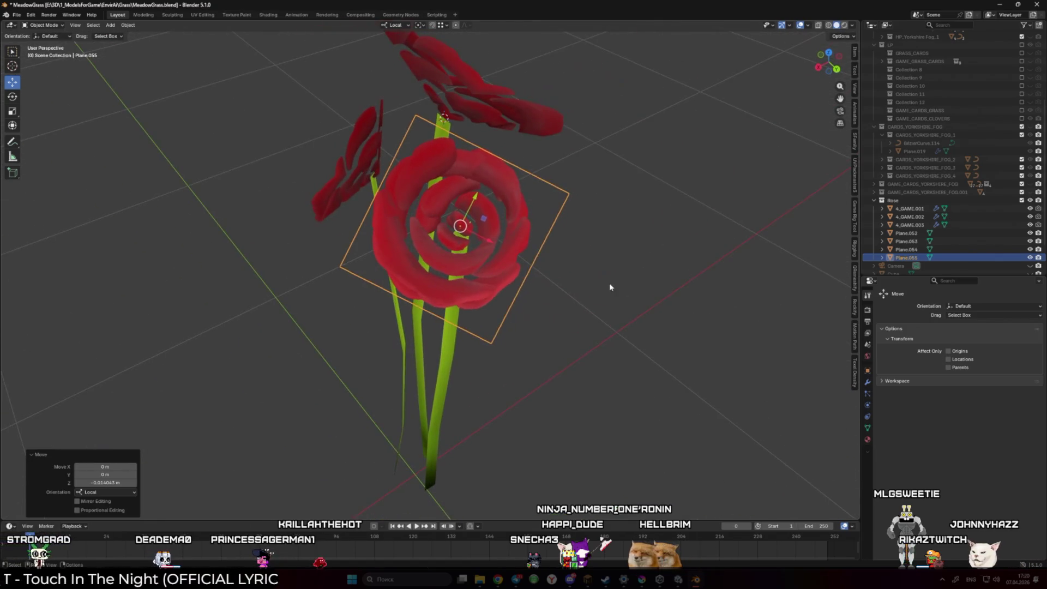
pyautogui.press('r')
pyautogui.press('z')
pyautogui.click(556, 88)
pyautogui.scroll(-3, 469, 199)
pyautogui.click(520, 205)
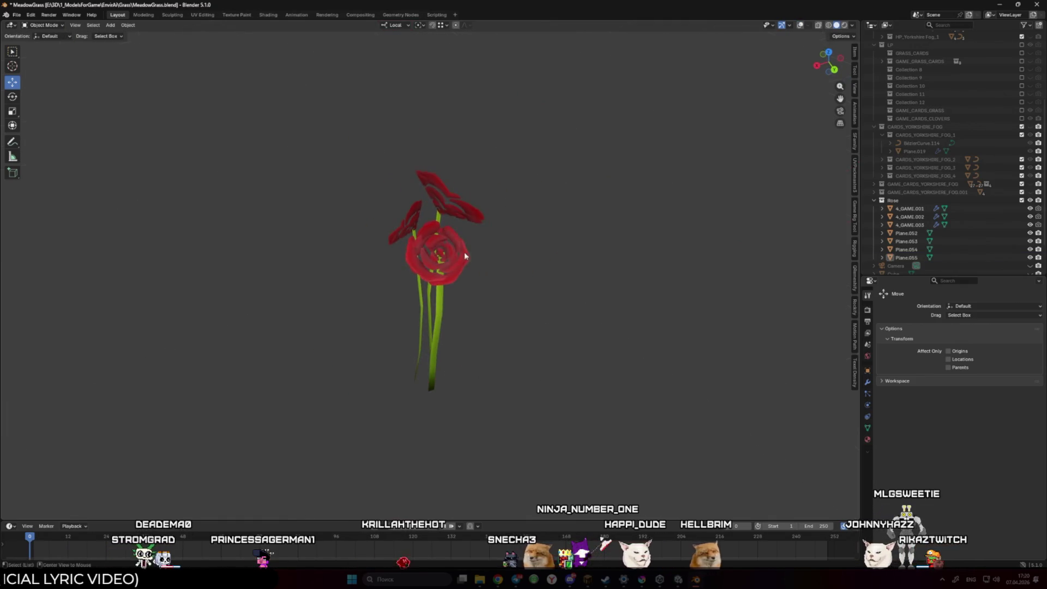
# Enlarge the copied rose card Plane.055 to 1.283 and hide the viewport overlays
pyautogui.hotkey('shift', 'alt', 'z')
pyautogui.click(468, 267)
pyautogui.click(468, 267)
pyautogui.press('s')
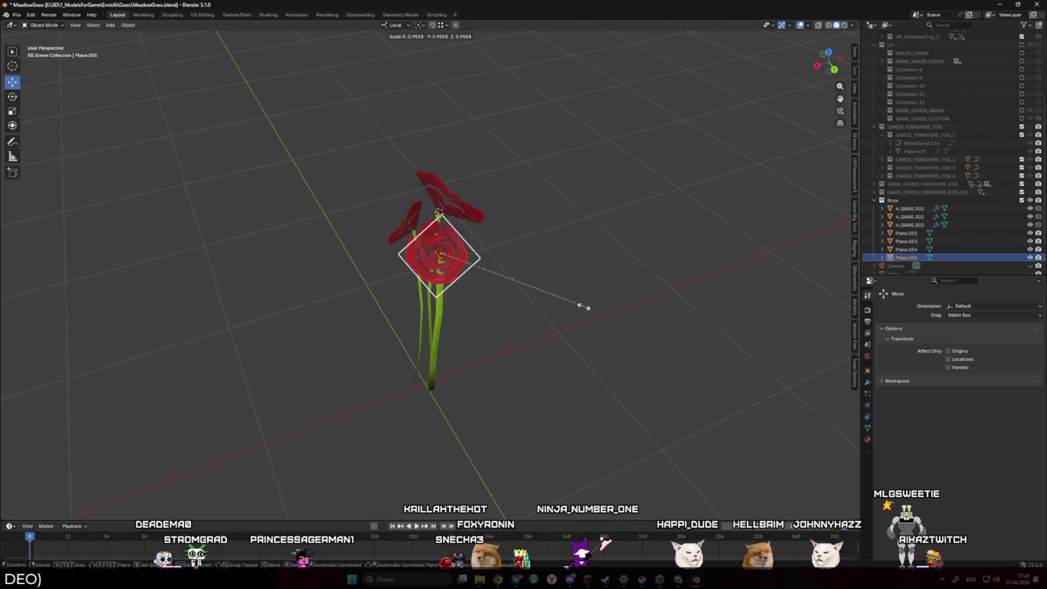
pyautogui.click(571, 301)
pyautogui.scroll(2, 589, 305)
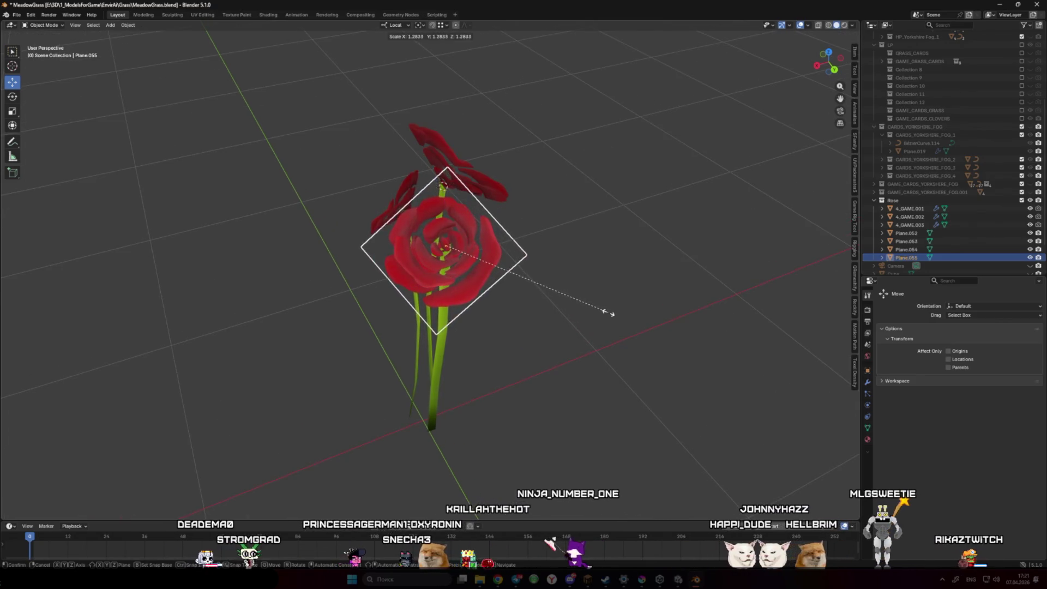
pyautogui.hotkey('shift', 'alt', 'z')
# Spin the copied rose card around its own Z axis and review the bouquet
pyautogui.moveTo(499, 281)
pyautogui.mouseDown()
pyautogui.moveTo(519, 280)
pyautogui.moveTo(540, 250)
pyautogui.moveTo(449, 209)
pyautogui.moveTo(433, 222)
pyautogui.mouseUp()
pyautogui.press('r')
pyautogui.press('z')
pyautogui.press('z')
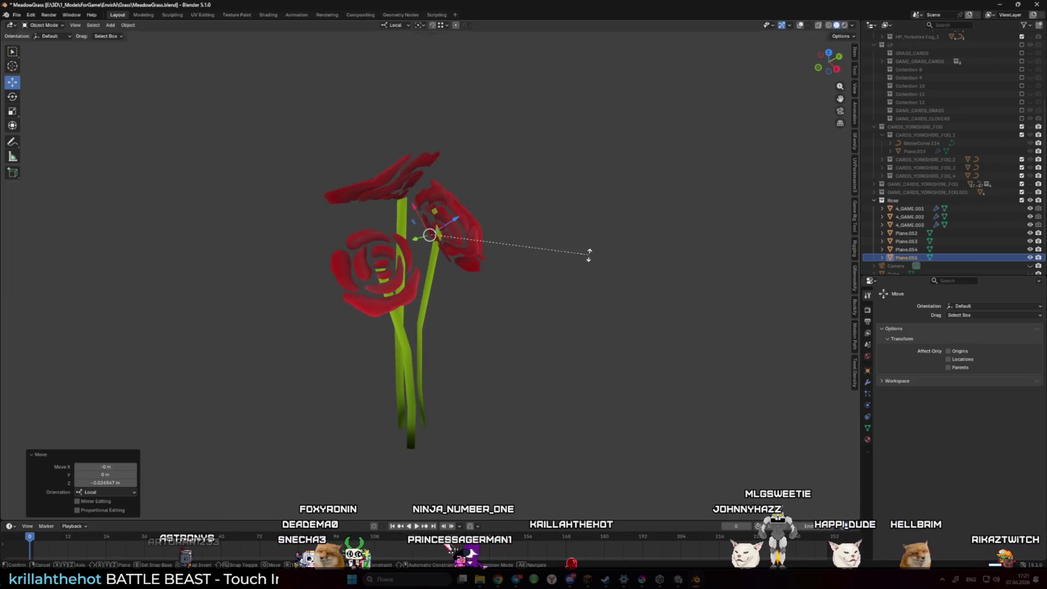
pyautogui.click(578, 297)
pyautogui.click(566, 316)
pyautogui.moveTo(565, 316)
pyautogui.mouseDown()
pyautogui.moveTo(495, 311)
pyautogui.moveTo(514, 291)
pyautogui.moveTo(505, 293)
pyautogui.mouseUp()
pyautogui.scroll(-3, 515, 291)
pyautogui.scroll(-2, 514, 290)
pyautogui.scroll(3, 591, 283)
pyautogui.scroll(2, 502, 282)
# Try scaling selected edges of Plane.053 in Edit Mode, cancel it, and return to Object Mode
pyautogui.click(460, 261)
pyautogui.press('Tab')
pyautogui.scroll(4, 457, 271)
pyautogui.press('2')
pyautogui.keyDown('shift'); pyautogui.click(467, 201); pyautogui.keyUp('shift')
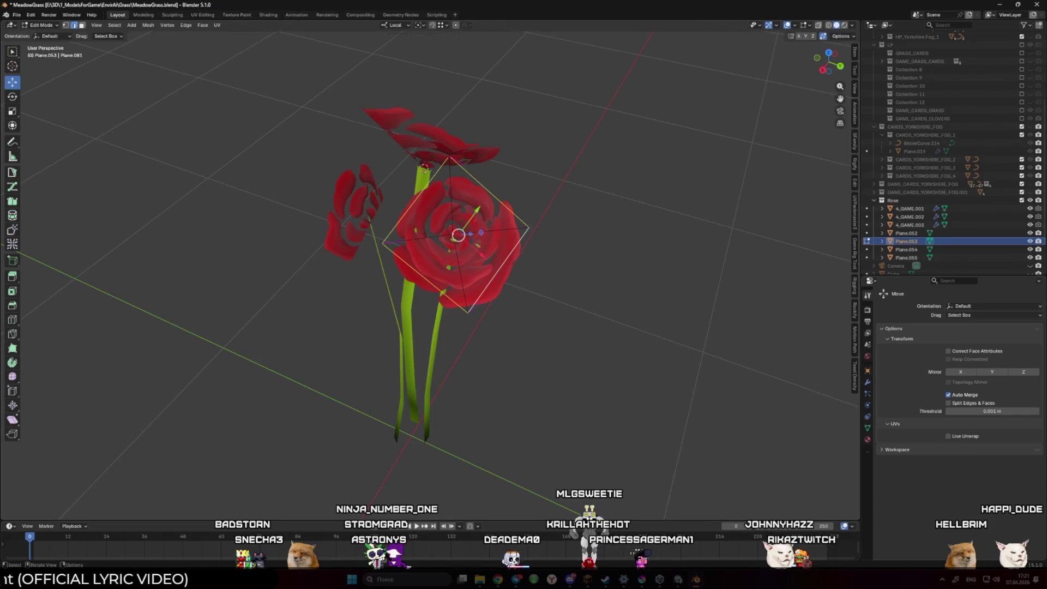
pyautogui.press('s')
pyautogui.moveTo(577, 186)
pyautogui.mouseDown()
pyautogui.moveTo(589, 217)
pyautogui.moveTo(622, 222)
pyautogui.moveTo(491, 198)
pyautogui.moveTo(472, 237)
pyautogui.mouseUp()
pyautogui.press('Escape')
pyautogui.scroll(-5, 471, 238)
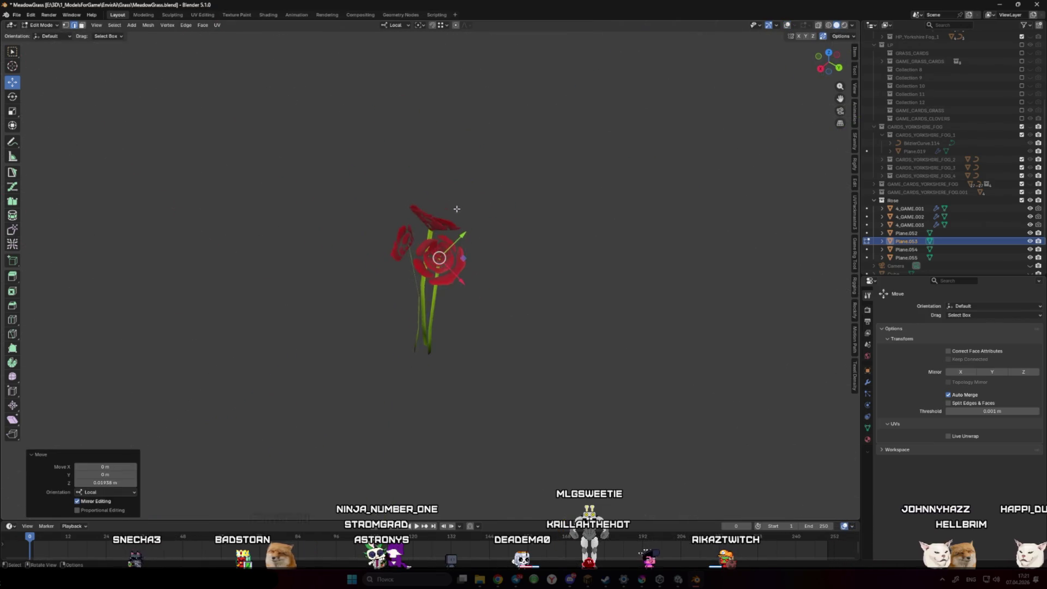
pyautogui.scroll(6, 472, 238)
pyautogui.press('Tab')
# Move Plane.053 slightly and rotate it about its local Z axis, then restore the overlays
pyautogui.press('g')
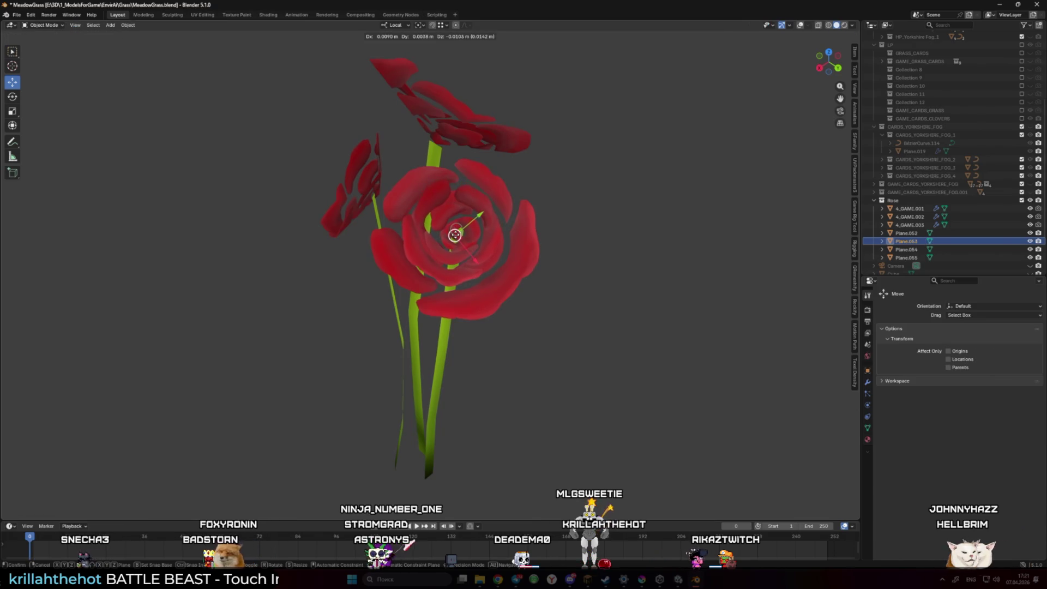
pyautogui.click(454, 235)
pyautogui.press('r')
pyautogui.press('z')
pyautogui.press('z')
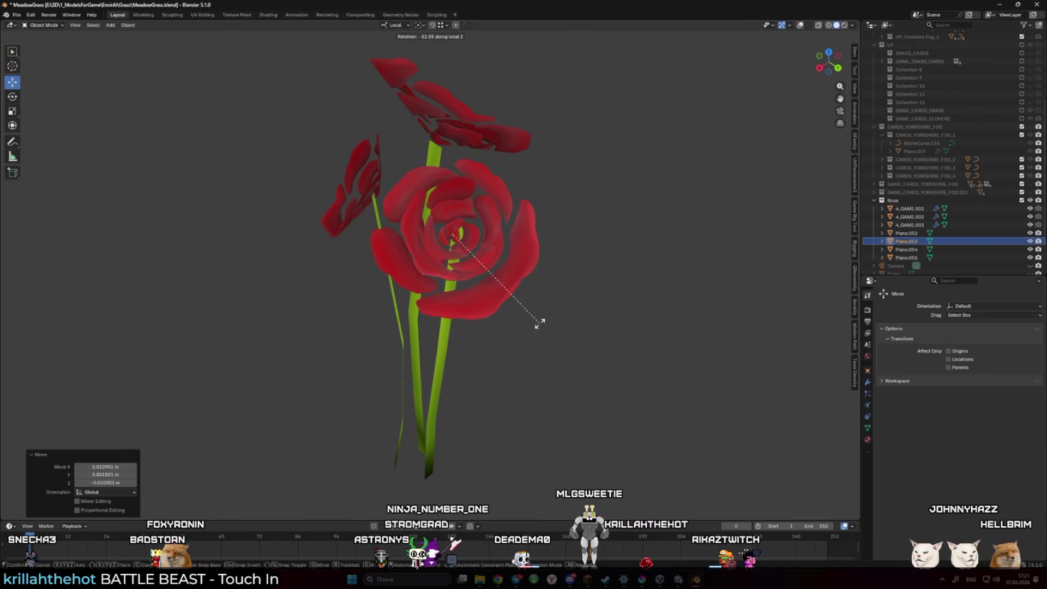
pyautogui.click(542, 276)
pyautogui.scroll(-8, 582, 276)
pyautogui.moveTo(582, 276); pyautogui.dragTo(495, 244)
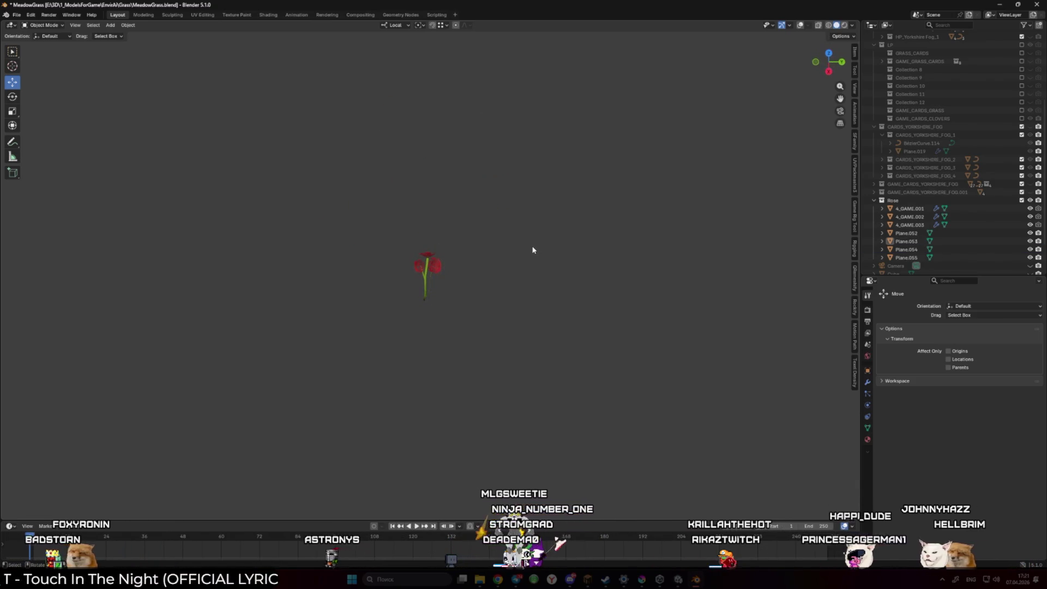
pyautogui.scroll(8, 496, 235)
pyautogui.hotkey('shift', 'alt', 'z')
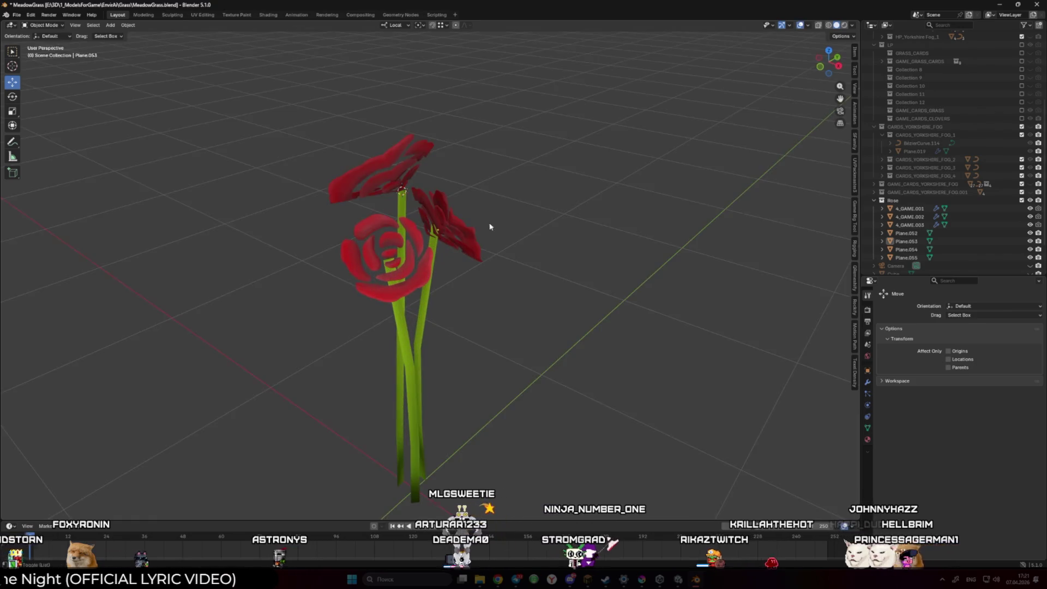
# Duplicate a rose card in place, nudge it along local Z and rotate it about Z
pyautogui.click(456, 250)
pyautogui.hotkey('shift', 'd')
pyautogui.press('Escape')
pyautogui.moveTo(494, 272)
pyautogui.mouseDown()
pyautogui.moveTo(546, 273)
pyautogui.moveTo(491, 311)
pyautogui.moveTo(455, 315)
pyautogui.mouseUp()
pyautogui.press('g')
pyautogui.press('z')
pyautogui.press('z')
pyautogui.click(547, 253)
pyautogui.press('r')
pyautogui.press('z')
pyautogui.click(538, 304)
pyautogui.scroll(-8, 469, 313)
pyautogui.click(480, 309)
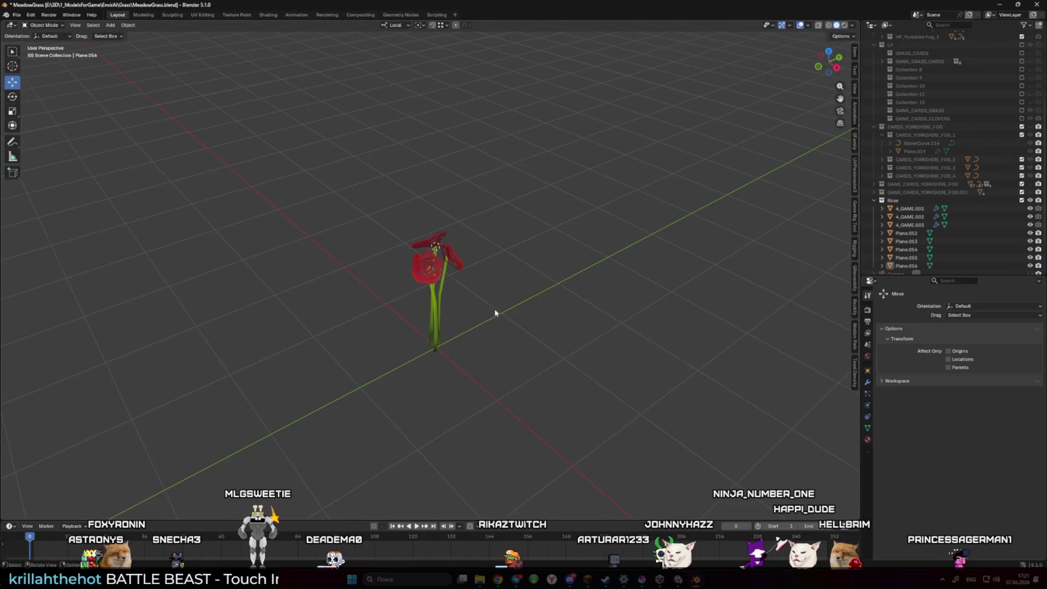
pyautogui.scroll(3, 472, 309)
# Duplicate the Plane.052 rose card in place and enlarge the copy about 1.14 times
pyautogui.click(468, 250)
pyautogui.scroll(4, 467, 251)
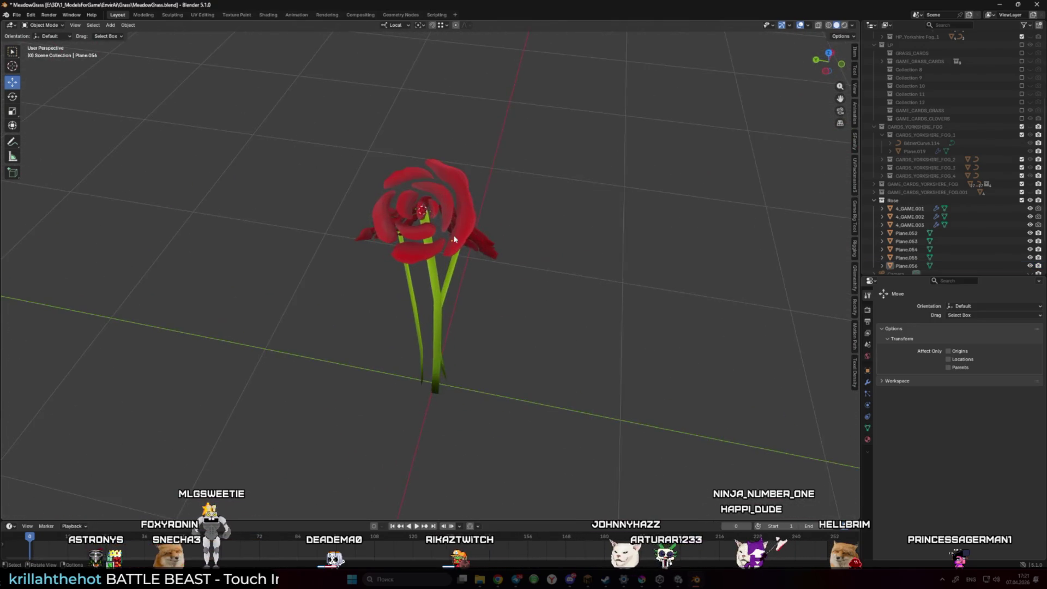
pyautogui.hotkey('shift', 'd')
pyautogui.rightClick(511, 257)
pyautogui.moveTo(511, 258); pyautogui.dragTo(519, 258)
pyautogui.press('s')
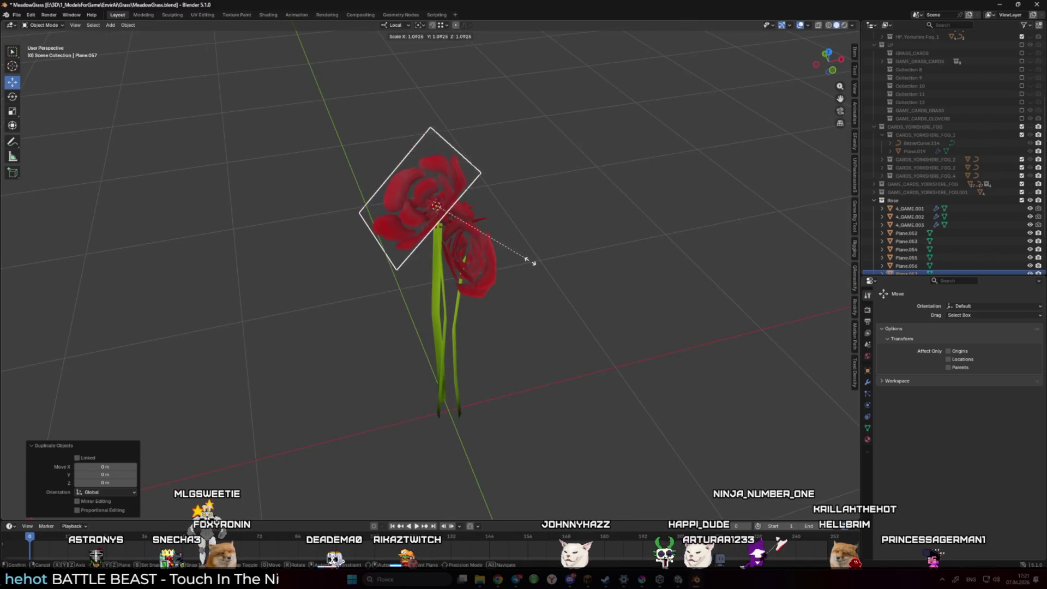
pyautogui.click(520, 264)
# Offset the enlarged copy along local Z and turn it about Z by 15.1 degrees
pyautogui.press('g')
pyautogui.press('z')
pyautogui.press('z')
pyautogui.click(521, 259)
pyautogui.press('r')
pyautogui.press('z')
pyautogui.press('z')
pyautogui.click(402, 325)
pyautogui.press('r')
pyautogui.press('z')
pyautogui.press('z')
pyautogui.click(600, 238)
# Shrink Plane.052's face to 0.75 in Edit Mode, then rotate the card in Object Mode
pyautogui.click(479, 215)
pyautogui.press('Tab')
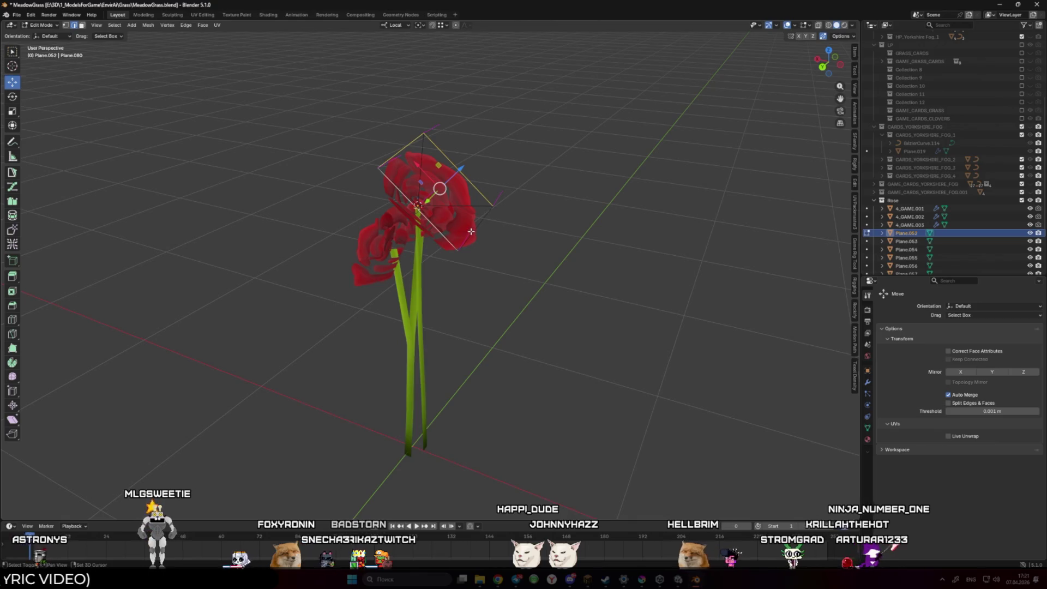
pyautogui.write('s.75')
pyautogui.press('Return')
pyautogui.press('g')
pyautogui.press('Escape')
pyautogui.press('Tab')
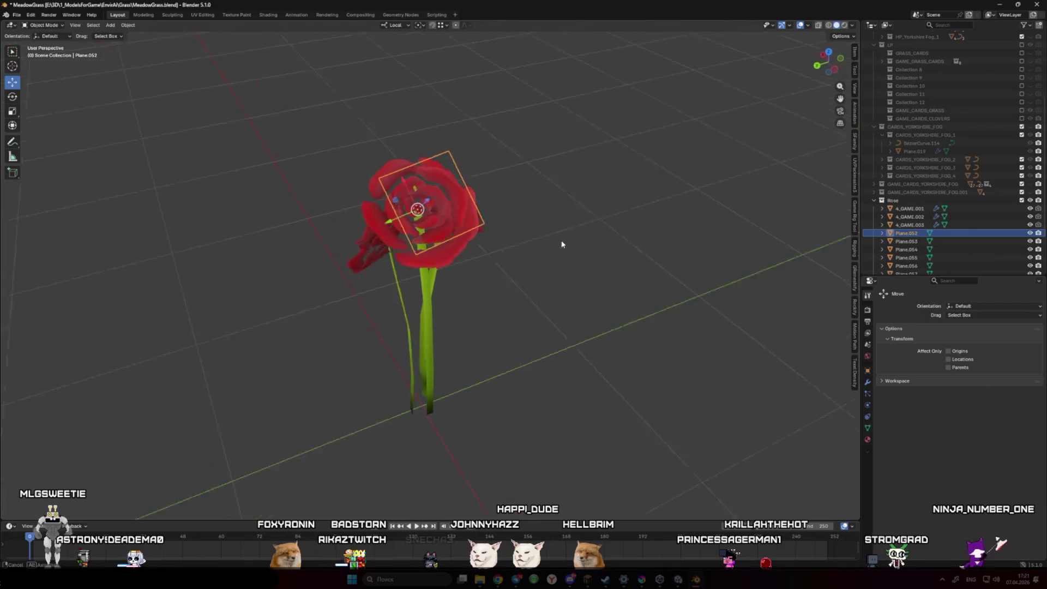
pyautogui.press('r')
pyautogui.click(569, 279)
pyautogui.scroll(-3, 539, 243)
# Leave Edit Mode, zoom onto the three-rose bouquet and deselect after picking 4_GAME.003
pyautogui.press('Tab')
pyautogui.press('Tab')
pyautogui.scroll(-3, 536, 273)
pyautogui.hotkey('shift', 'alt', 'z')
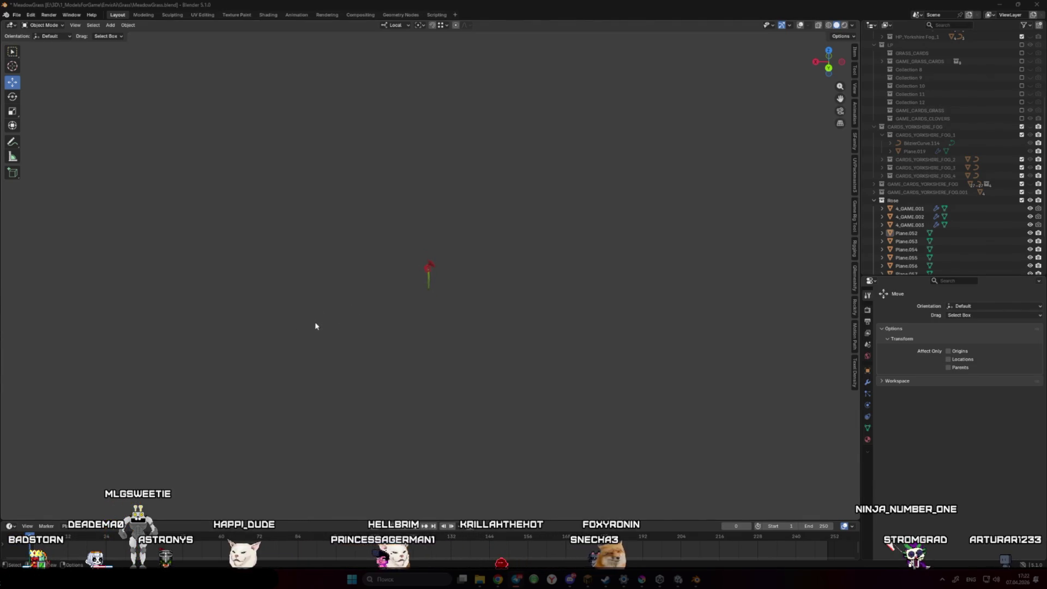
pyautogui.scroll(4, 455, 292)
pyautogui.click(444, 315)
pyautogui.click(472, 313)
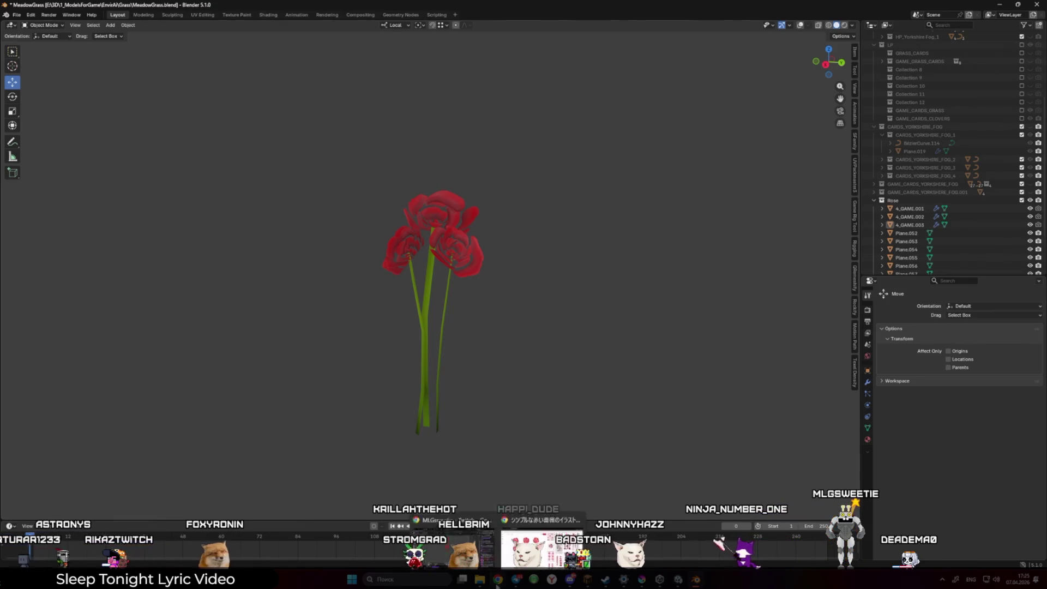
# Bring the Chrome window with the YouTube tutorial in front of Blender
pyautogui.moveTo(469, 543)
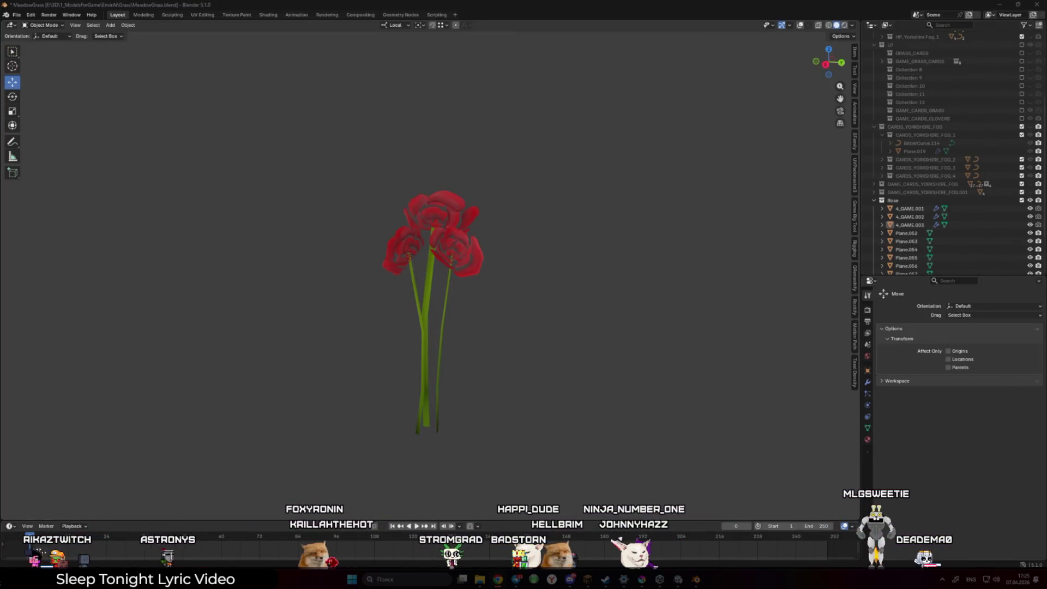
pyautogui.hotkey('alt', 'Tab')
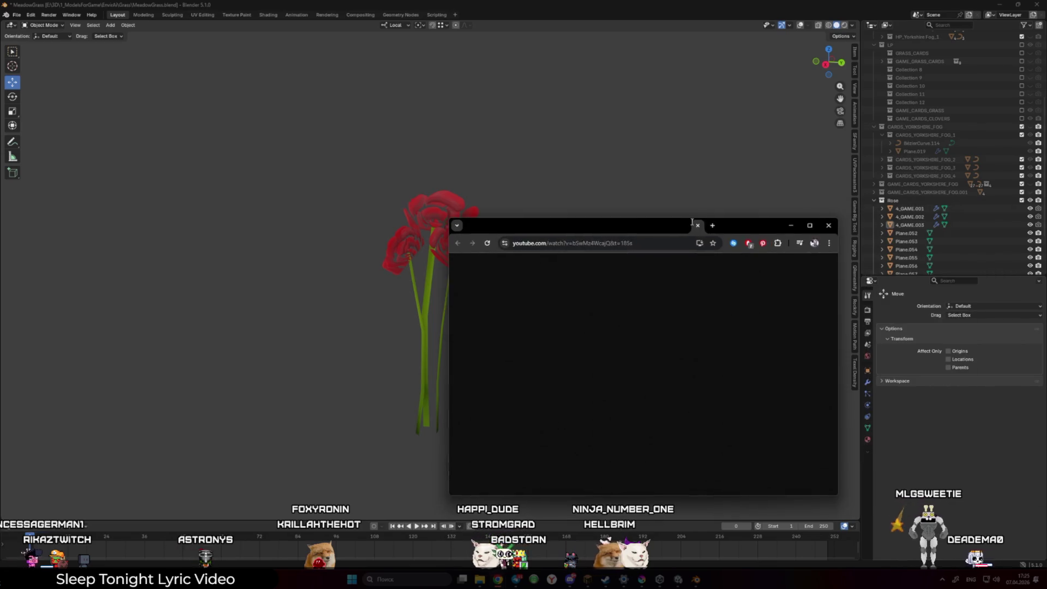
# Maximize Chrome, rewind the tutorial to the VRChat SDK part and watch it full screen
pyautogui.press('super+Up')
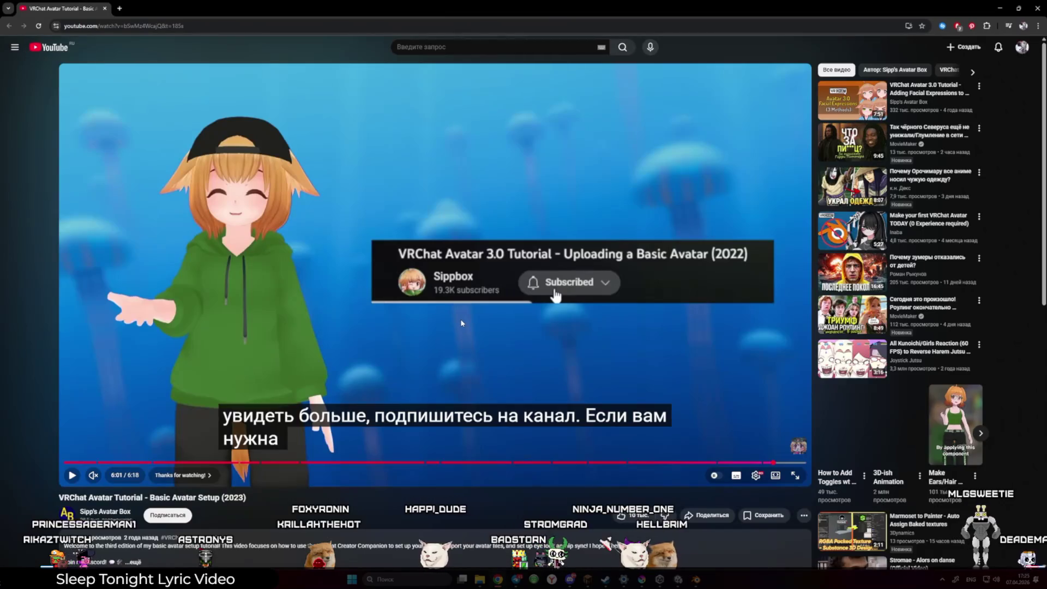
pyautogui.press('k')
pyautogui.press('j')
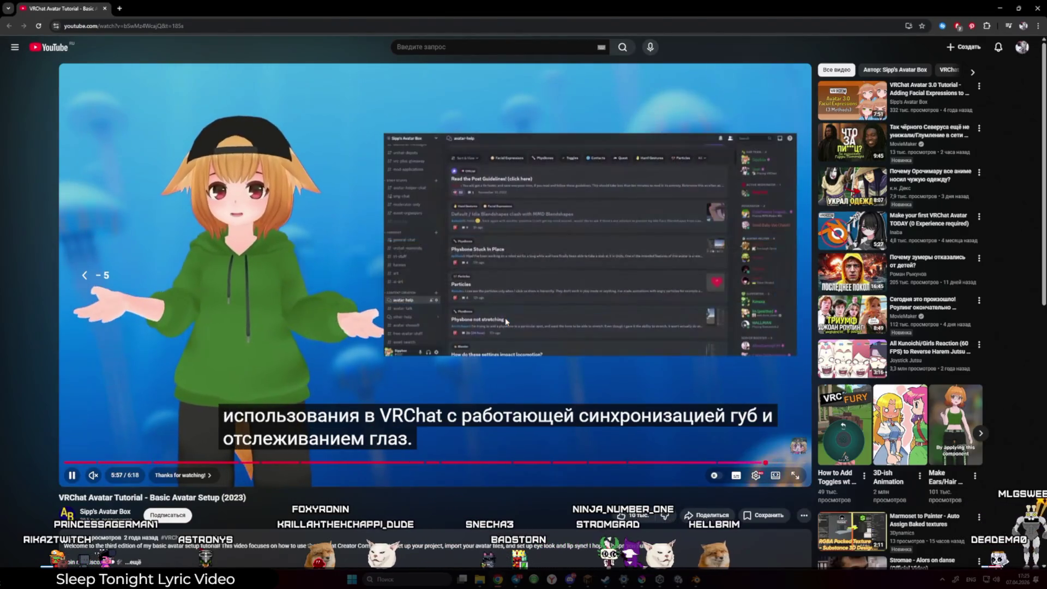
pyautogui.press('j')
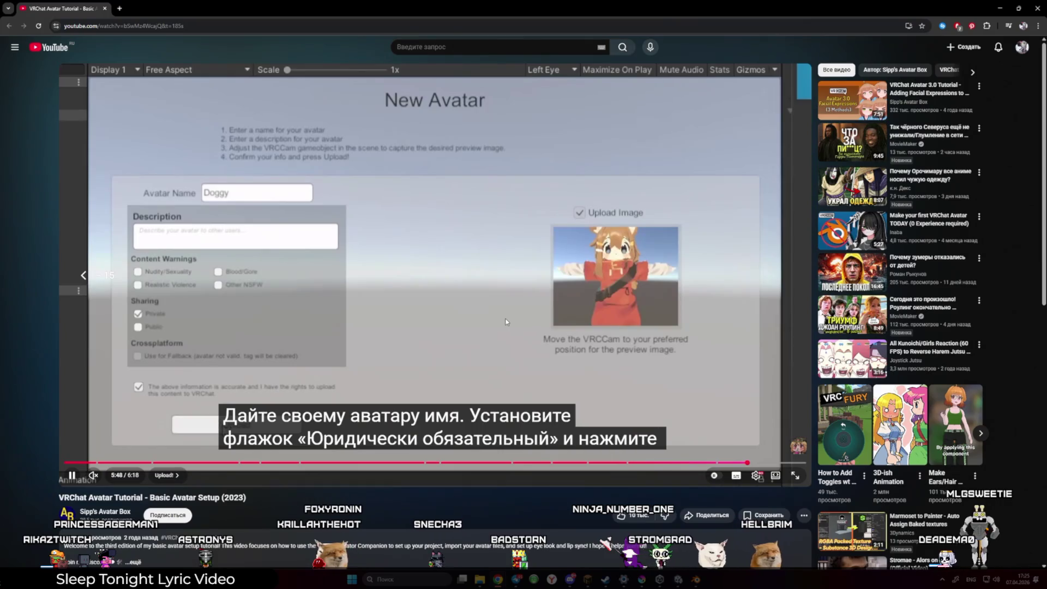
pyautogui.press('k')
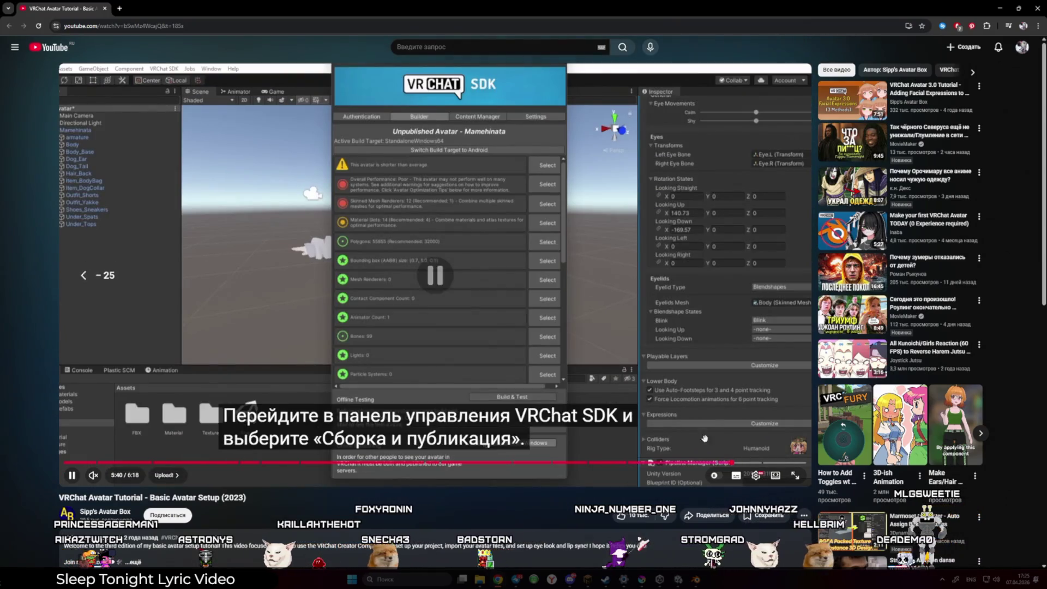
pyautogui.press('f')
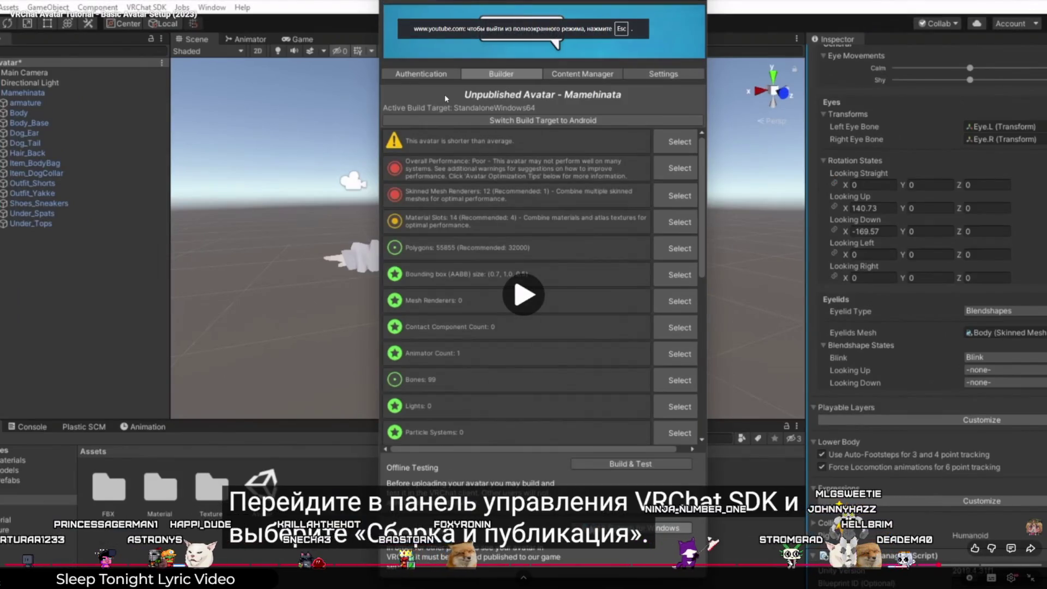
pyautogui.press('Left')
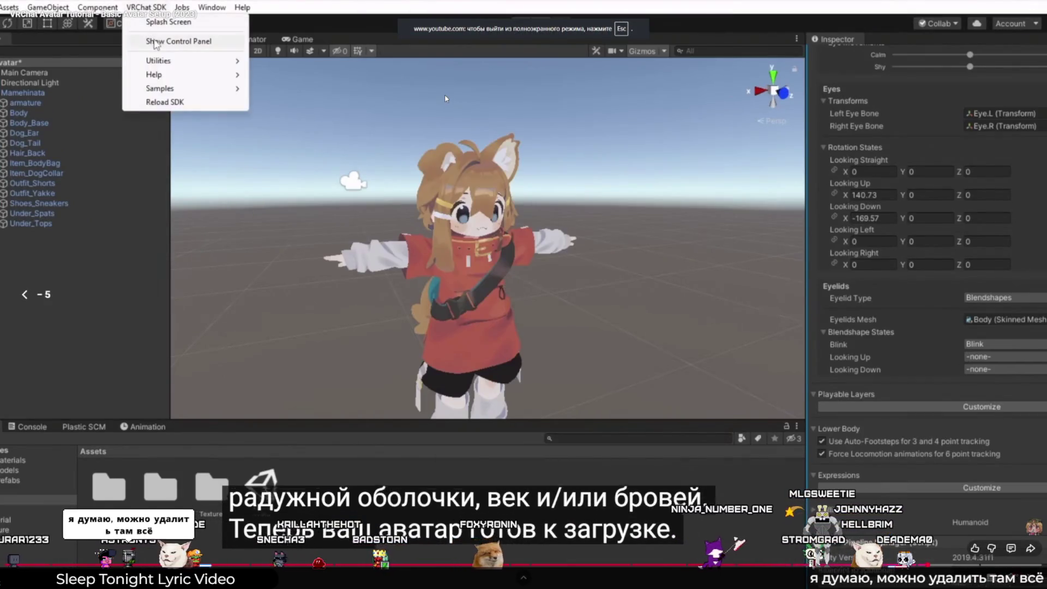
pyautogui.press('k')
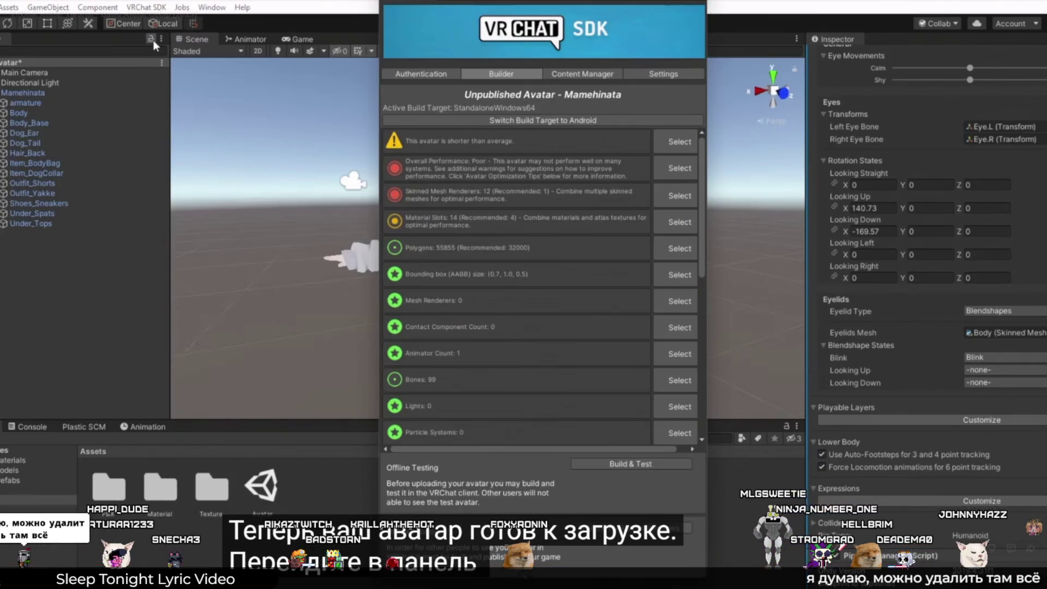
# Play through the section, exit full screen, then return to the Blender rose scene
pyautogui.click(462, 272)
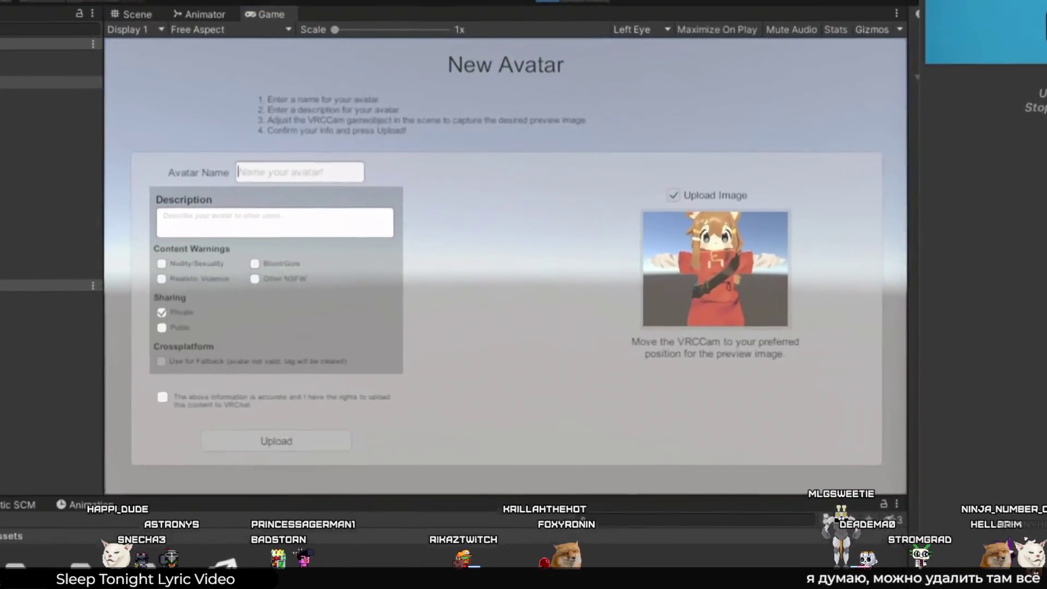
pyautogui.click(714, 323)
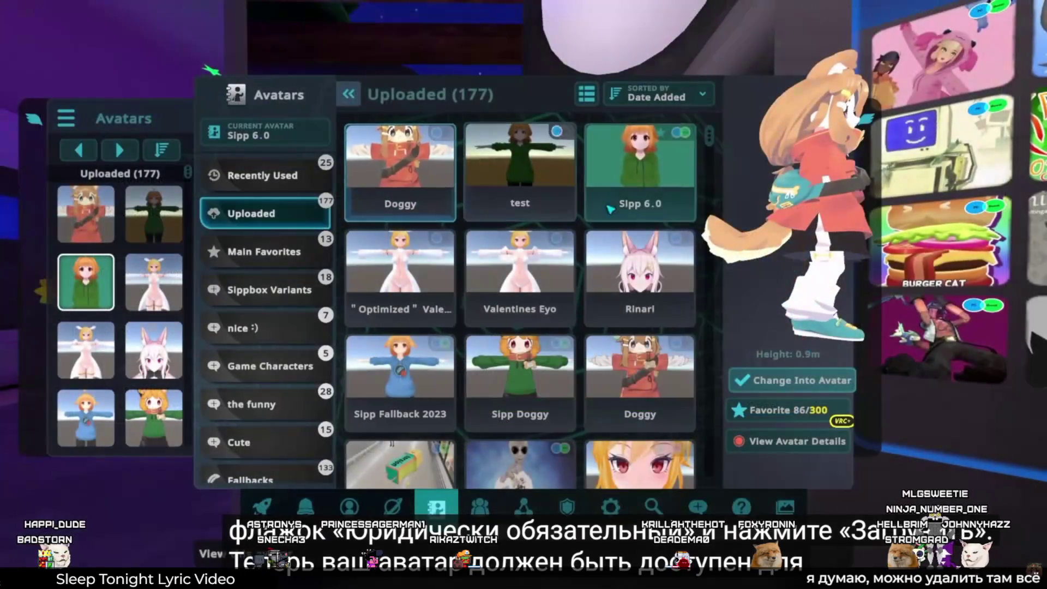
pyautogui.moveTo(445, 98)
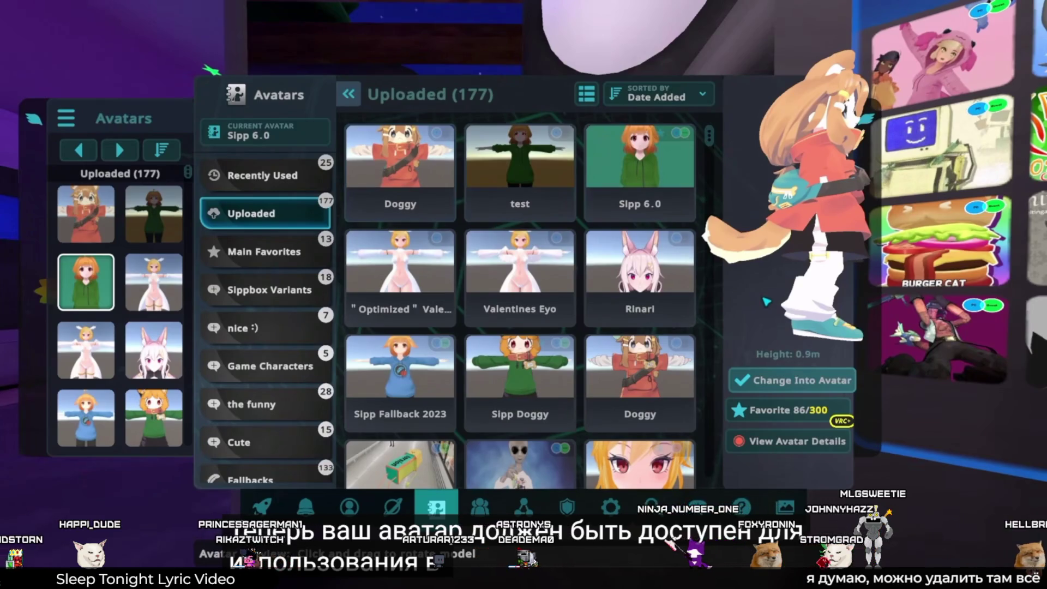
pyautogui.click(446, 98)
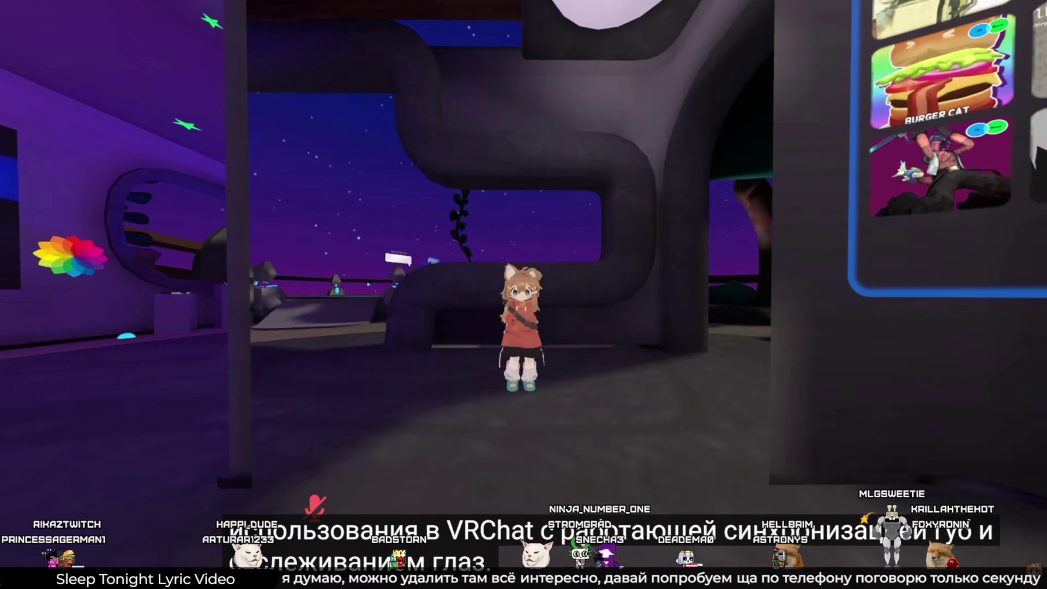
pyautogui.moveTo(845, 390)
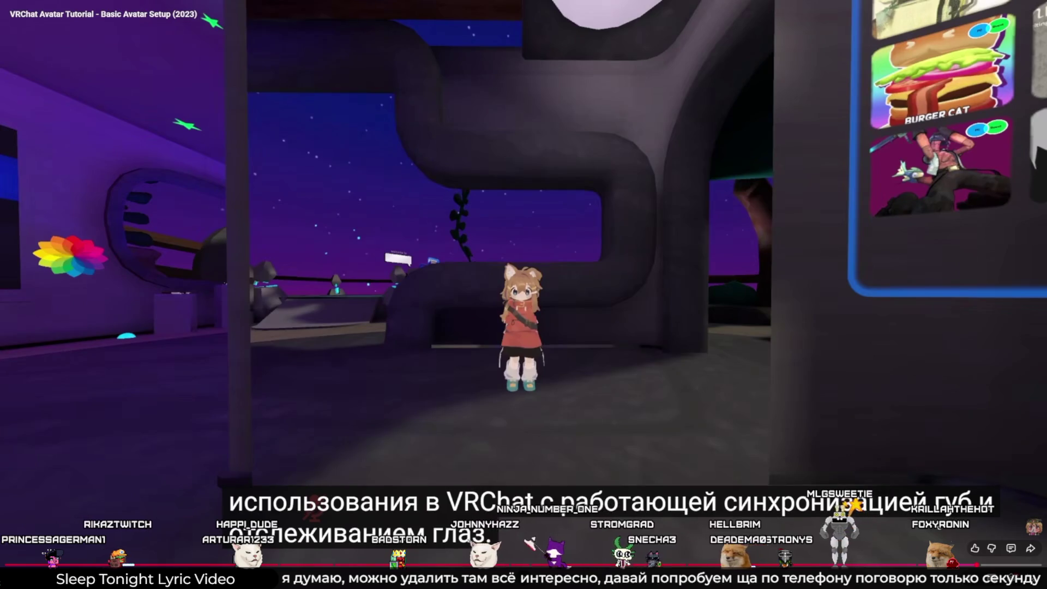
pyautogui.press('Escape')
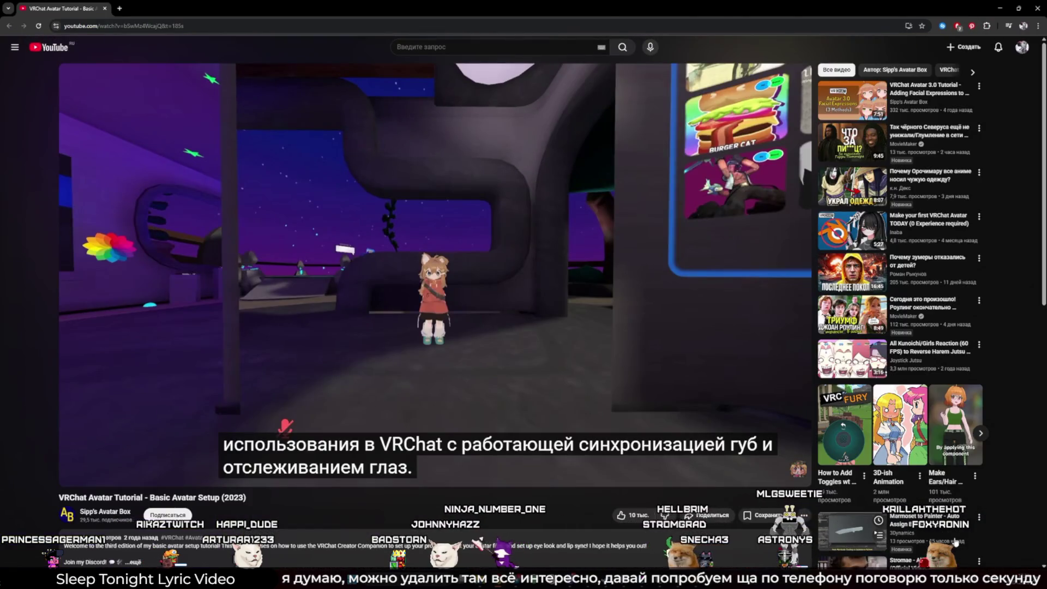
pyautogui.click(690, 295)
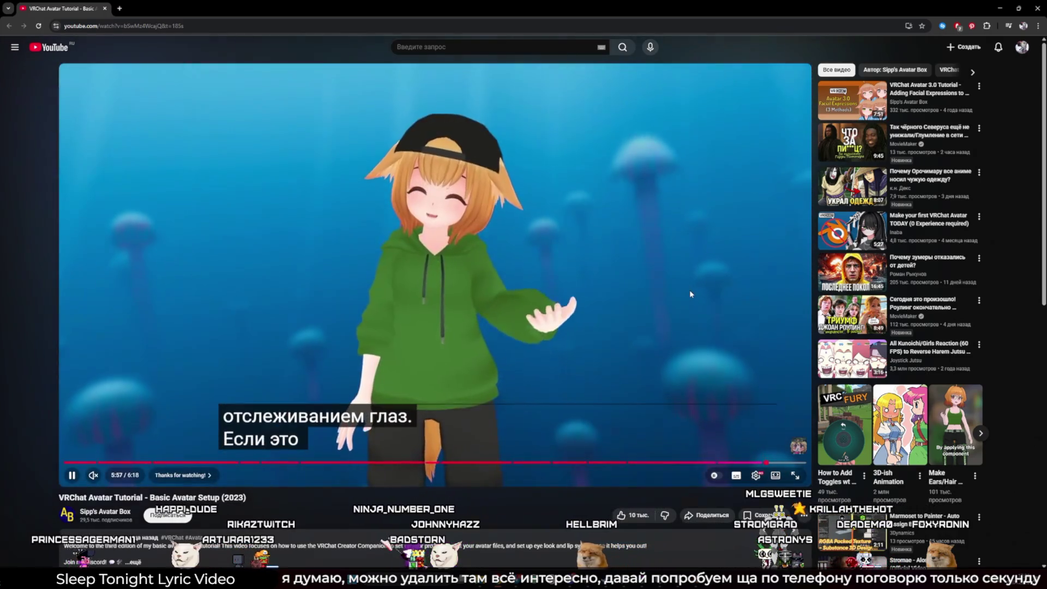
pyautogui.press('Left')
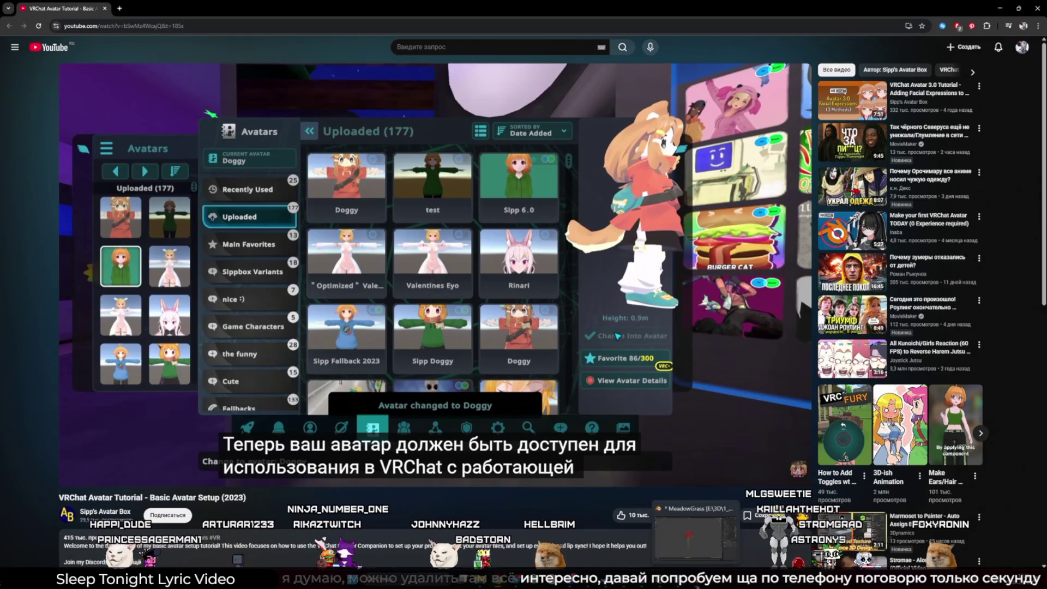
pyautogui.click(690, 537)
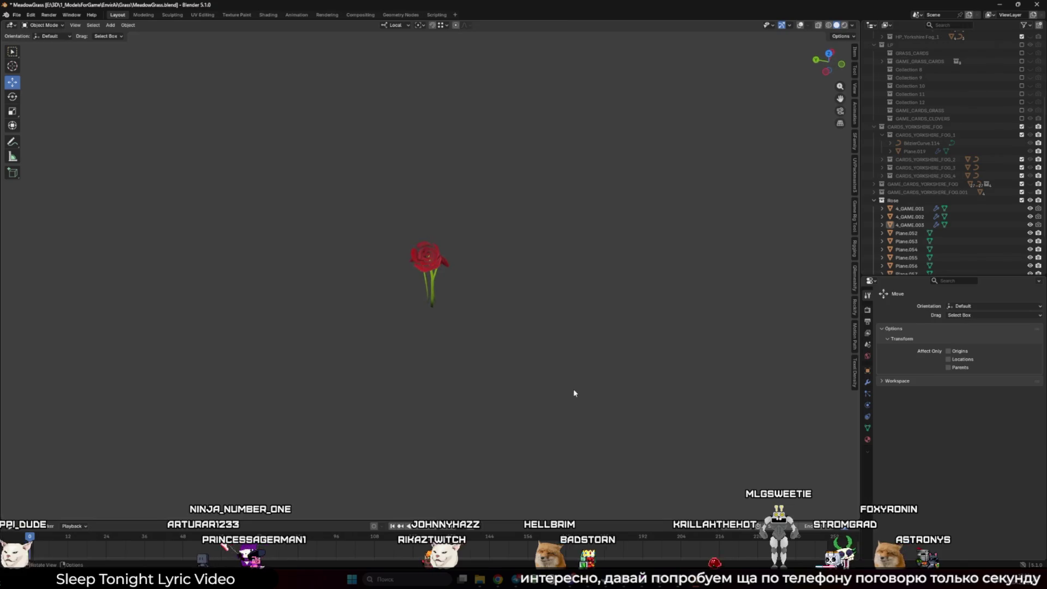
# Restore the overlays, select a petal card and the small rose head card, and lower them along Z
pyautogui.hotkey('shift', 'alt', 'z')
pyautogui.moveTo(583, 384)
pyautogui.mouseDown()
pyautogui.moveTo(512, 357)
pyautogui.moveTo(405, 359)
pyautogui.moveTo(369, 389)
pyautogui.moveTo(466, 366)
pyautogui.mouseUp()
pyautogui.scroll(-3, 368, 389)
pyautogui.scroll(5, 491, 363)
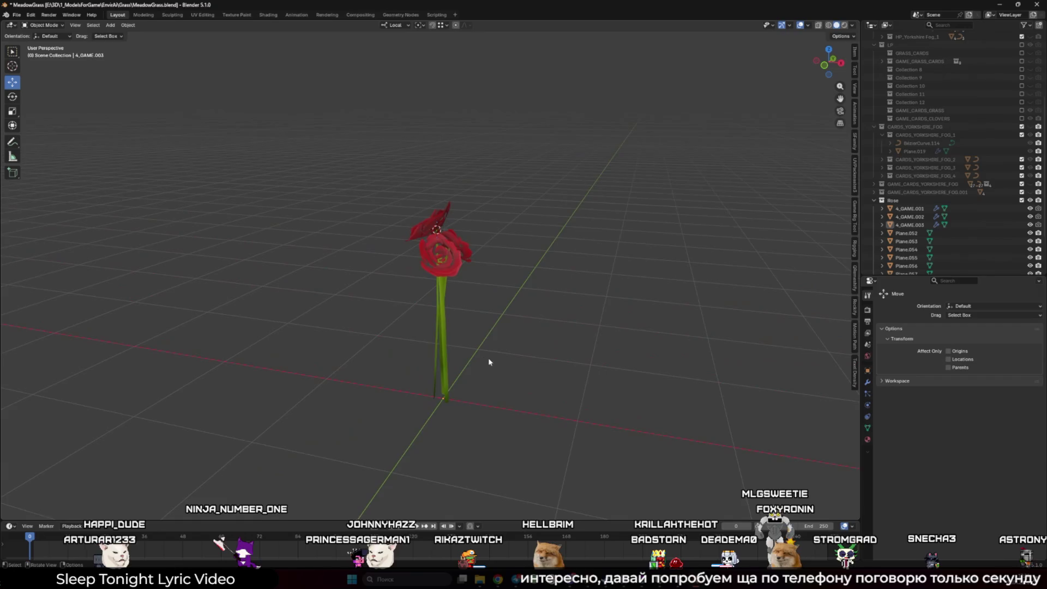
pyautogui.click(404, 262)
pyautogui.moveTo(407, 266); pyautogui.dragTo(412, 275)
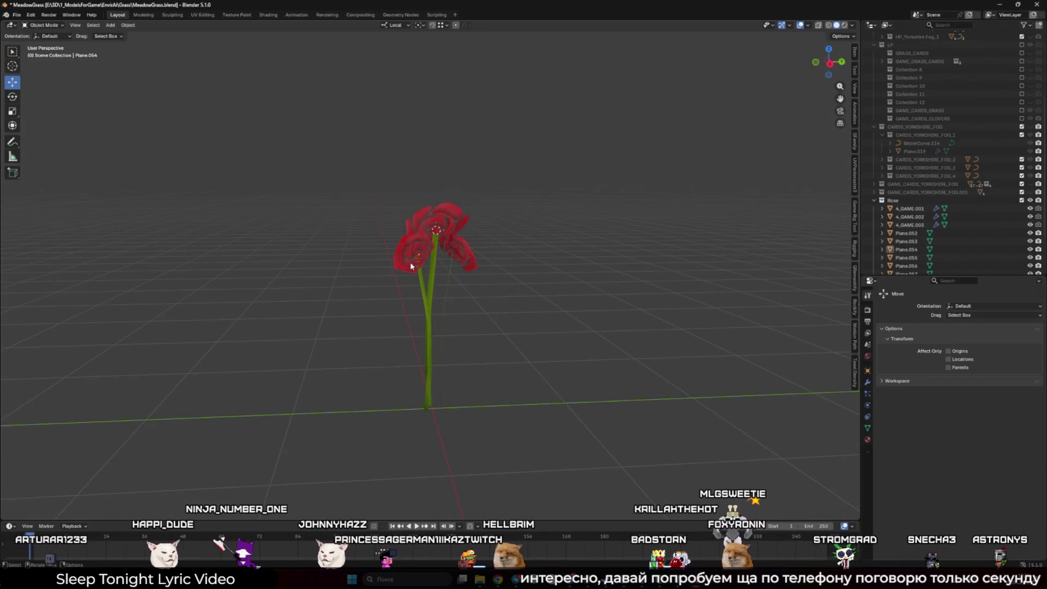
pyautogui.keyDown('shift'); pyautogui.click(418, 255); pyautogui.keyUp('shift')
pyautogui.scroll(3, 404, 218)
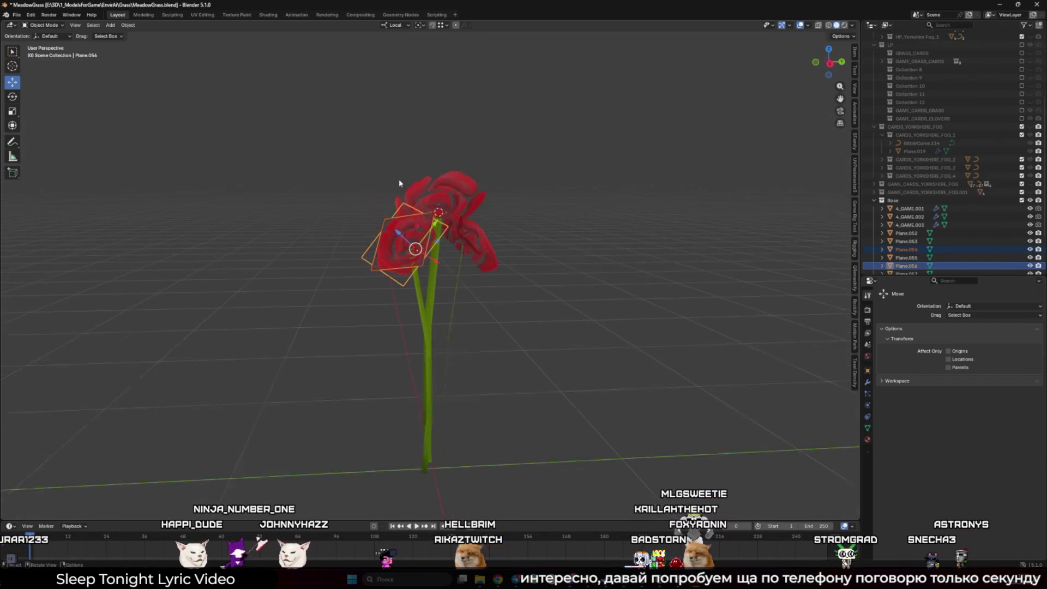
pyautogui.click(395, 25)
pyautogui.moveTo(408, 211); pyautogui.dragTo(408, 259)
pyautogui.scroll(-3, 519, 287)
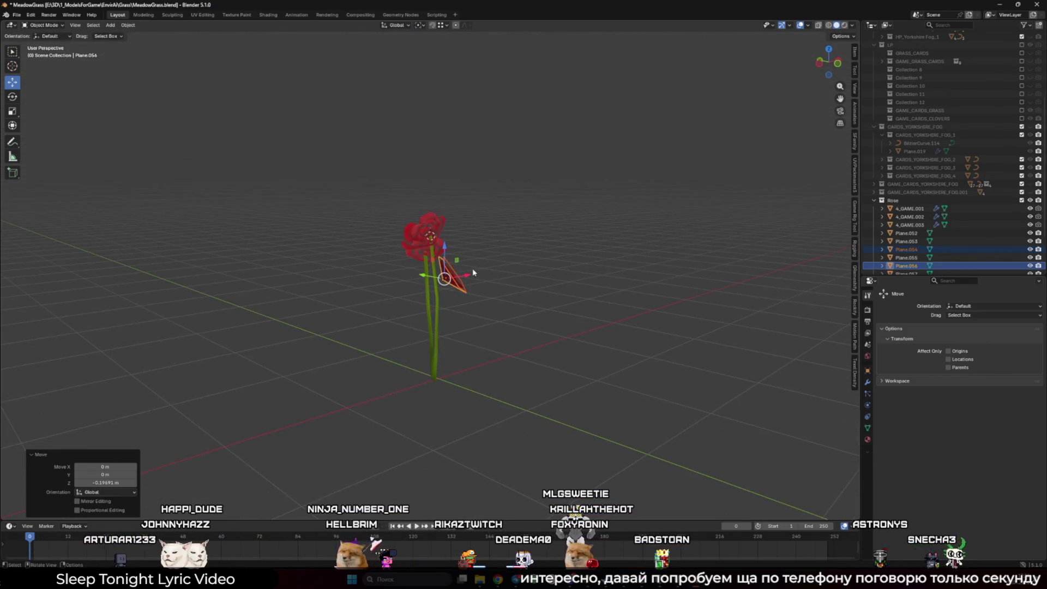
# Shrink the selected card to 0.816 and rotate it freely
pyautogui.press('s')
pyautogui.click(507, 276)
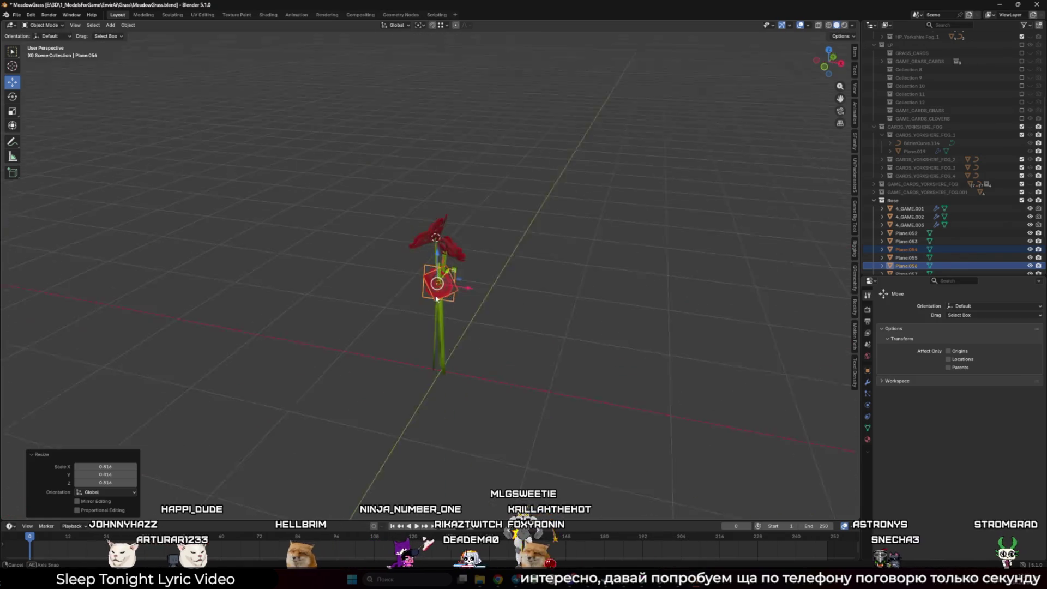
pyautogui.press('r')
pyautogui.press('r')
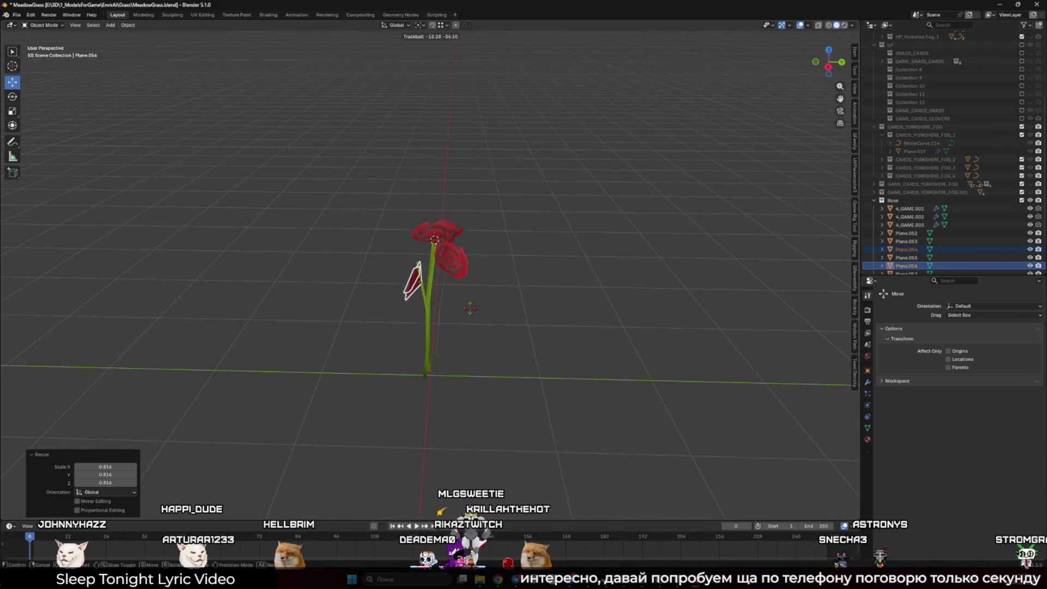
pyautogui.click(496, 306)
pyautogui.scroll(3, 414, 309)
# Lower a point of the 4_GAME.001 stem along Z in Edit Mode, then exit Edit Mode
pyautogui.click(414, 309)
pyautogui.press('Tab')
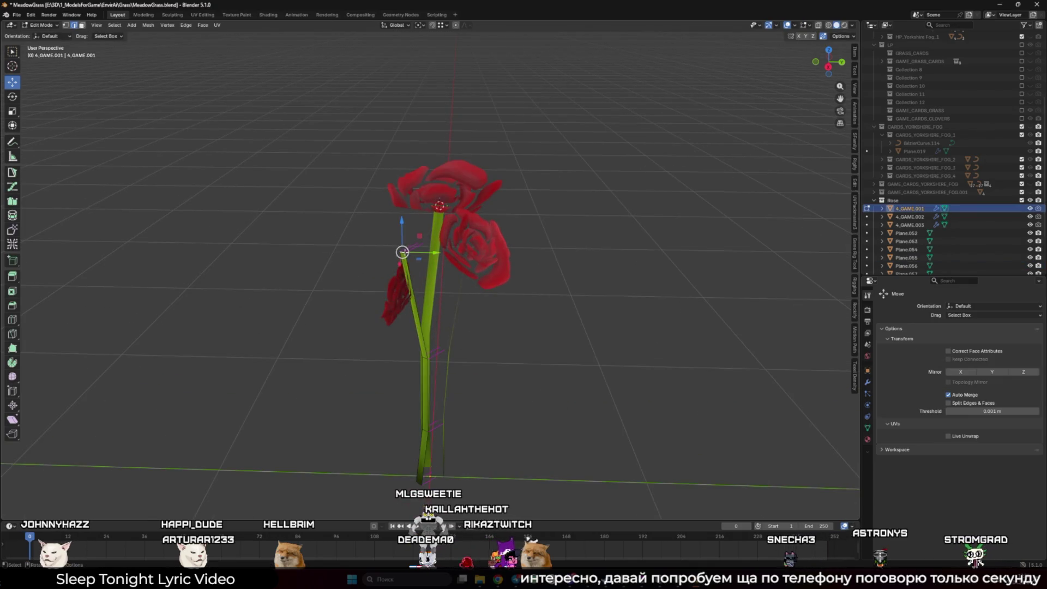
pyautogui.moveTo(398, 228); pyautogui.dragTo(399, 226)
pyautogui.moveTo(408, 273); pyautogui.dragTo(408, 274)
pyautogui.scroll(3, 406, 326)
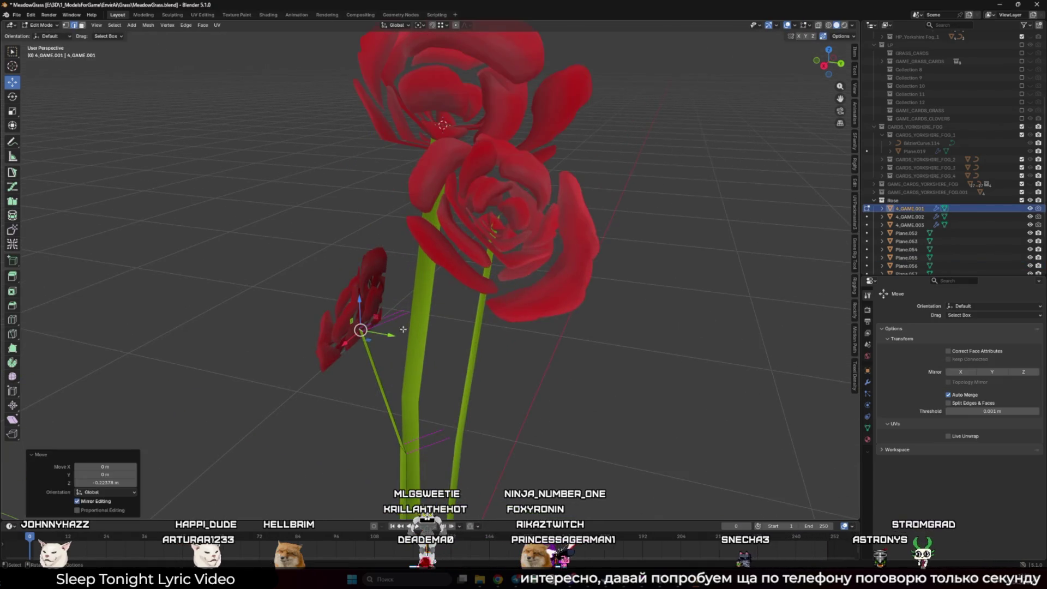
pyautogui.press('Tab')
# Orbit around the rose to check it, then switch to the YouTube tutorial
pyautogui.scroll(-5, 436, 343)
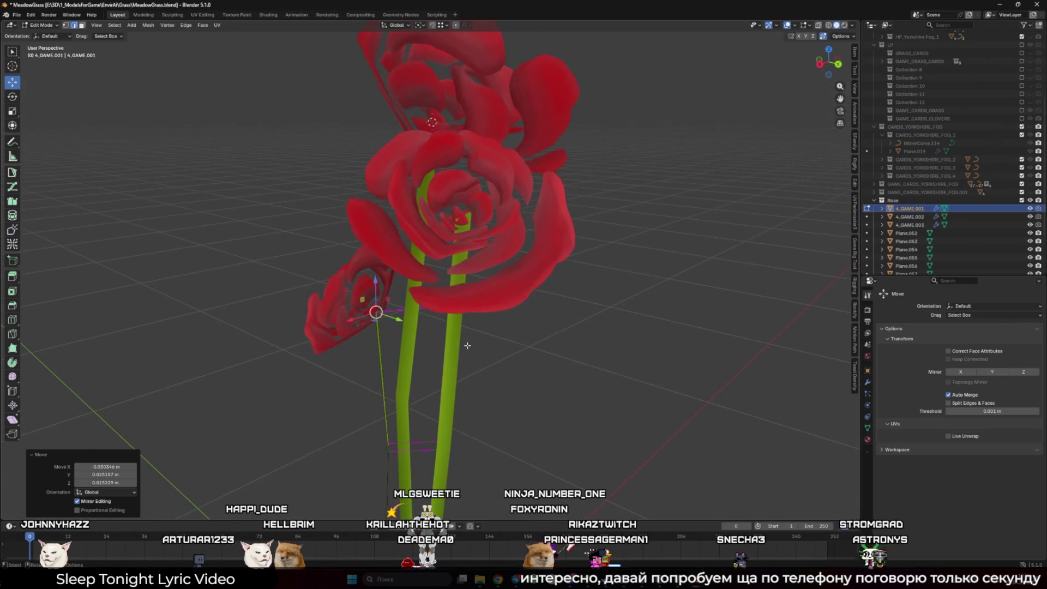
pyautogui.scroll(-5, 501, 353)
pyautogui.moveTo(501, 353)
pyautogui.mouseDown()
pyautogui.moveTo(542, 323)
pyautogui.moveTo(524, 323)
pyautogui.mouseUp()
pyautogui.moveTo(456, 311); pyautogui.dragTo(472, 319)
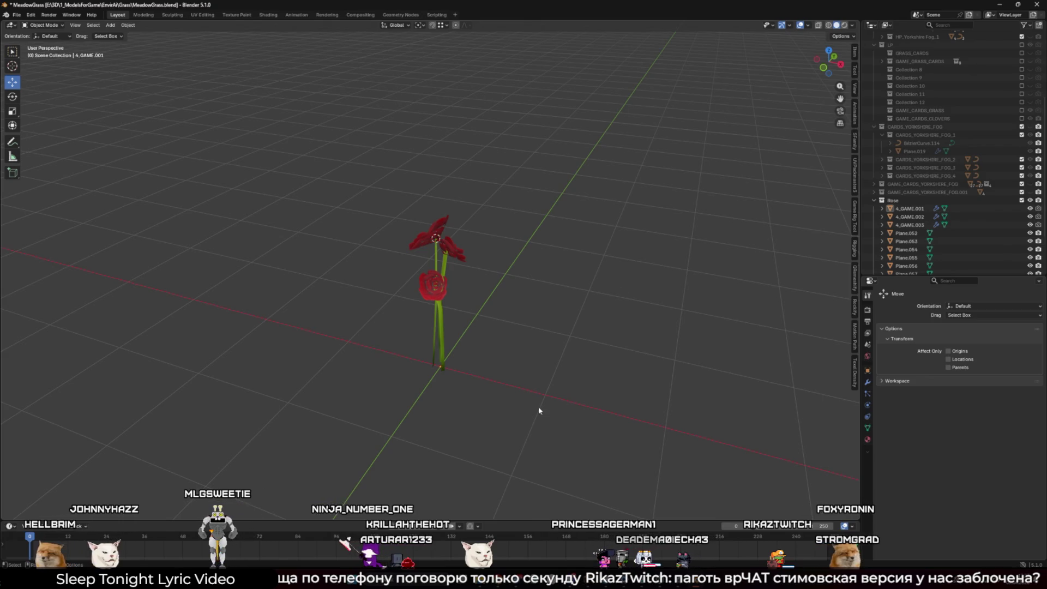
pyautogui.click(565, 537)
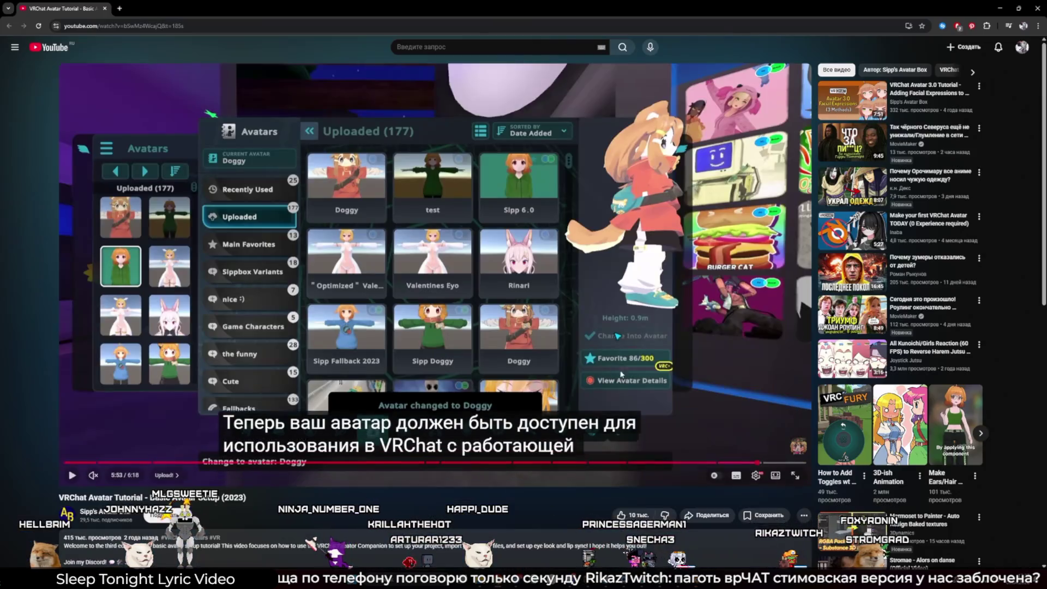
# Play the tutorial fullscreen up to the VRChat SDK Builder step, then exit fullscreen
pyautogui.click(800, 485)
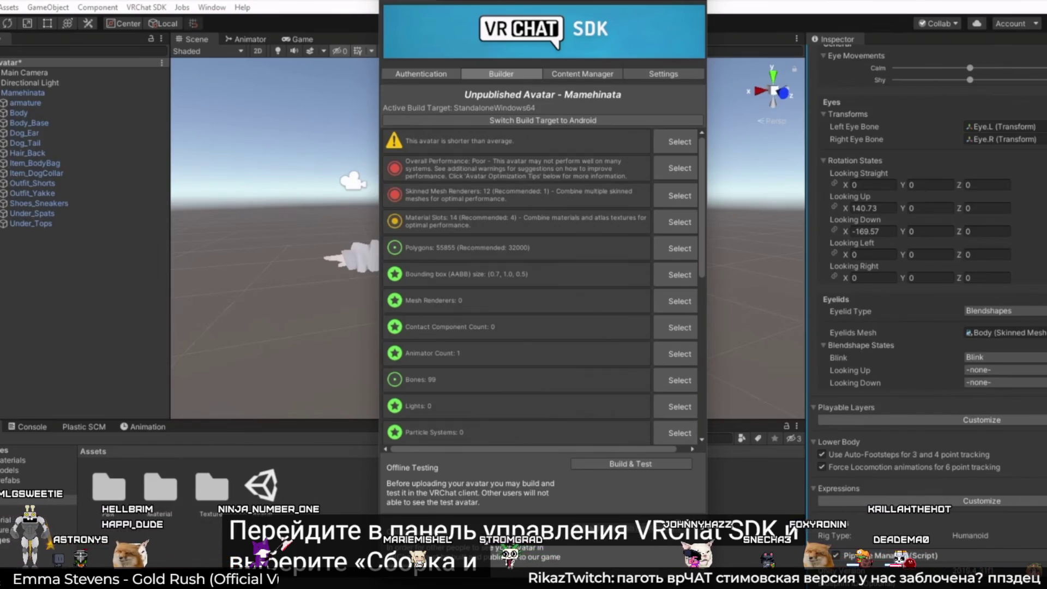
pyautogui.press('Escape')
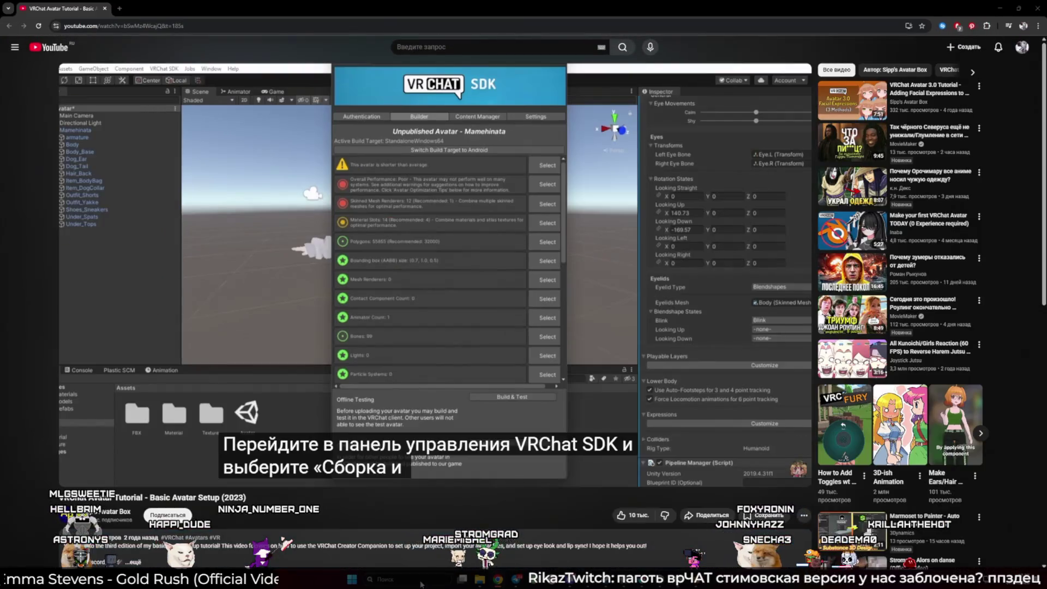
pyautogui.click(421, 585)
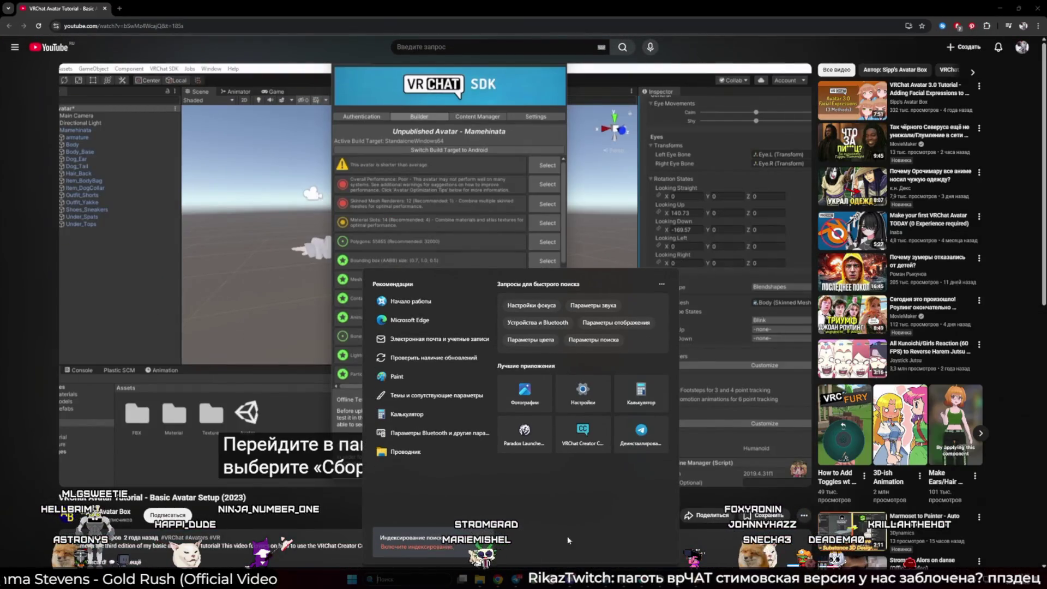
pyautogui.click(596, 451)
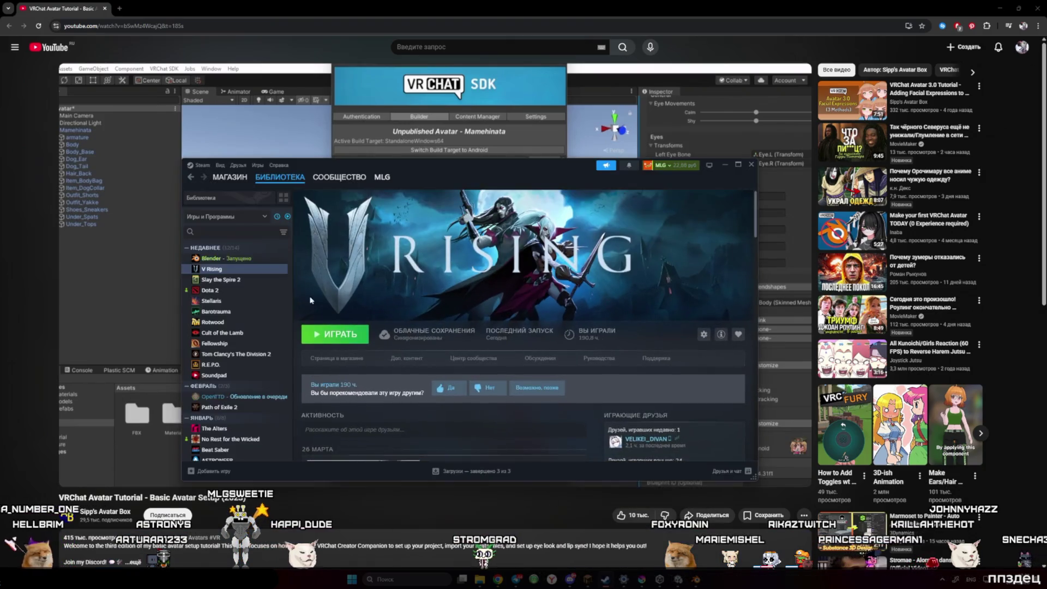
pyautogui.moveTo(245, 175)
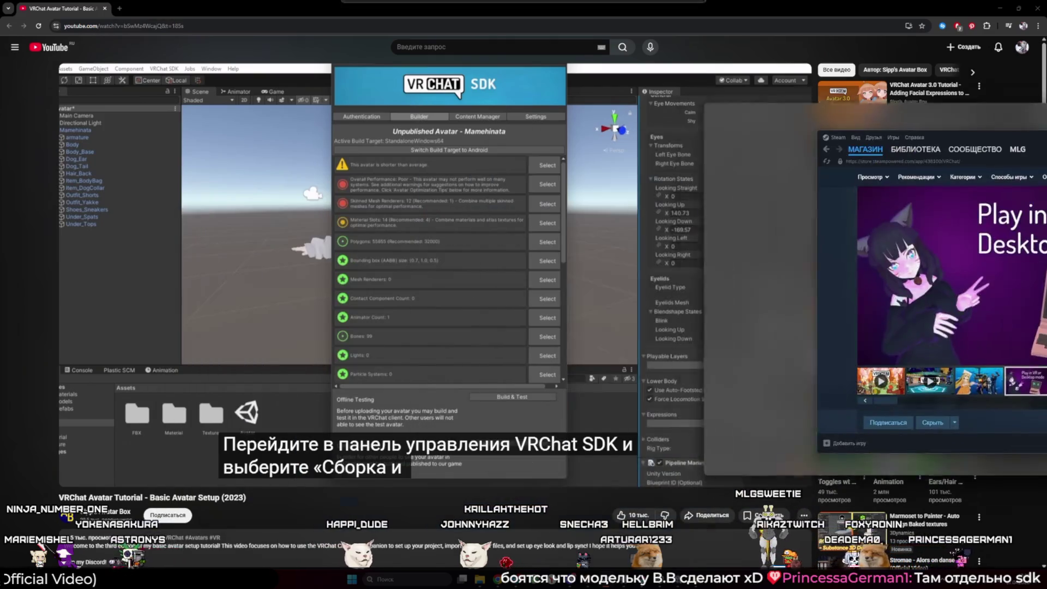
pyautogui.moveTo(525, 385)
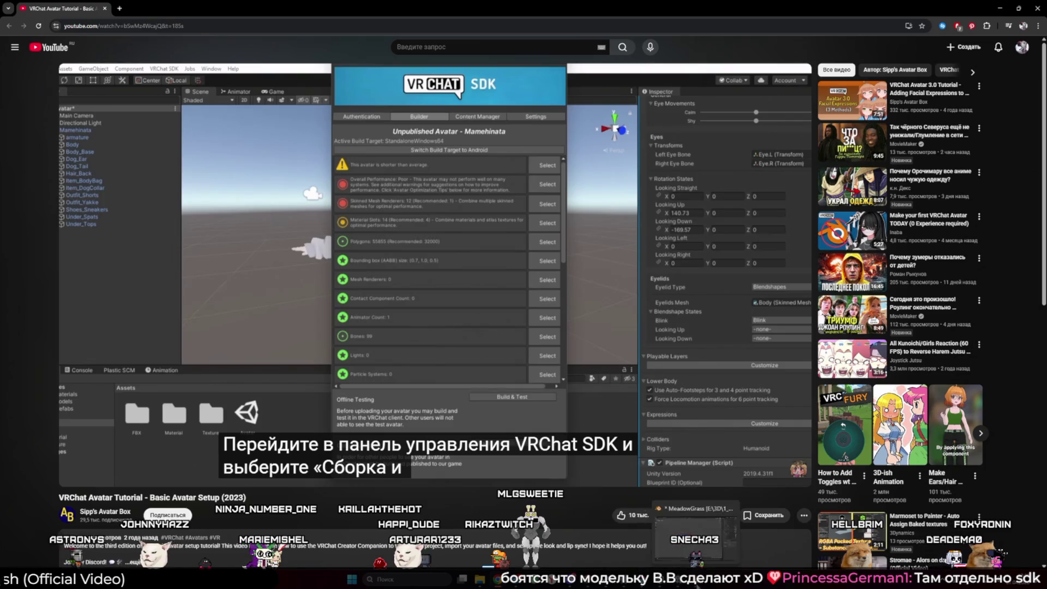
# Back in Blender, select the small rose head card and add three more rose head cards
pyautogui.hotkey('alt', 'Tab')
pyautogui.moveTo(504, 305)
pyautogui.mouseDown()
pyautogui.moveTo(545, 330)
pyautogui.moveTo(552, 386)
pyautogui.moveTo(418, 248)
pyautogui.moveTo(495, 328)
pyautogui.moveTo(466, 321)
pyautogui.mouseUp()
pyautogui.click(417, 248)
pyautogui.click(466, 321)
pyautogui.click(464, 305)
pyautogui.scroll(3, 469, 314)
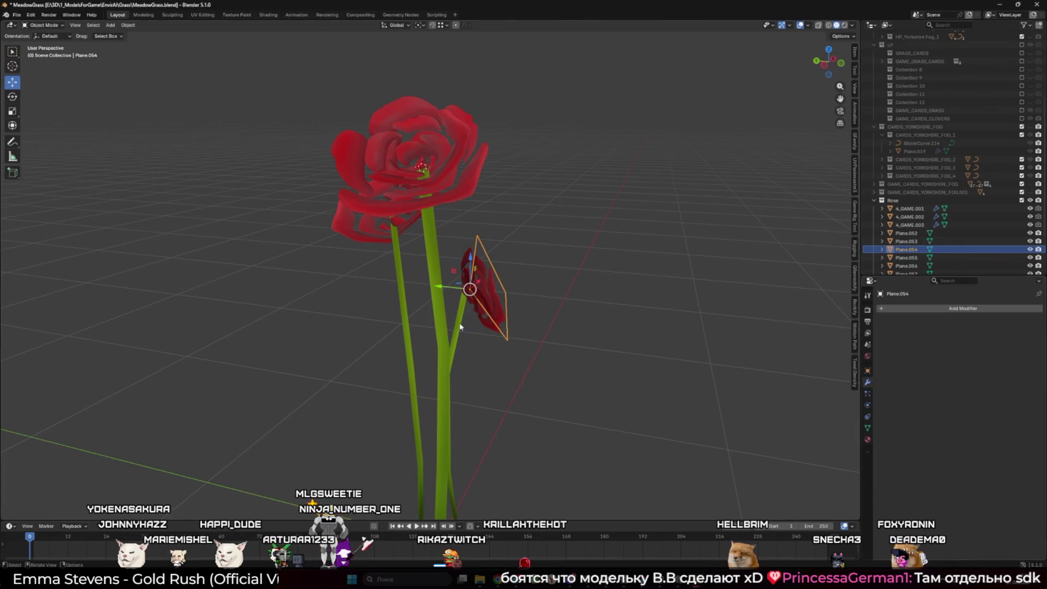
pyautogui.keyDown('shift'); pyautogui.click(405, 163); pyautogui.keyUp('shift')
pyautogui.keyDown('shift'); pyautogui.click(463, 186); pyautogui.keyUp('shift')
pyautogui.keyDown('shift'); pyautogui.click(376, 230); pyautogui.keyUp('shift')
# Drop Plane.055, add the left card and Plane.053, and make the 4_GAME.003 stem active
pyautogui.moveTo(376, 229)
pyautogui.mouseDown()
pyautogui.moveTo(366, 231)
pyautogui.moveTo(352, 192)
pyautogui.mouseUp()
pyautogui.keyDown('shift'); pyautogui.click(364, 231); pyautogui.keyUp('shift')
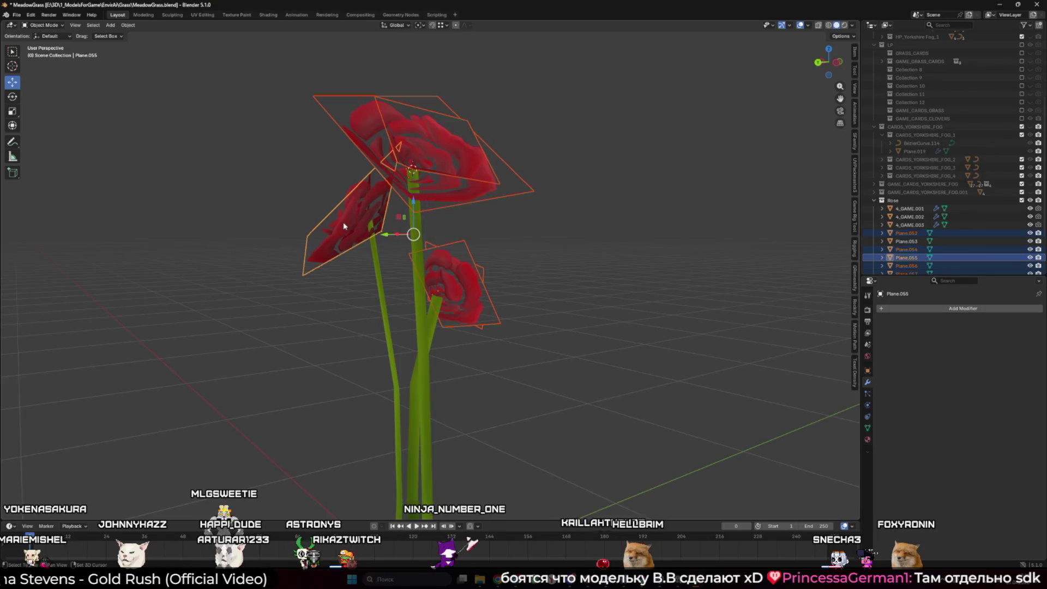
pyautogui.keyDown('shift'); pyautogui.click(352, 196); pyautogui.keyUp('shift')
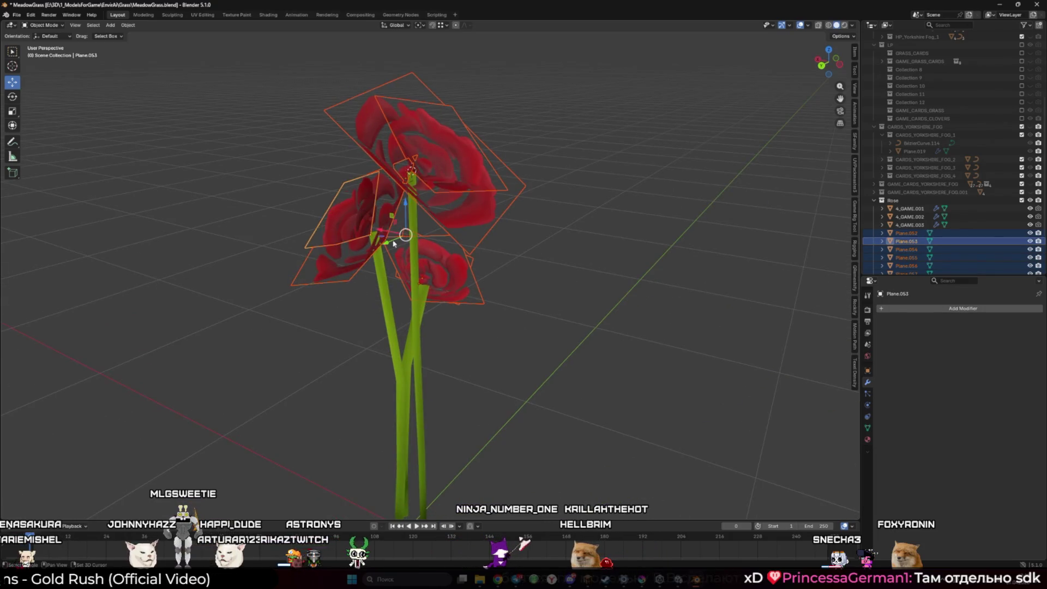
pyautogui.keyDown('shift'); pyautogui.click(338, 229); pyautogui.keyUp('shift')
pyautogui.keyDown('shift'); pyautogui.click(388, 305); pyautogui.keyUp('shift')
# Copy the stem's NormalEdit modifier to the selected rose cards and orbit to check the result
pyautogui.click(1019, 322)
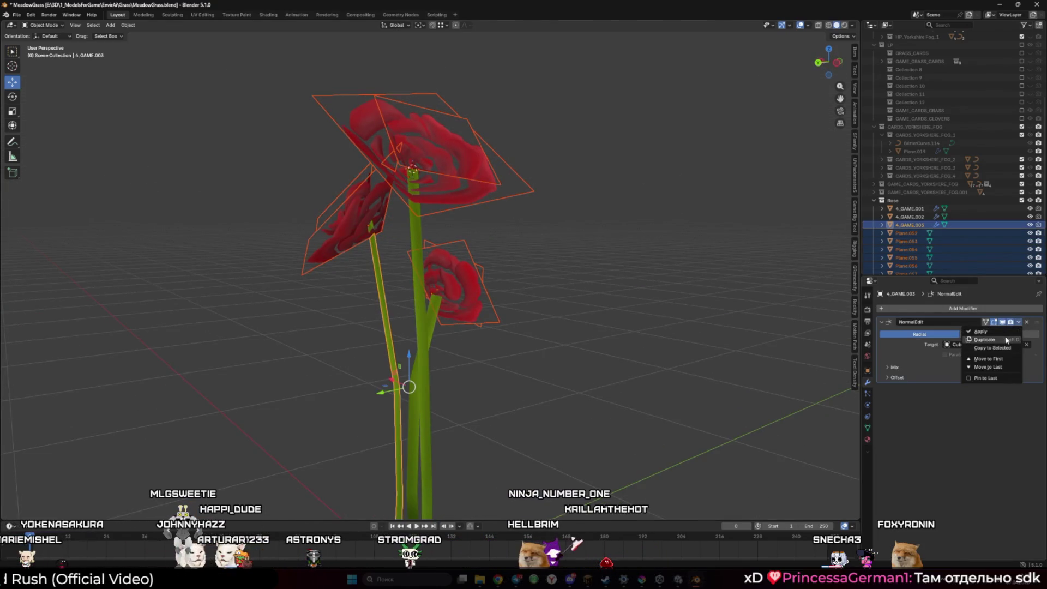
pyautogui.click(1007, 349)
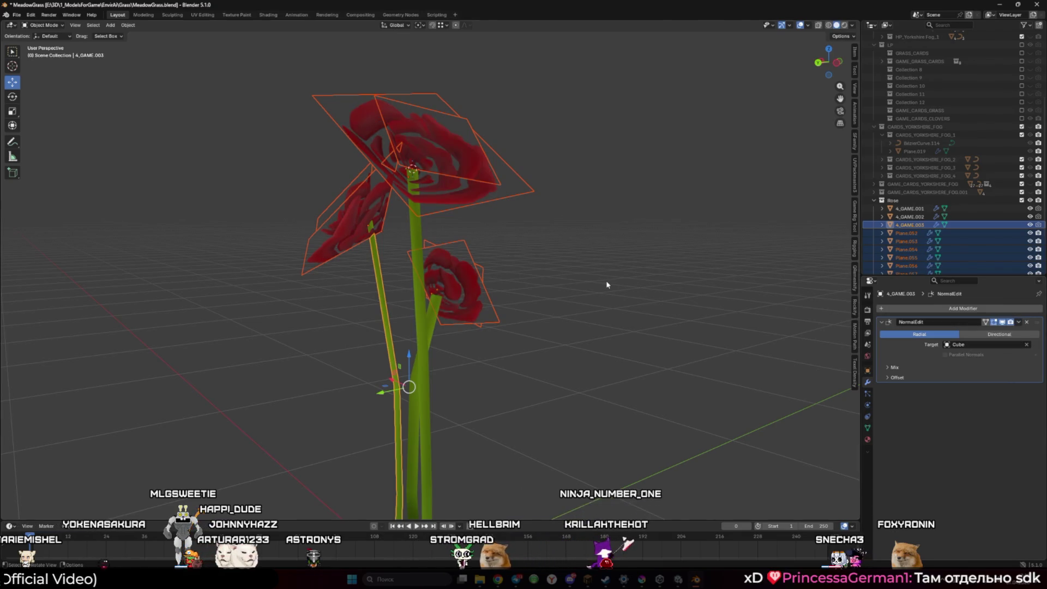
pyautogui.click(606, 280)
pyautogui.scroll(-10, 607, 289)
pyautogui.moveTo(551, 315)
pyautogui.mouseDown()
pyautogui.moveTo(649, 300)
pyautogui.moveTo(676, 251)
pyautogui.moveTo(542, 263)
pyautogui.moveTo(601, 306)
pyautogui.moveTo(477, 313)
pyautogui.mouseUp()
pyautogui.moveTo(562, 305)
pyautogui.mouseDown()
pyautogui.moveTo(737, 287)
pyautogui.moveTo(589, 278)
pyautogui.mouseUp()
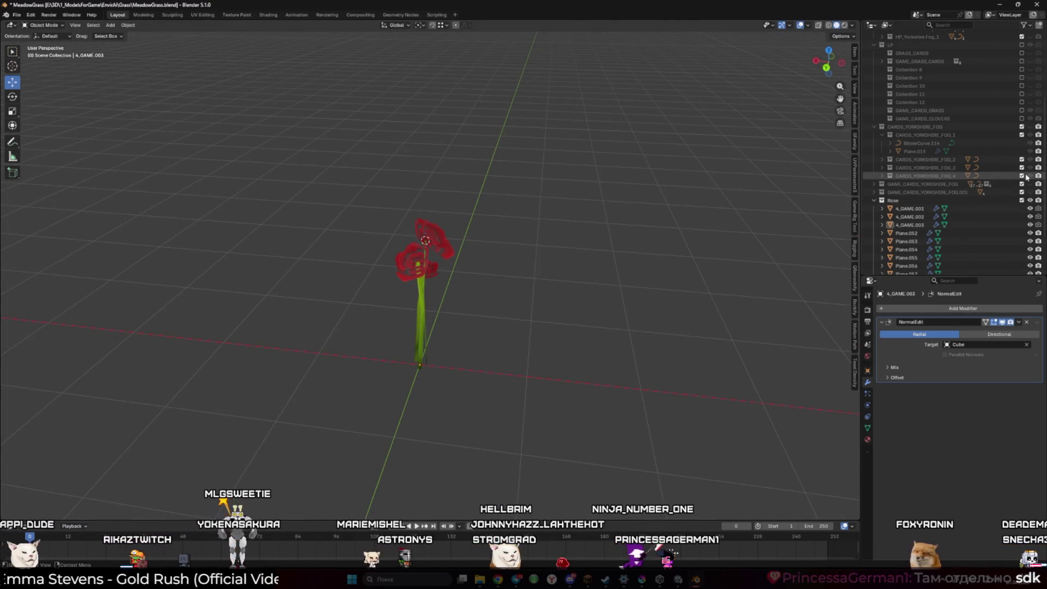
# Exclude CARDS_YORKSHIRE_FOG and GAME_CARDS_CLOVERS collections and include GAME_CARDS_GRASS
pyautogui.click(1031, 192)
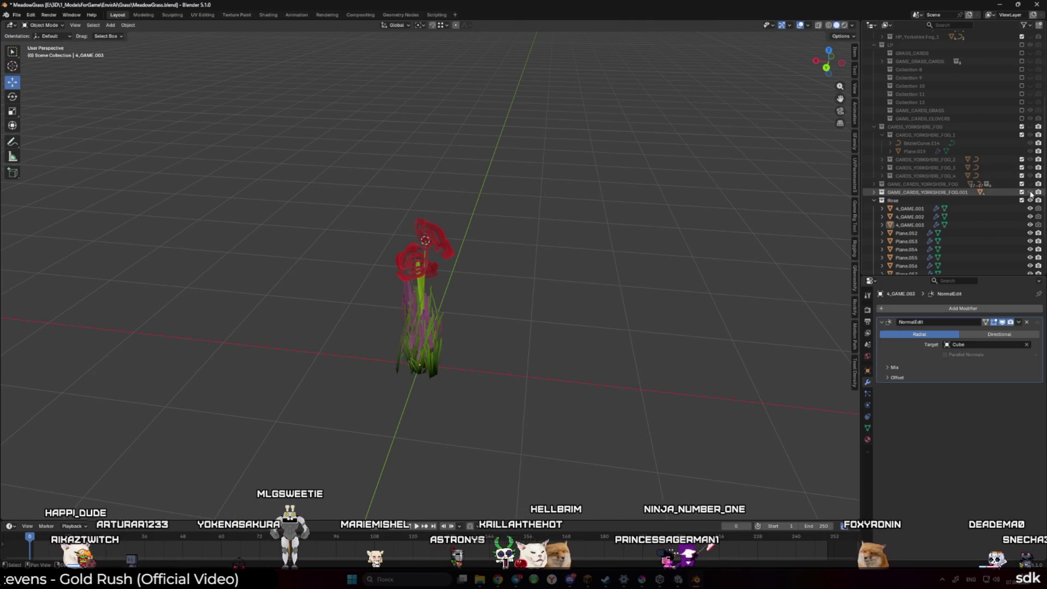
pyautogui.click(1030, 192)
pyautogui.click(1030, 183)
pyautogui.click(1031, 184)
pyautogui.click(1031, 127)
pyautogui.click(1022, 127)
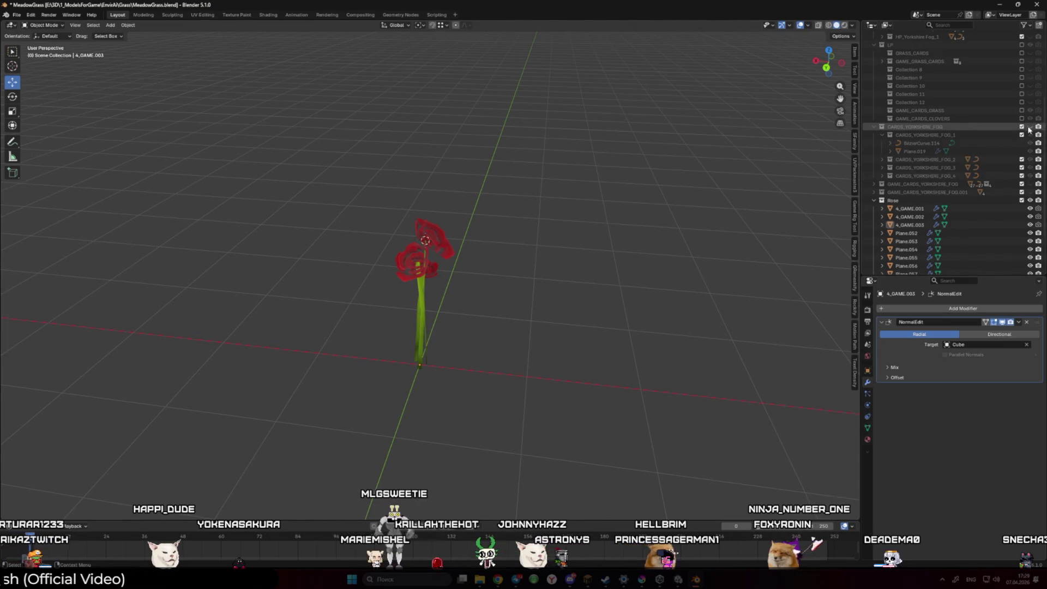
pyautogui.click(1022, 119)
pyautogui.click(1022, 110)
# Frame the 4_GAME grass object, duplicate it in place and move 4_GAME.004 into the Rose collection
pyautogui.click(469, 352)
pyautogui.press('KP_Decimal')
pyautogui.hotkey('shift', 'd')
pyautogui.rightClick(568, 312)
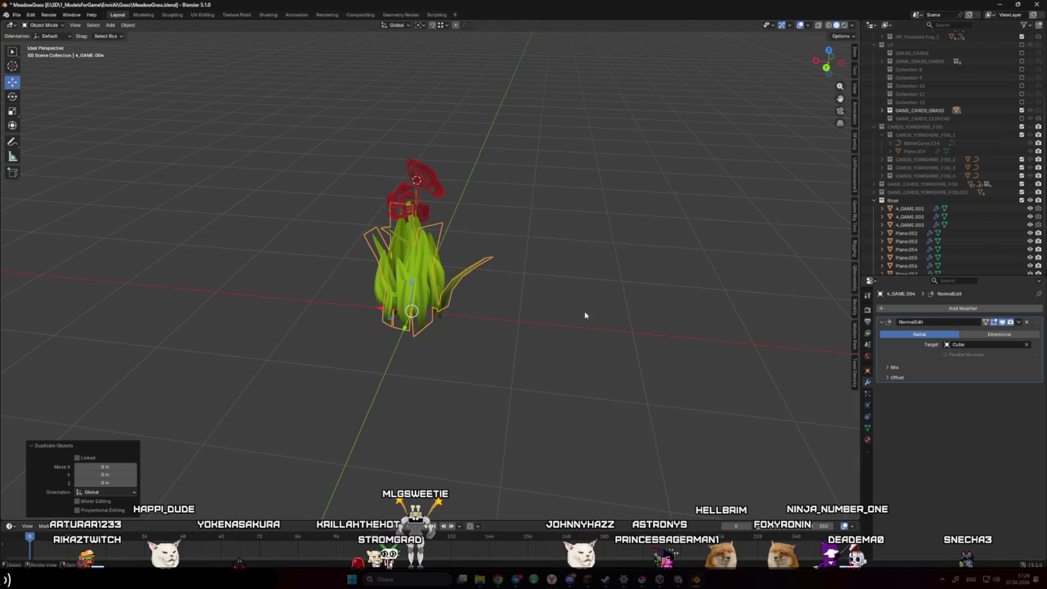
pyautogui.press('m')
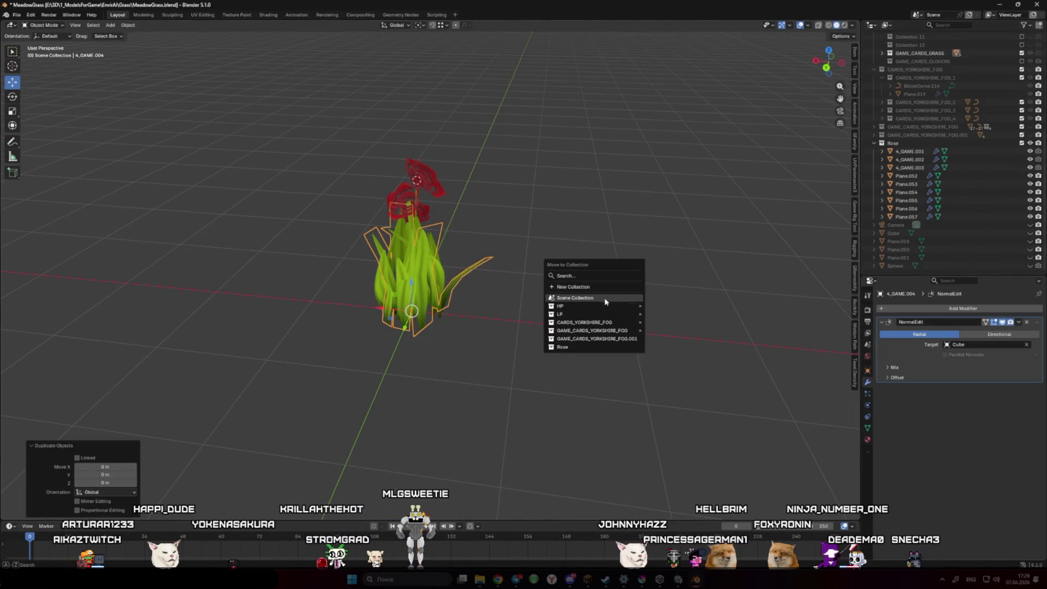
pyautogui.click(602, 347)
pyautogui.click(1022, 54)
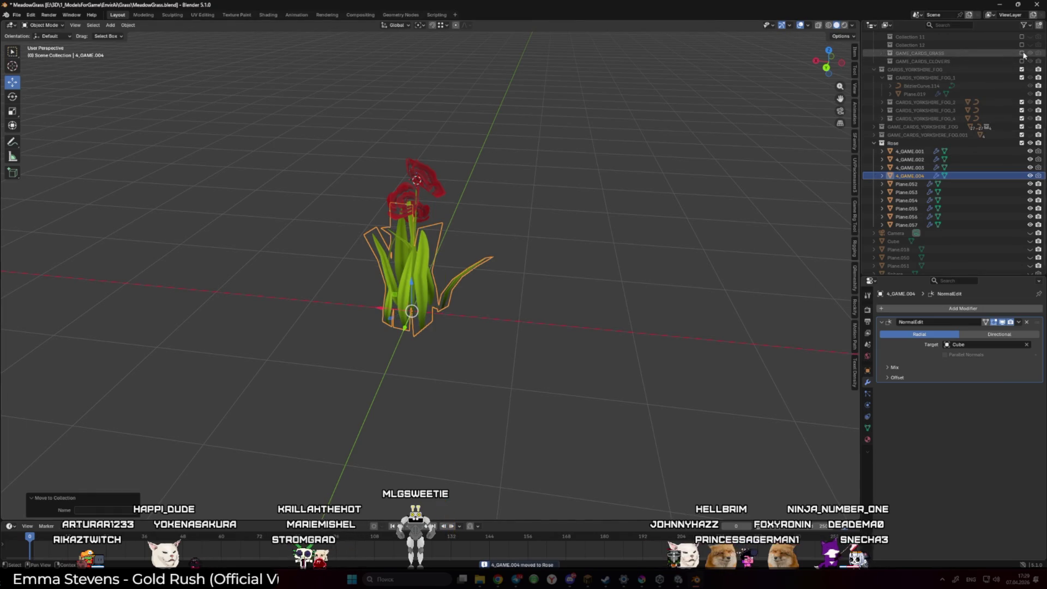
# Reselect 4_GAME.004 and enter Edit Mode with all faces deselected
pyautogui.click(453, 270)
pyautogui.scroll(3, 452, 269)
pyautogui.click(428, 283)
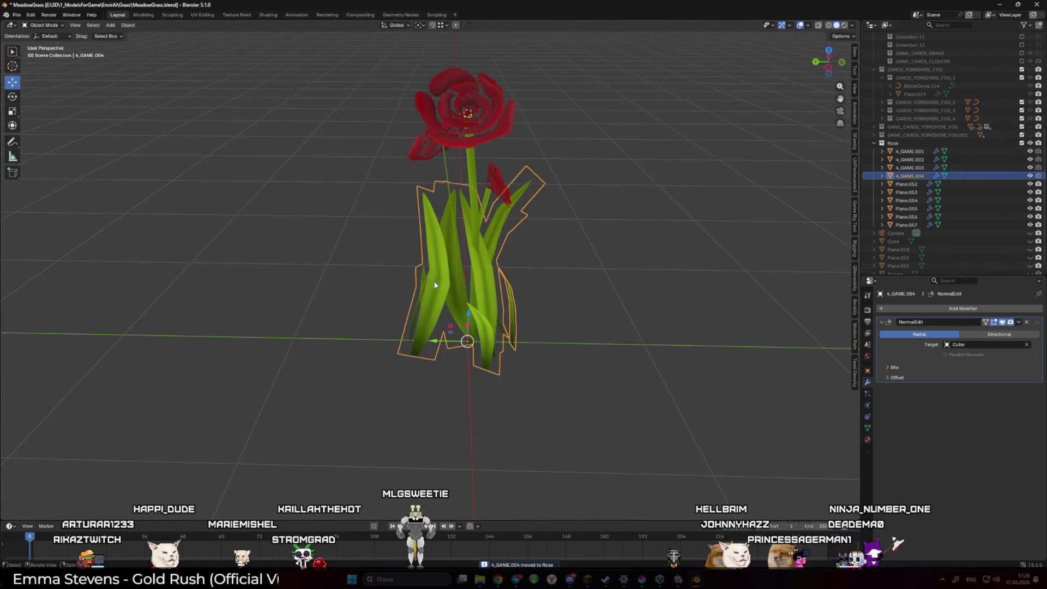
pyautogui.press('Tab')
pyautogui.hotkey('alt', 'a')
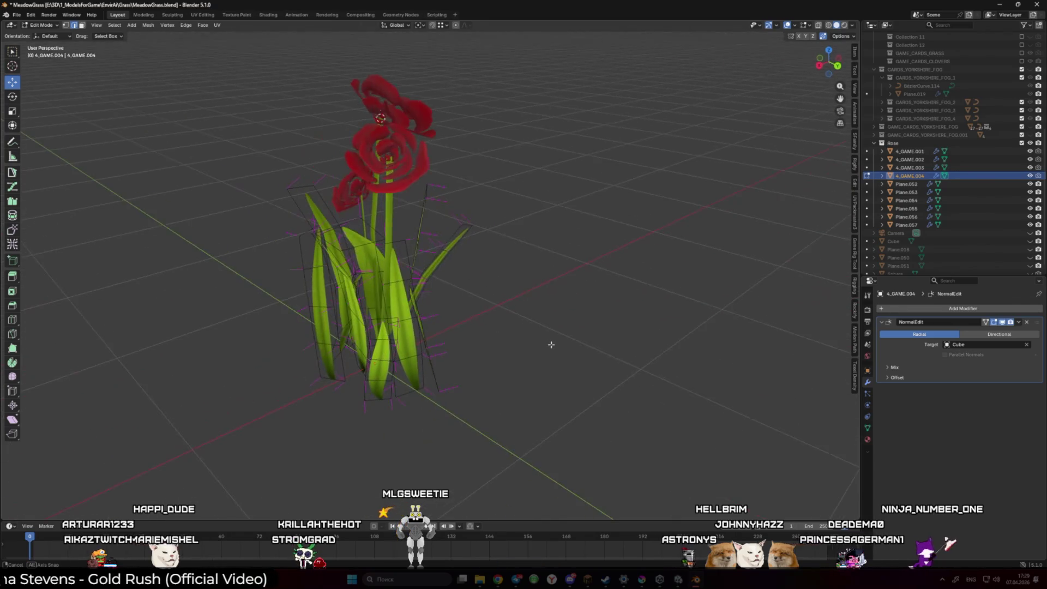
# Delete the extra grass blade faces, keeping only the linked leaf
pyautogui.moveTo(516, 341)
pyautogui.mouseDown()
pyautogui.moveTo(483, 352)
pyautogui.moveTo(566, 353)
pyautogui.moveTo(516, 342)
pyautogui.moveTo(556, 371)
pyautogui.moveTo(496, 381)
pyautogui.moveTo(373, 356)
pyautogui.mouseUp()
pyautogui.press('a')
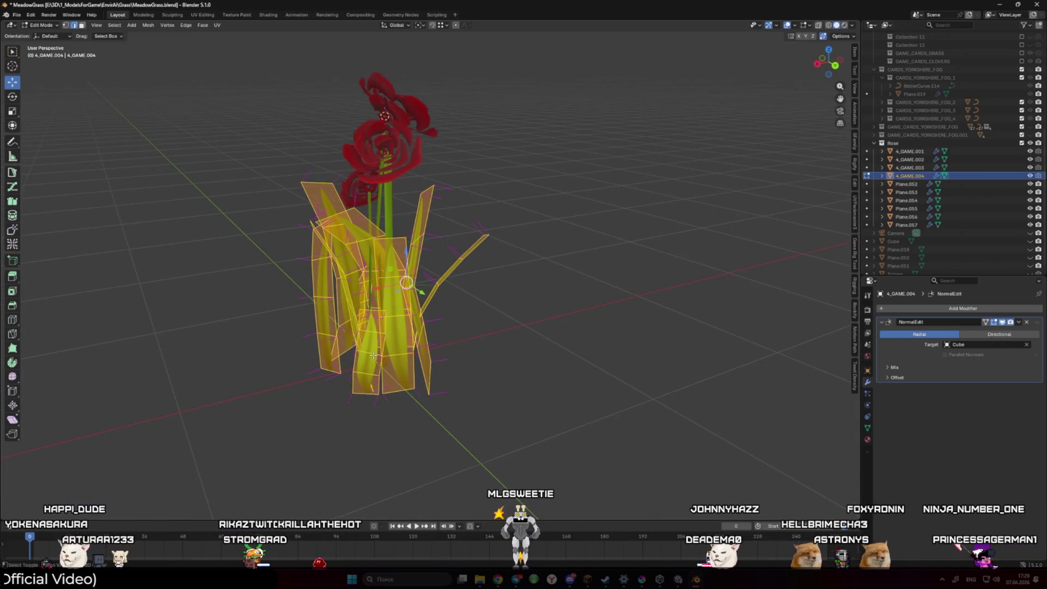
pyautogui.hotkey('shift', 'l')
pyautogui.press('x')
pyautogui.click(342, 326)
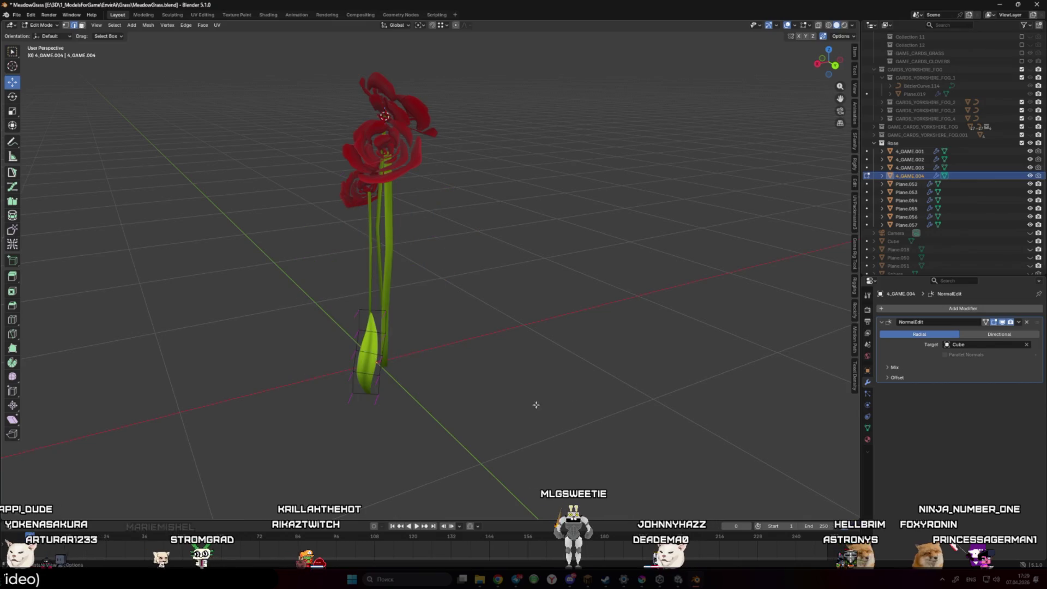
# Move the remaining leaf and rotate it about -47 degrees
pyautogui.press('g')
pyautogui.click(417, 301)
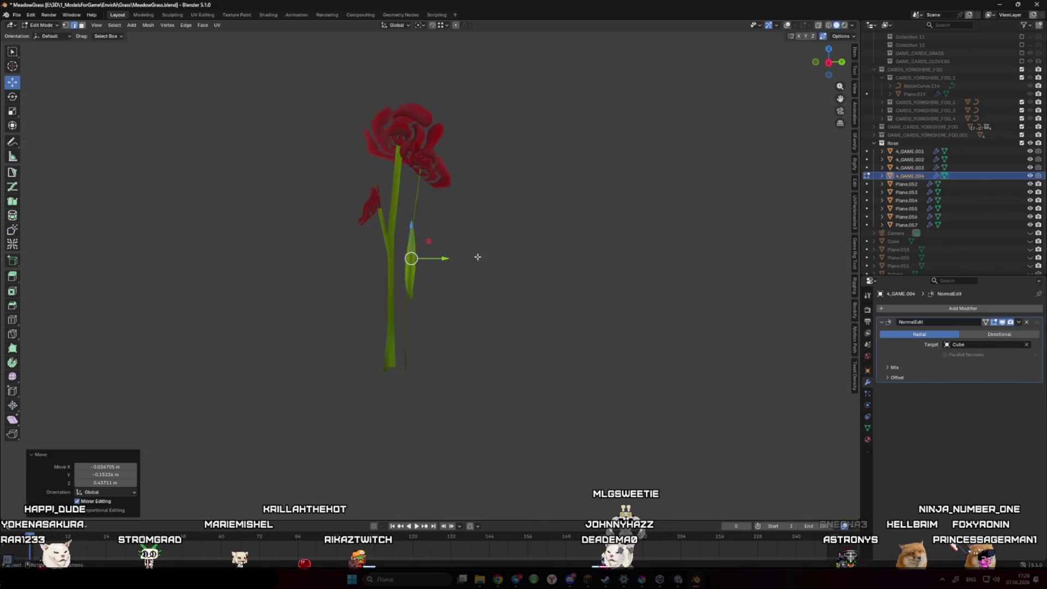
pyautogui.moveTo(416, 300); pyautogui.dragTo(456, 297)
pyautogui.press('r')
pyautogui.click(418, 273)
# Adjust the leaf face selection and scale the leaf to 0.667
pyautogui.scroll(2, 418, 273)
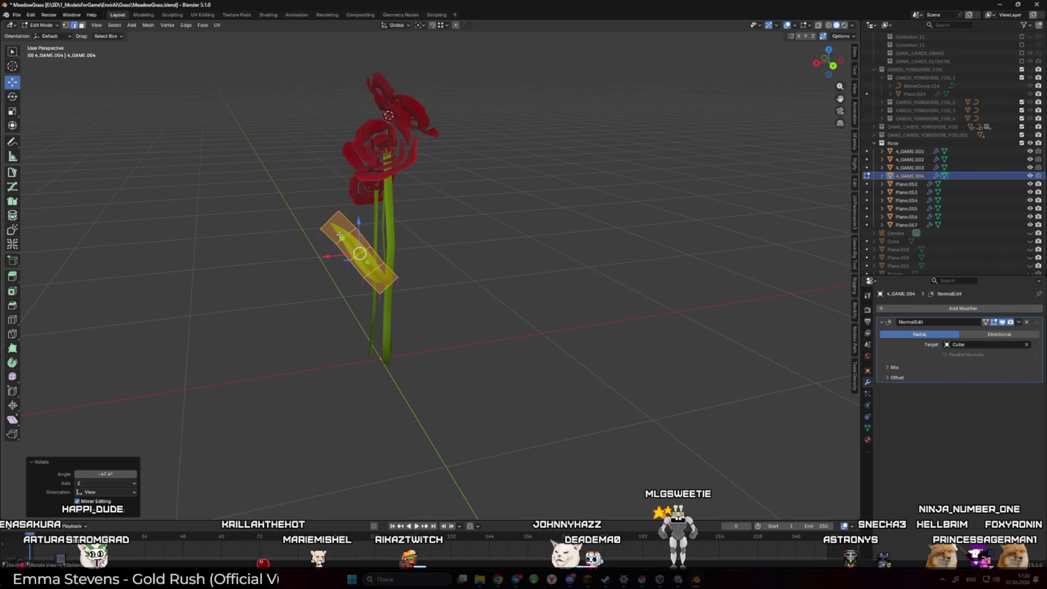
pyautogui.click(362, 249)
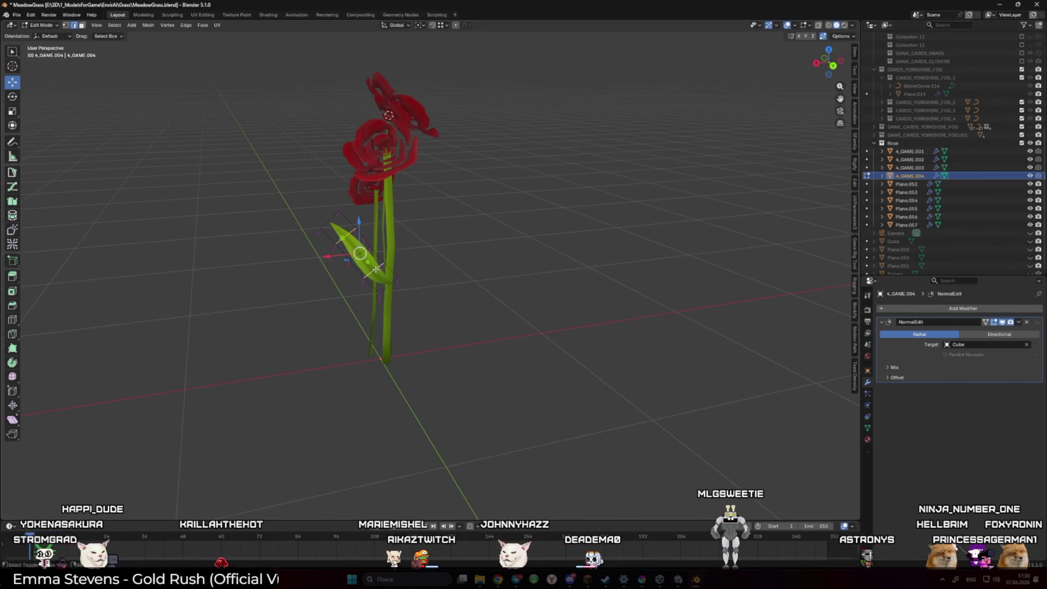
pyautogui.press('x')
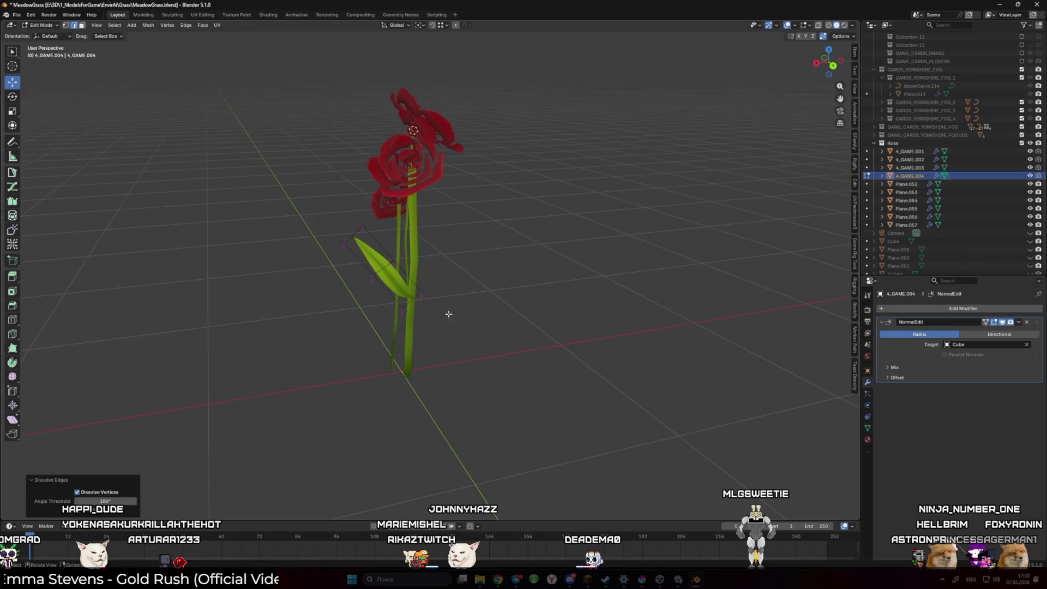
pyautogui.press('s')
pyautogui.click(462, 300)
# Set the leaf's origin to the 3D cursor at its base and reposition it
pyautogui.press('Tab')
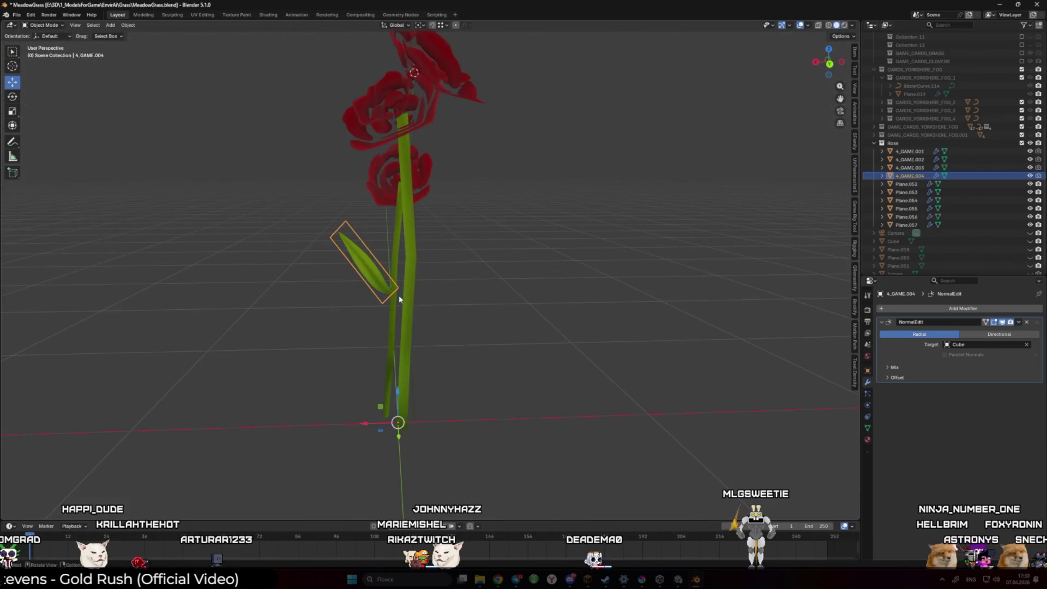
pyautogui.press('Tab')
pyautogui.press('Tab')
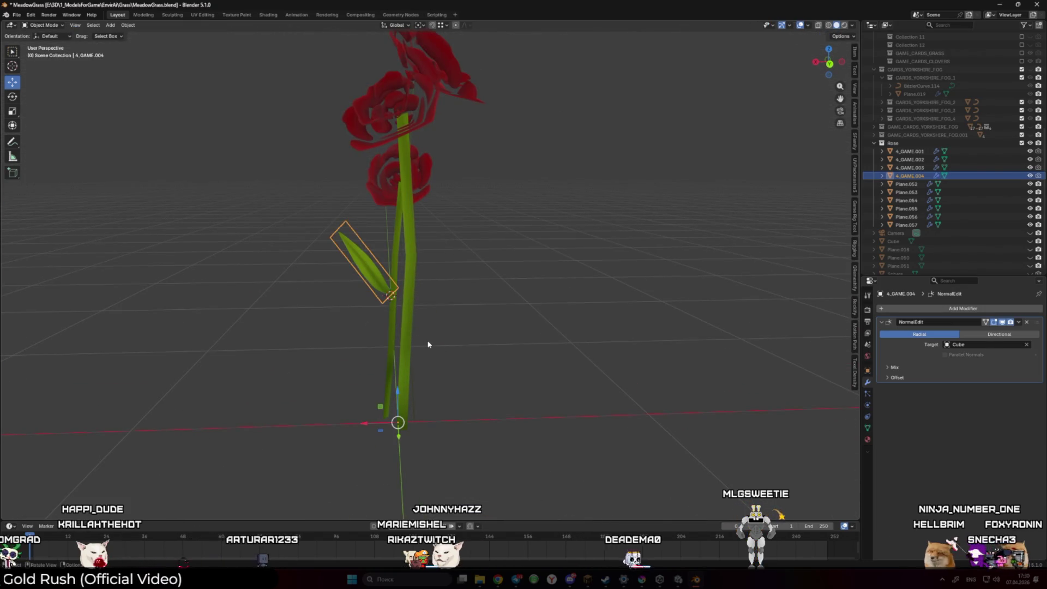
pyautogui.press('q')
pyautogui.click(428, 344)
pyautogui.press('g')
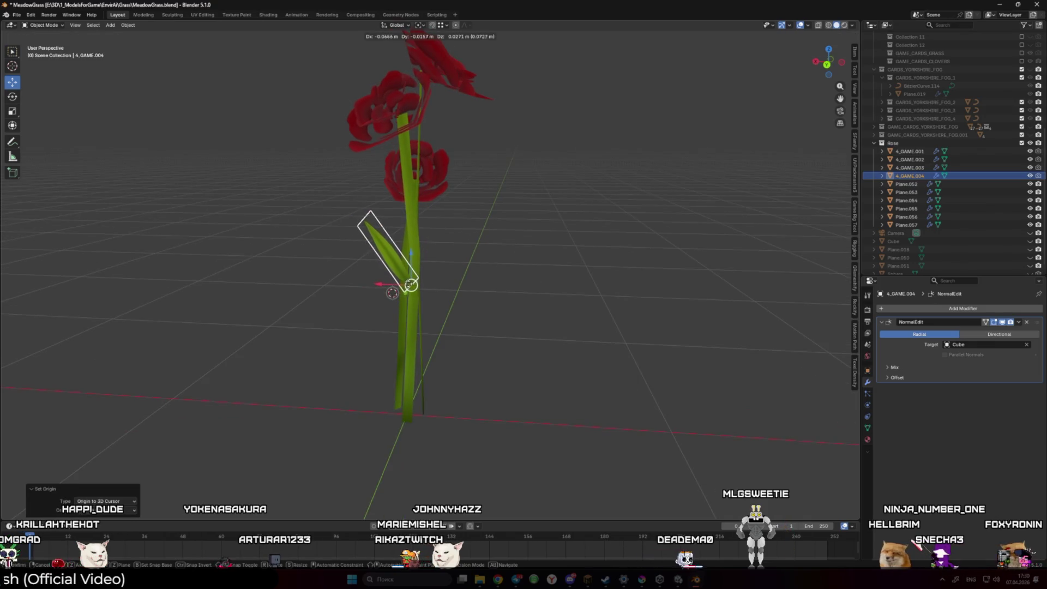
pyautogui.click(411, 284)
# Nudge the leaf once more, then delete the 4_GAME.004 object
pyautogui.press('g')
pyautogui.click(403, 288)
pyautogui.scroll(-5, 402, 290)
pyautogui.press('Delete')
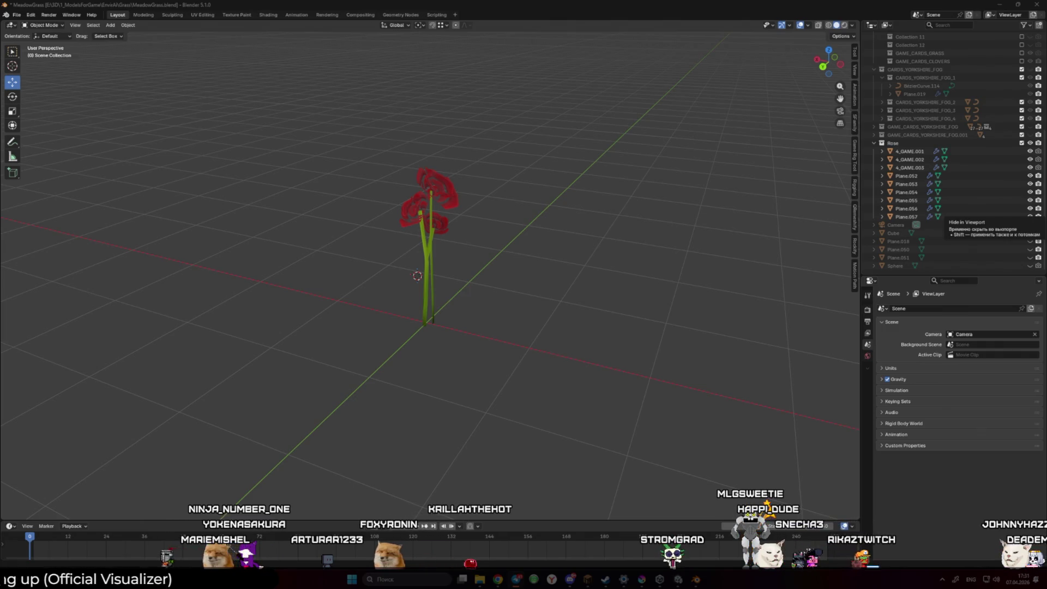
# Hide the GAME_CARDS_YORKSHIRE_FOG and CARDS_YORKSHIRE_FOG collections
pyautogui.scroll(-5, 479, 295)
pyautogui.moveTo(558, 299); pyautogui.dragTo(545, 310)
pyautogui.scroll(8, 540, 314)
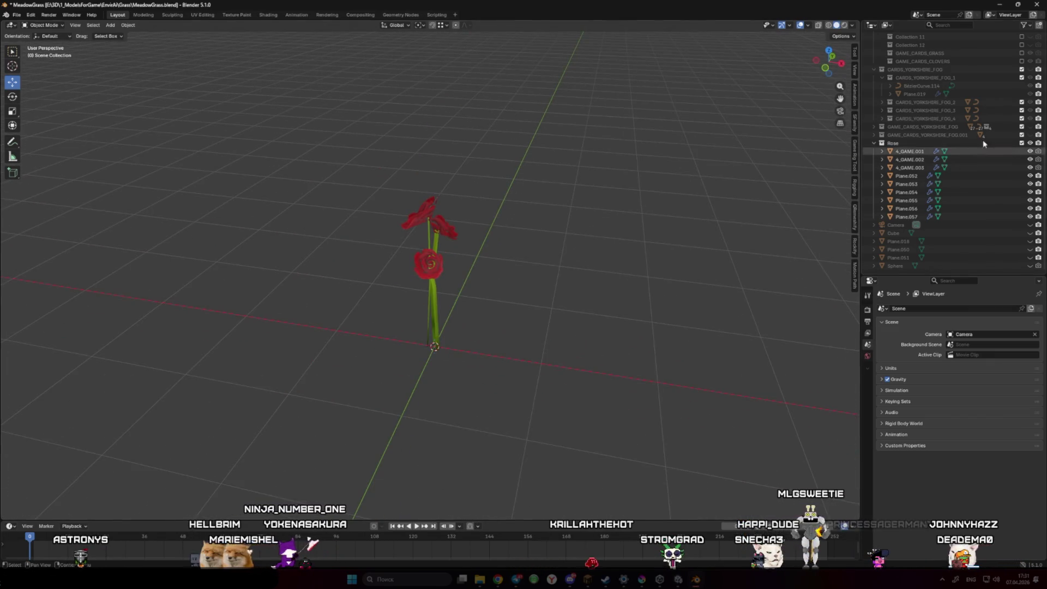
pyautogui.click(1030, 126)
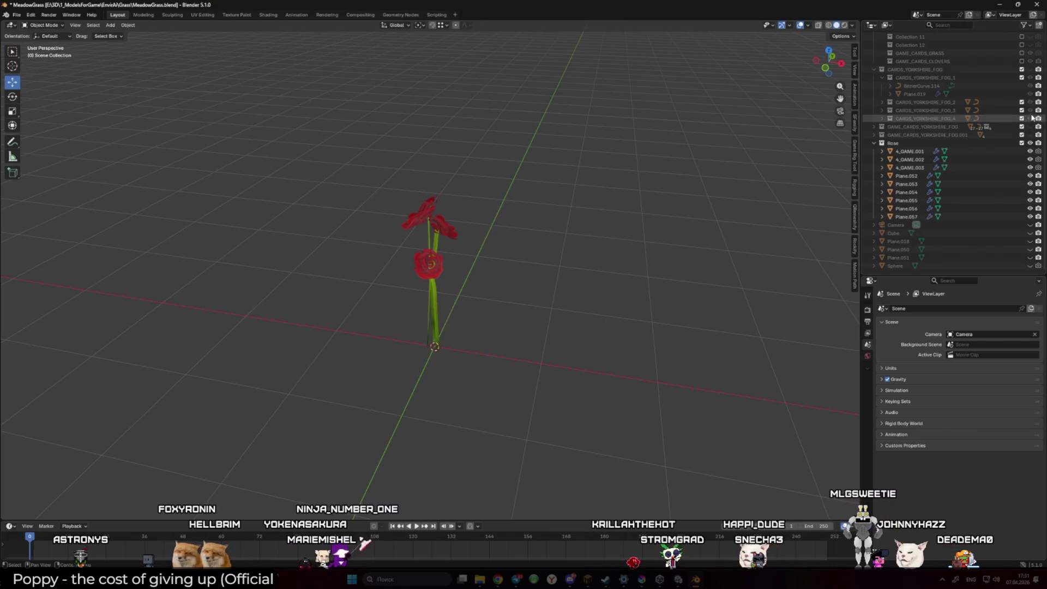
pyautogui.click(1030, 69)
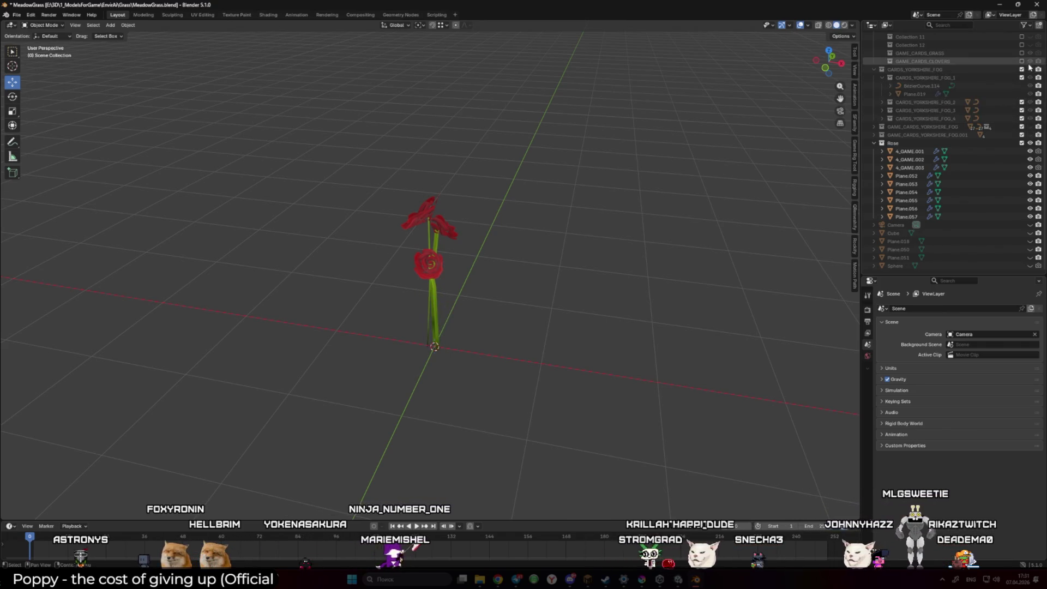
# Exclude the GAME_CARDS_CLOVERS and GAME_CARDS_GRASS collections
pyautogui.scroll(3, 1019, 98)
pyautogui.scroll(5, 1015, 120)
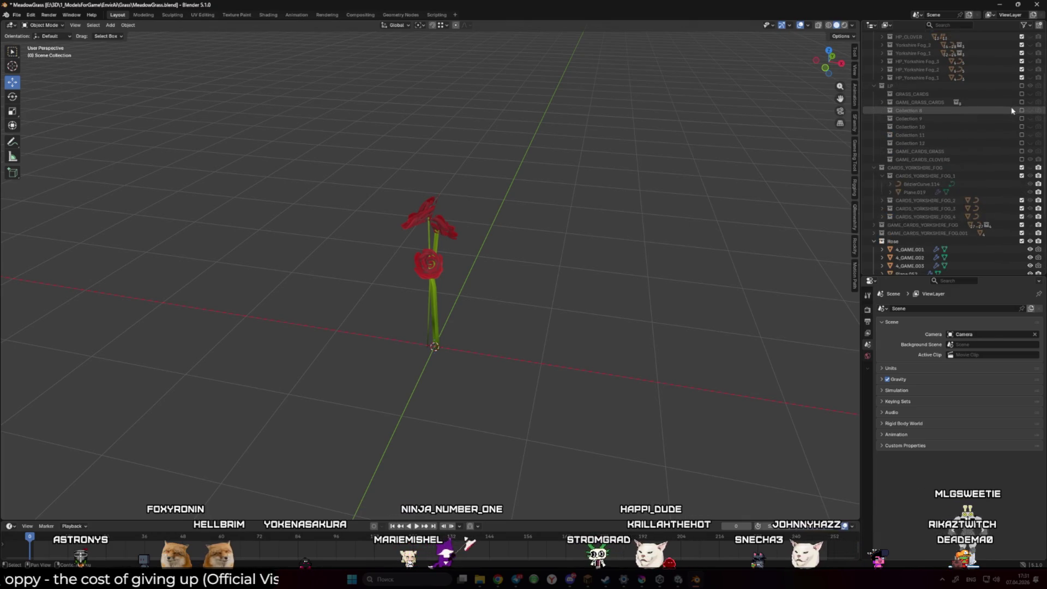
pyautogui.click(1022, 159)
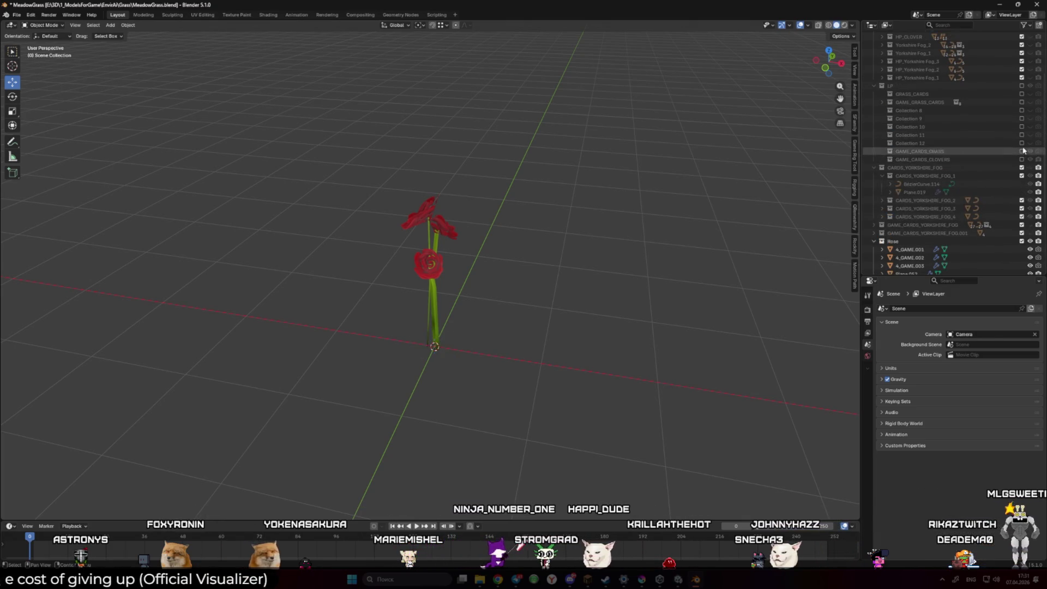
pyautogui.click(1022, 151)
pyautogui.click(1022, 151)
# Select the rose stem 4_GAME.003 and duplicate it with Shift+D
pyautogui.scroll(-3, 498, 250)
pyautogui.moveTo(498, 250)
pyautogui.mouseDown()
pyautogui.moveTo(336, 255)
pyautogui.moveTo(608, 252)
pyautogui.mouseUp()
pyautogui.scroll(3, 343, 245)
pyautogui.moveTo(344, 246); pyautogui.dragTo(364, 238)
pyautogui.scroll(3, 421, 211)
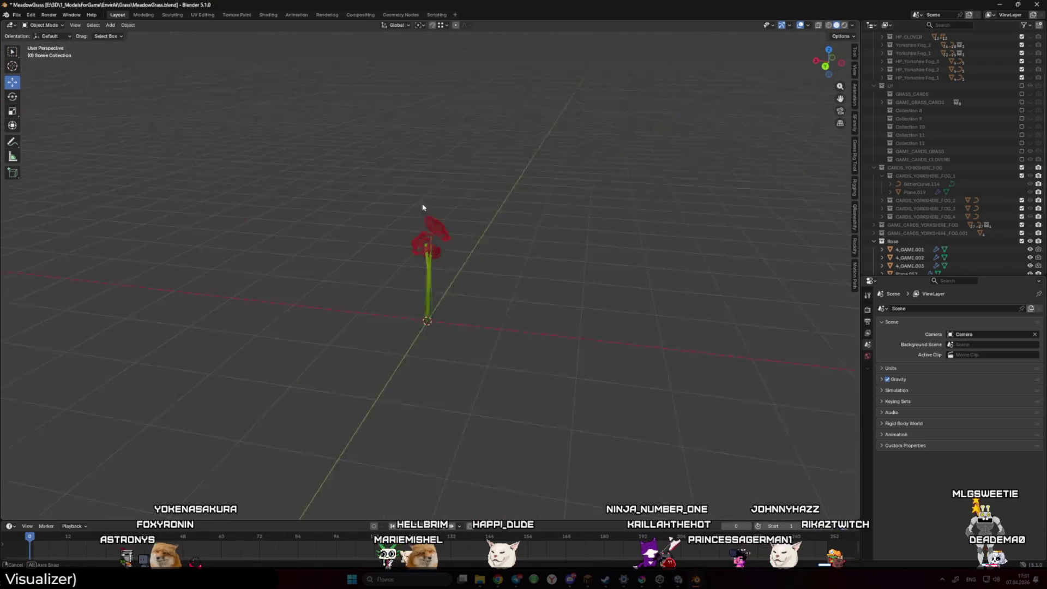
pyautogui.click(428, 276)
pyautogui.scroll(2, 369, 285)
pyautogui.moveTo(369, 284)
pyautogui.mouseDown()
pyautogui.moveTo(339, 288)
pyautogui.moveTo(350, 320)
pyautogui.moveTo(453, 304)
pyautogui.mouseUp()
pyautogui.hotkey('shift', 'd')
pyautogui.click(489, 317)
# Select the duplicate stem's upper face and set transform orientation to Normal
pyautogui.press('Tab')
pyautogui.scroll(4, 506, 315)
pyautogui.moveTo(507, 314)
pyautogui.mouseDown()
pyautogui.moveTo(469, 255)
pyautogui.moveTo(509, 274)
pyautogui.mouseUp()
pyautogui.click(455, 251)
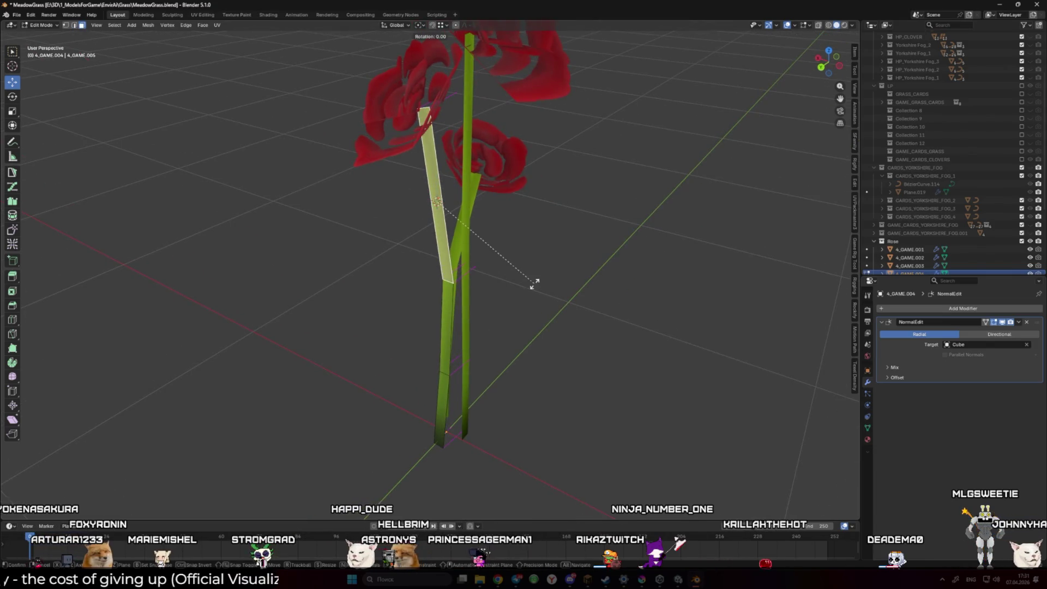
pyautogui.click(420, 25)
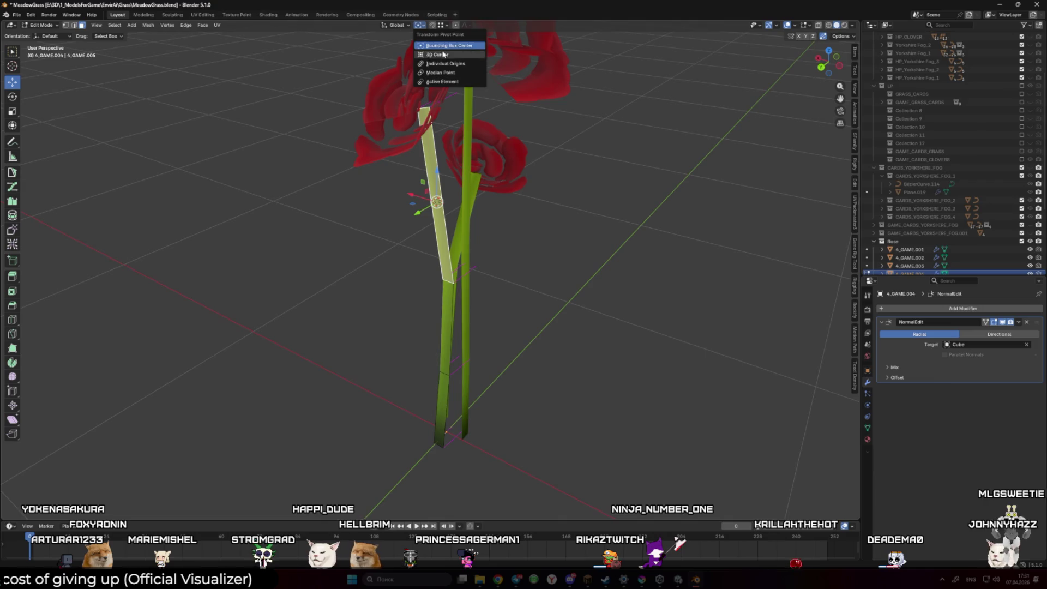
pyautogui.click(396, 25)
pyautogui.rightClick(563, 200)
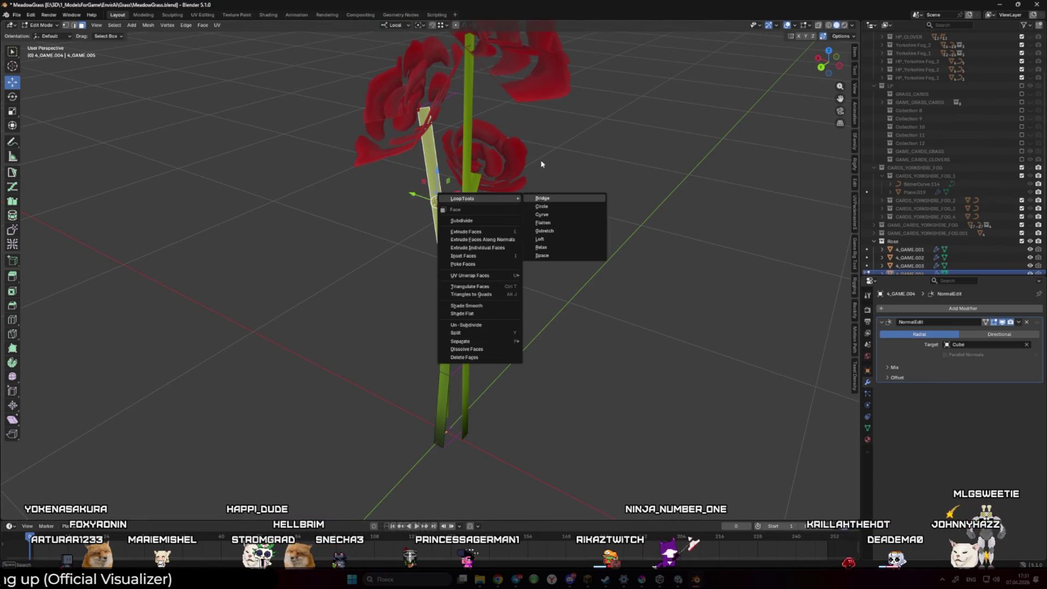
pyautogui.moveTo(480, 159); pyautogui.dragTo(497, 156)
pyautogui.moveTo(420, 175); pyautogui.dragTo(433, 173)
pyautogui.click(397, 25)
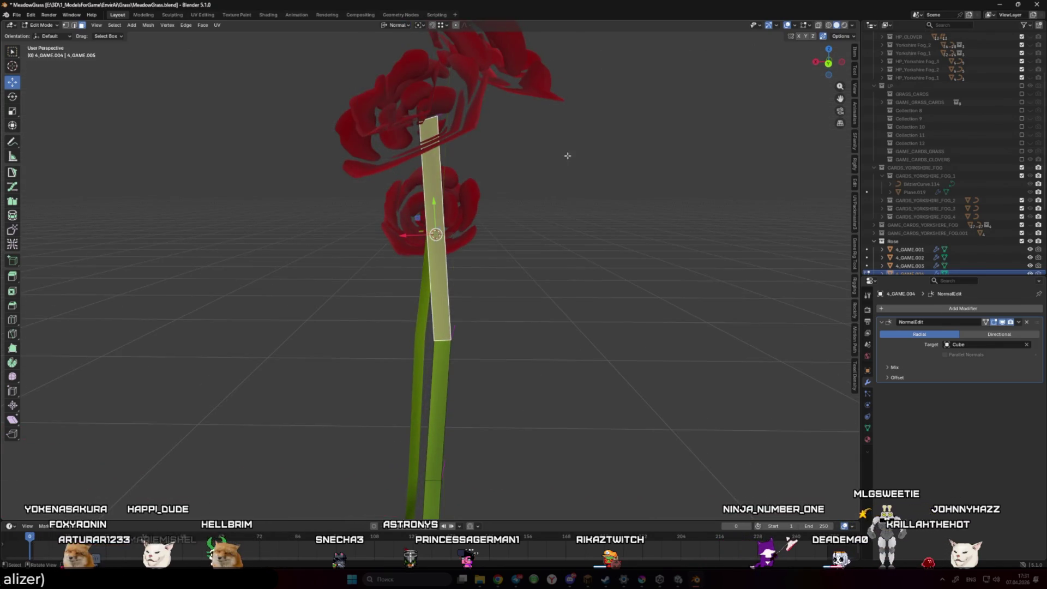
# Rotate the upper face 90° around the Y axis
pyautogui.moveTo(561, 170); pyautogui.dragTo(601, 240)
pyautogui.press('r')
pyautogui.press('y')
pyautogui.press('y')
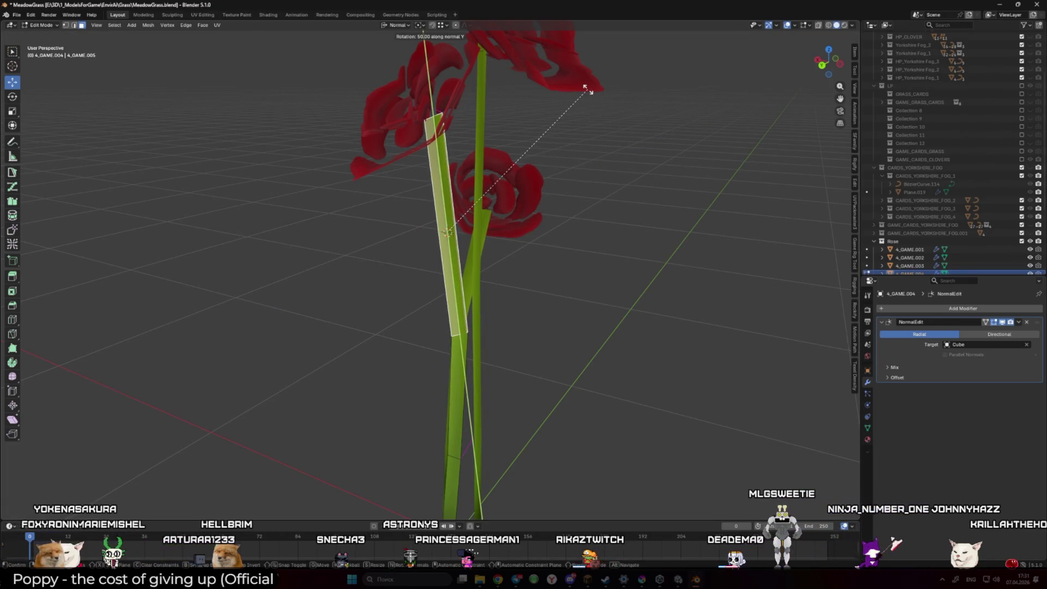
pyautogui.write('90')
pyautogui.press('Return')
# Rotate the lower stem face 90° with x-ray turned off, then leave Edit Mode
pyautogui.moveTo(588, 89)
pyautogui.mouseDown()
pyautogui.moveTo(484, 304)
pyautogui.moveTo(474, 253)
pyautogui.moveTo(444, 257)
pyautogui.moveTo(495, 369)
pyautogui.mouseUp()
pyautogui.click(494, 370)
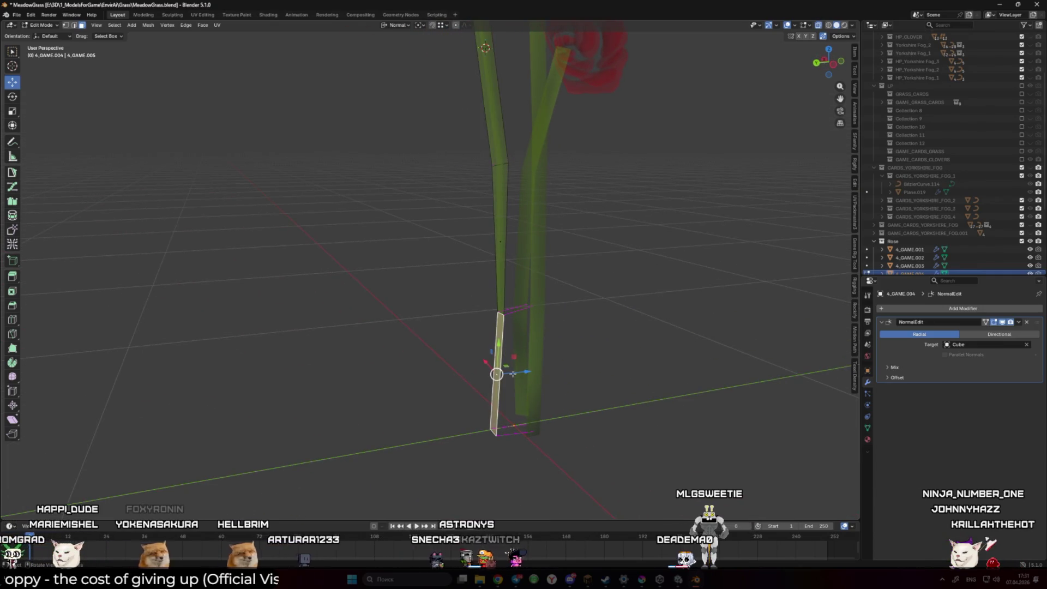
pyautogui.hotkey('alt', 'z')
pyautogui.hotkey('shift', 'r')
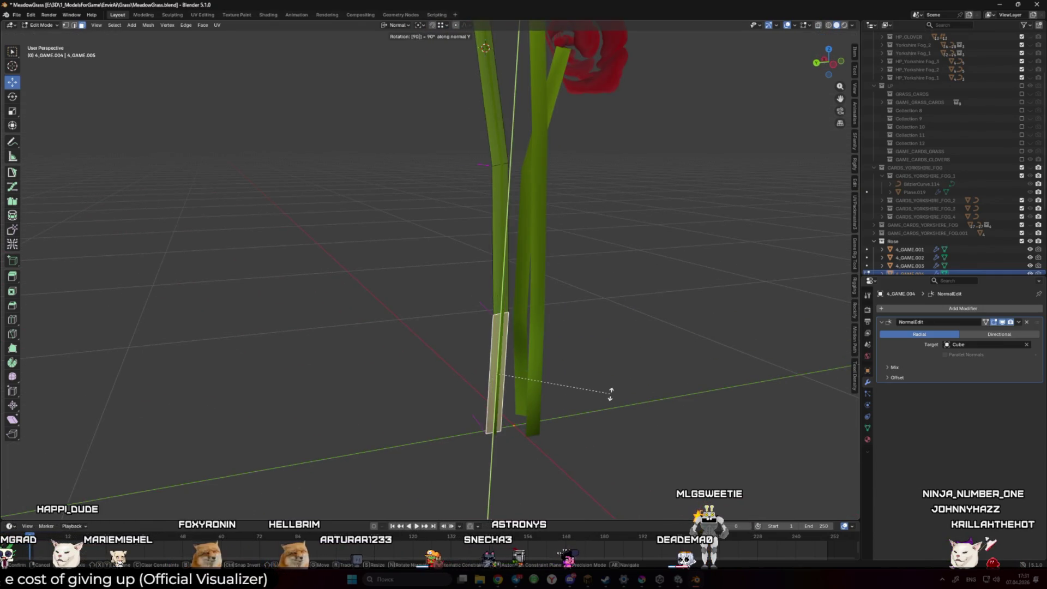
pyautogui.press('Tab')
pyautogui.scroll(-10, 461, 374)
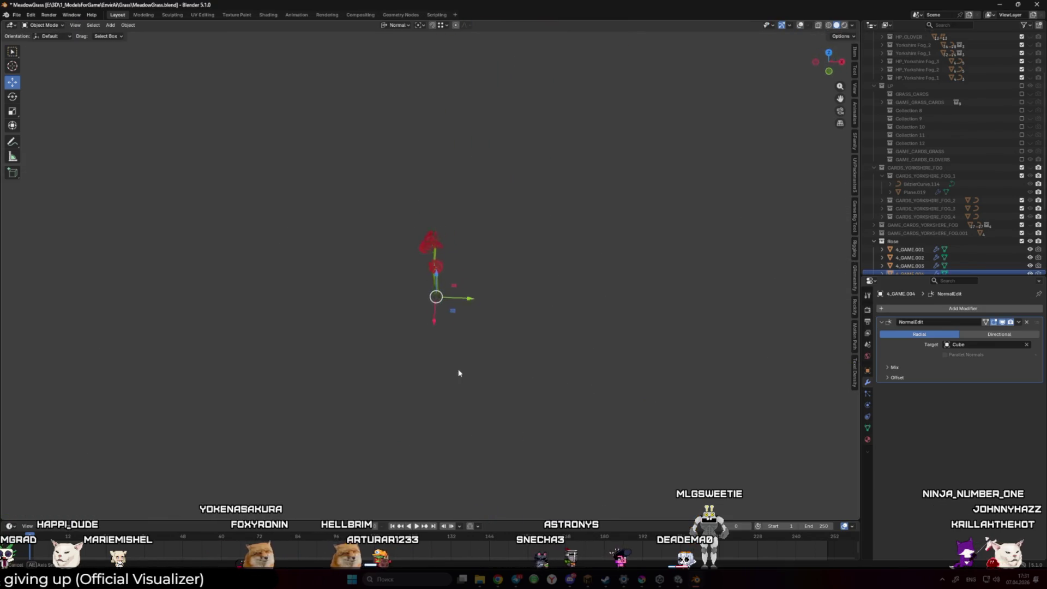
pyautogui.scroll(10, 600, 306)
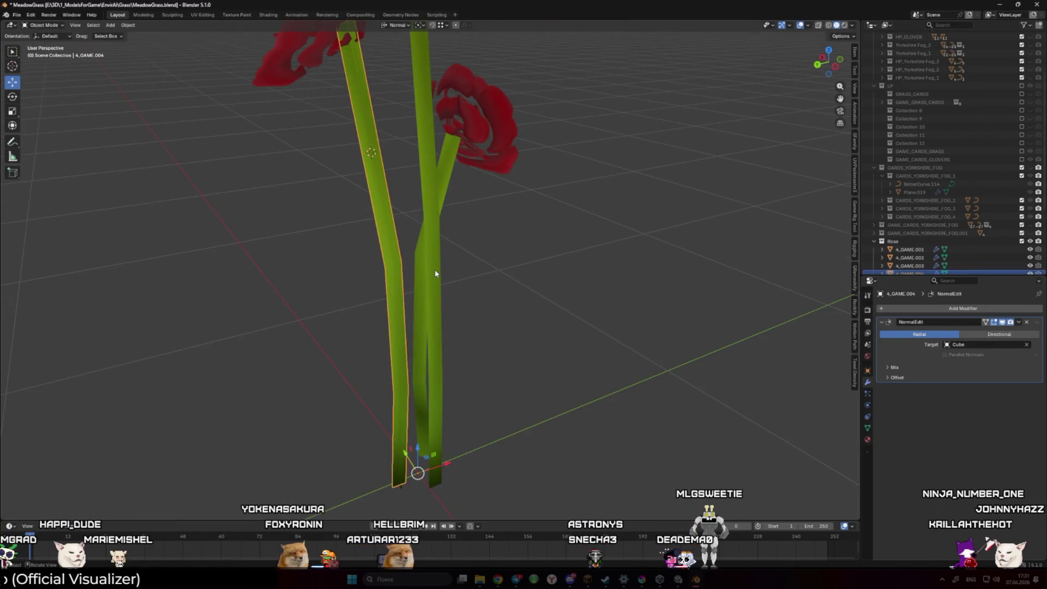
pyautogui.scroll(-2, 435, 273)
# Shift the whole right rose stem mesh slightly
pyautogui.click(395, 279)
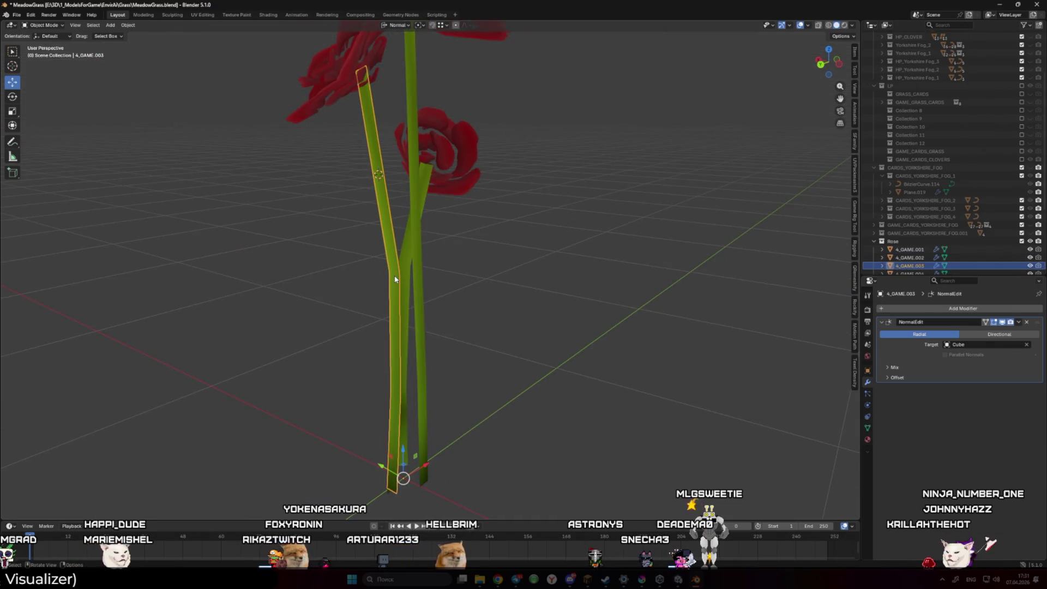
pyautogui.click(420, 272)
pyautogui.press('Tab')
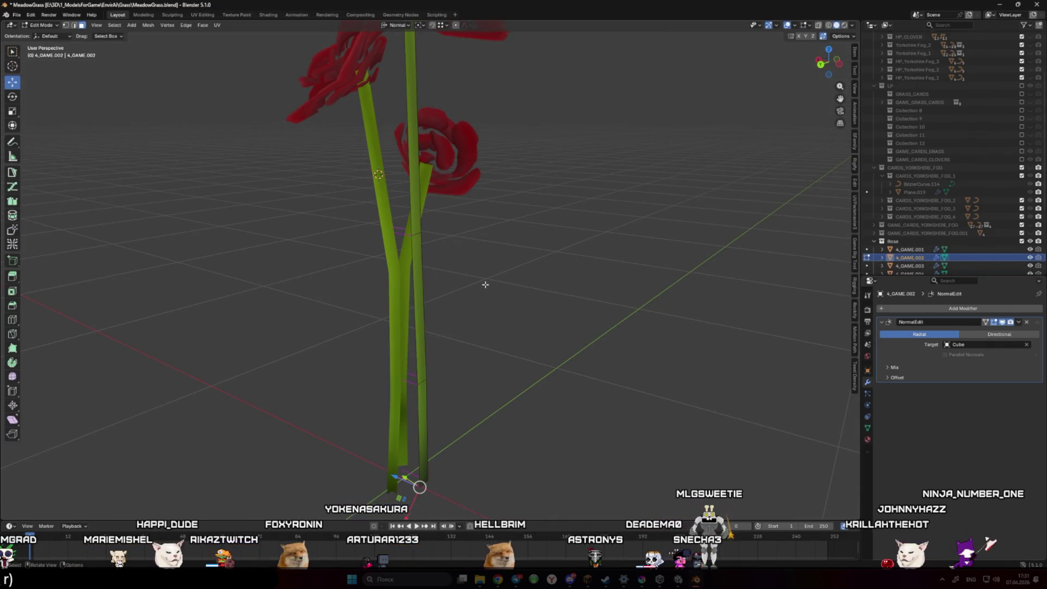
pyautogui.press('a')
pyautogui.press('g')
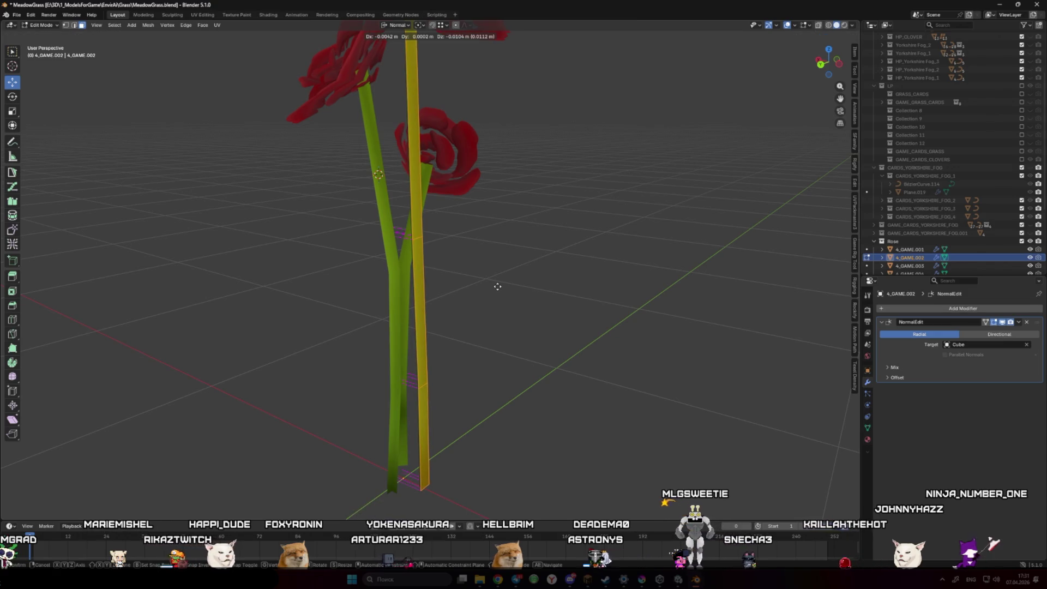
pyautogui.click(497, 286)
pyautogui.press('Tab')
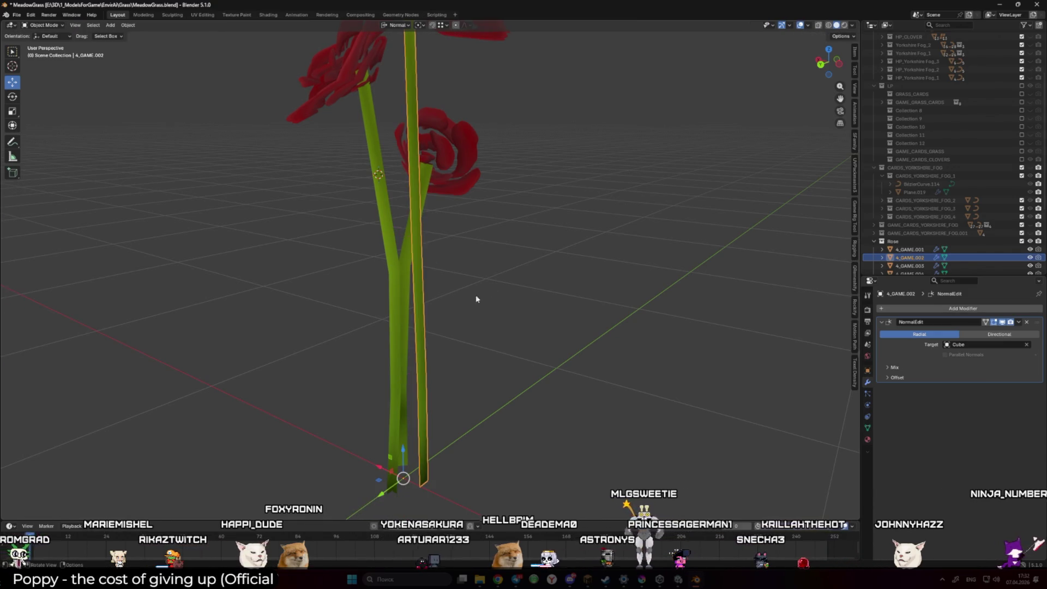
# Turn part of the other stem 90° on Y and slightly tilt its tall face strip
pyautogui.press('Tab')
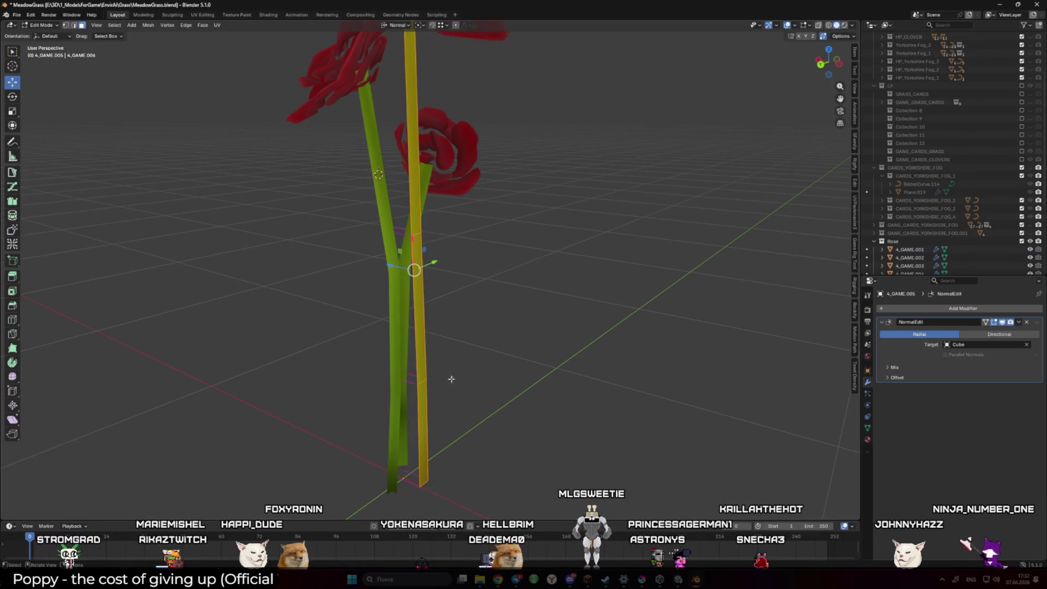
pyautogui.write('ry90')
pyautogui.press('Return')
pyautogui.click(430, 280)
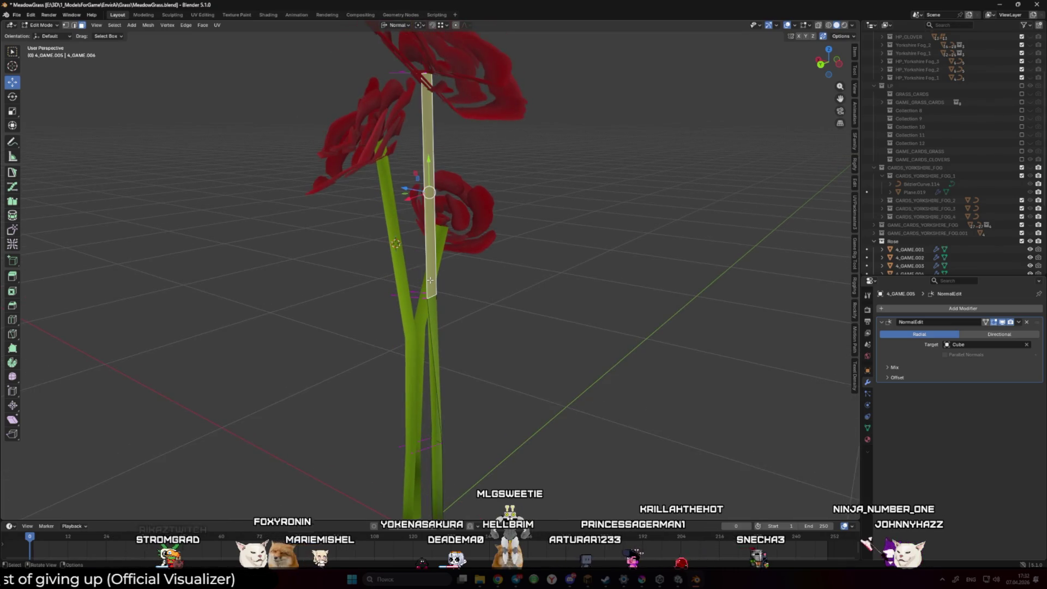
pyautogui.press('r')
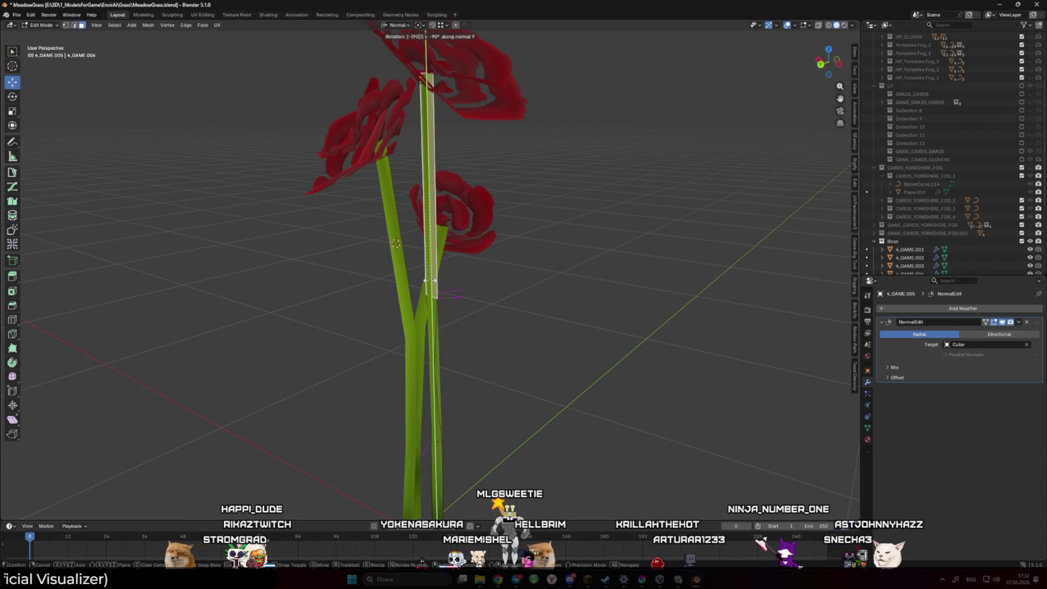
pyautogui.press('Return')
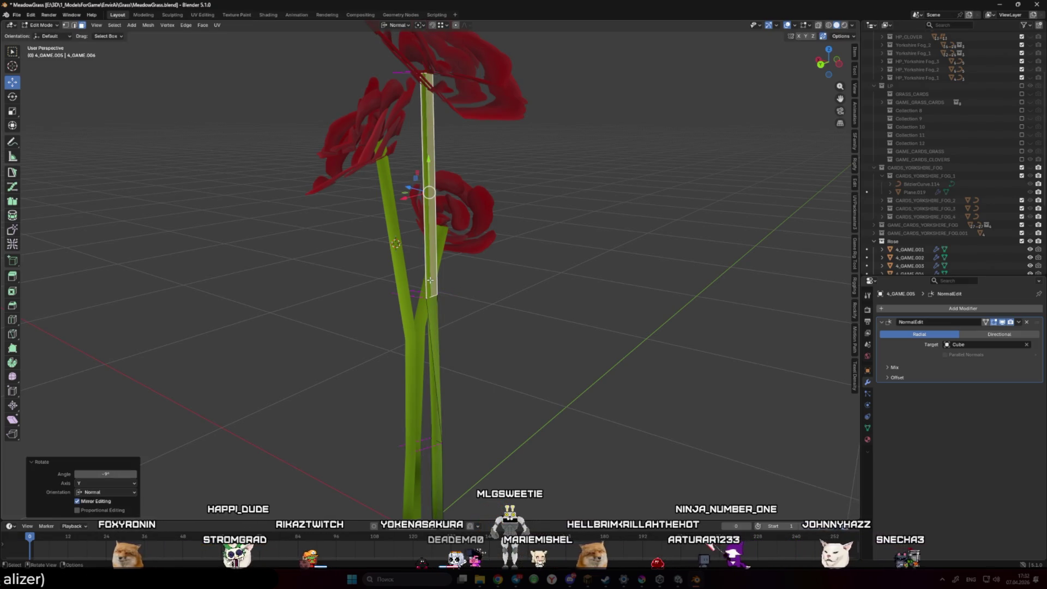
# Rotate the tall strip 90° around Y so it stands edge-on, then switch to Unity
pyautogui.press('r')
pyautogui.press('y')
pyautogui.press('y')
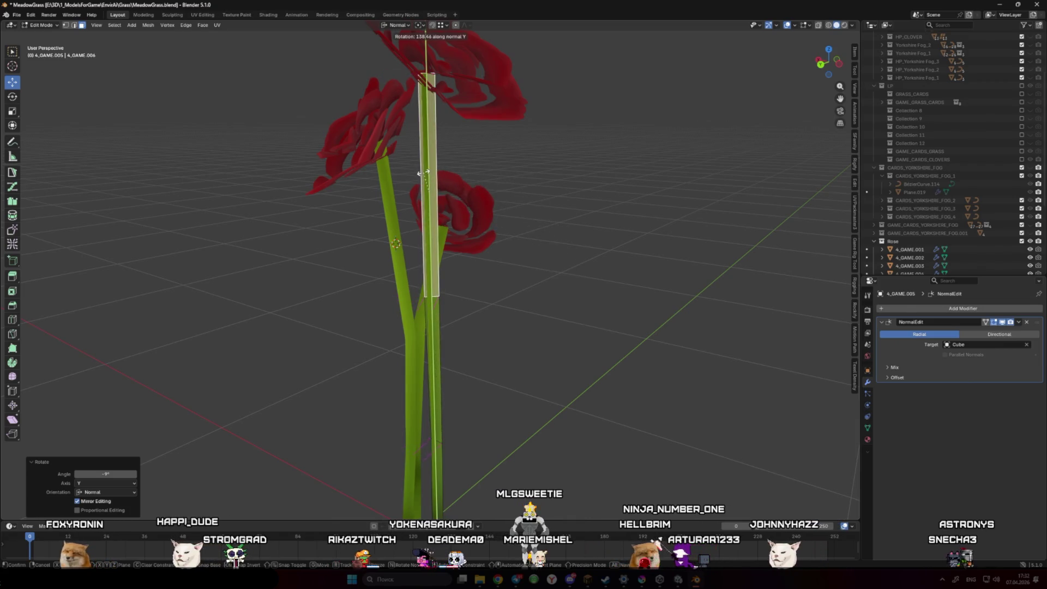
pyautogui.press('Escape')
pyautogui.moveTo(458, 229); pyautogui.dragTo(501, 263)
pyautogui.press('r')
pyautogui.press('y')
pyautogui.press('y')
pyautogui.write('90')
pyautogui.press('Return')
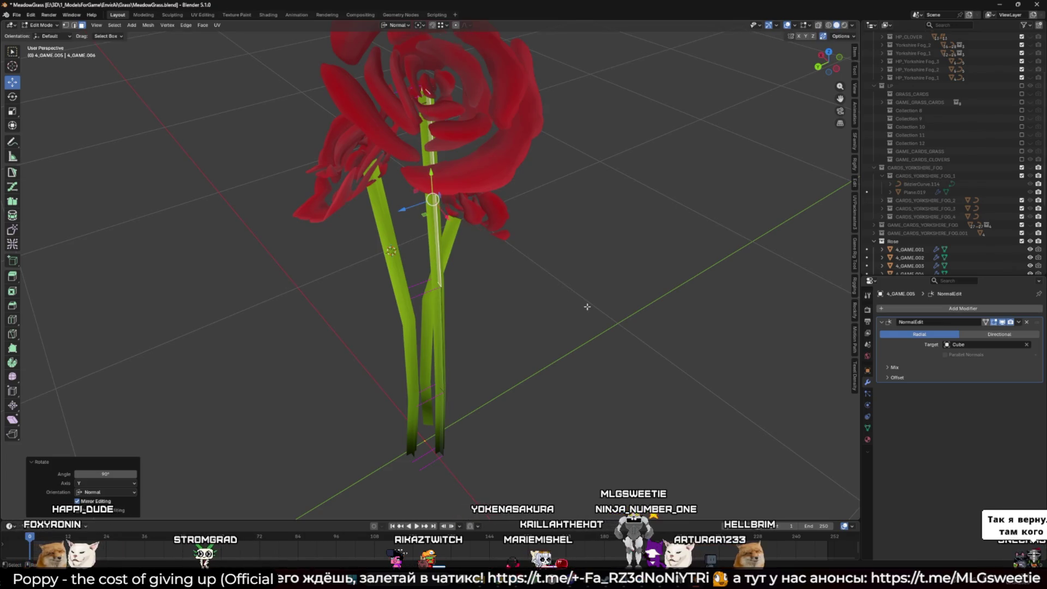
pyautogui.press('Tab')
pyautogui.scroll(-3, 557, 343)
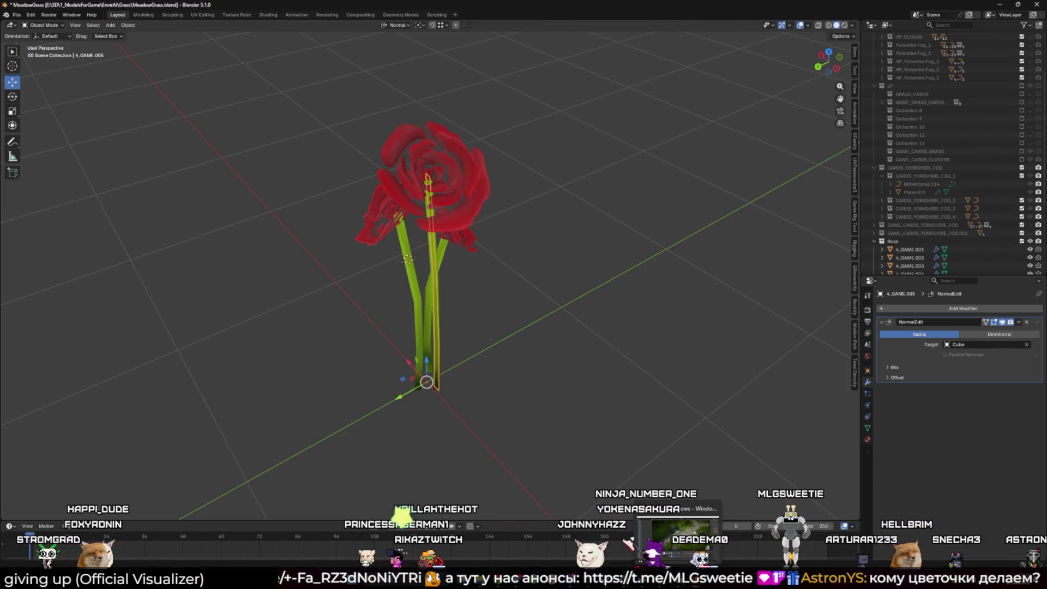
pyautogui.click(676, 537)
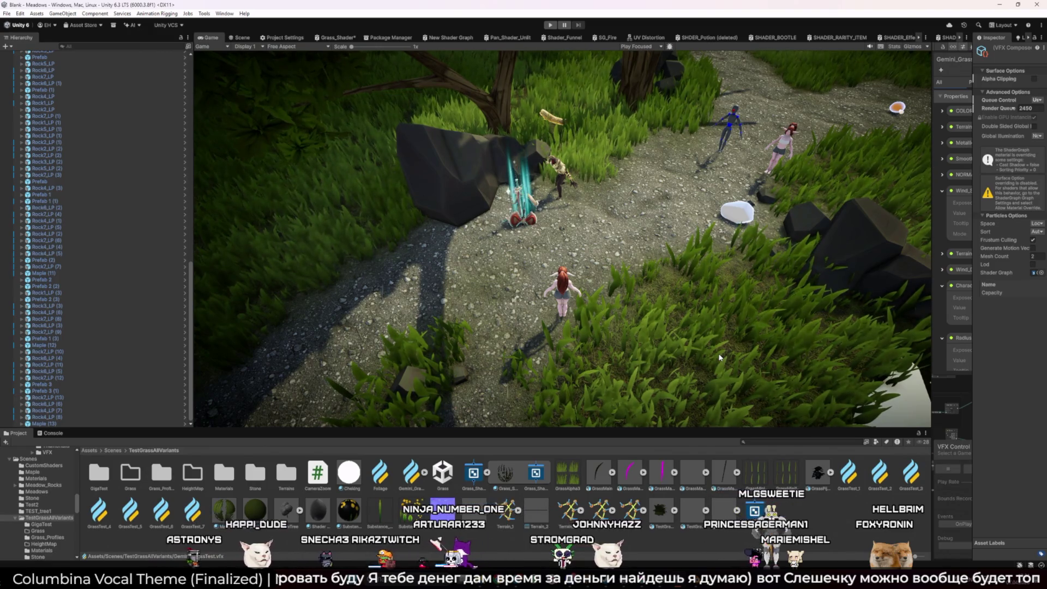
pyautogui.hotkey('alt', 'Tab')
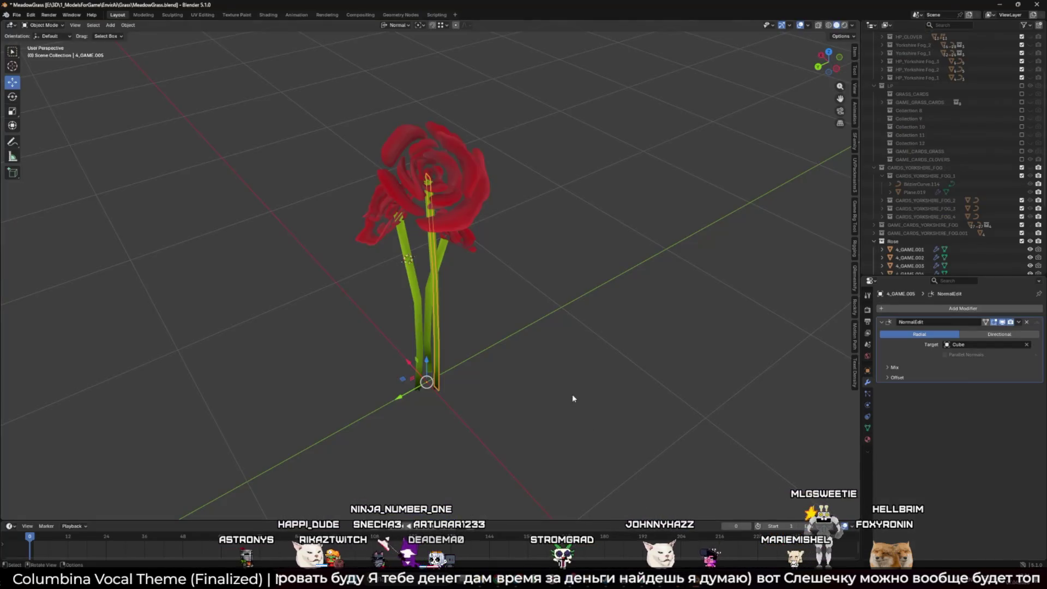
# Open Lucinda_Blend_My.blend from the recent files list
pyautogui.click(16, 14)
pyautogui.moveTo(54, 41)
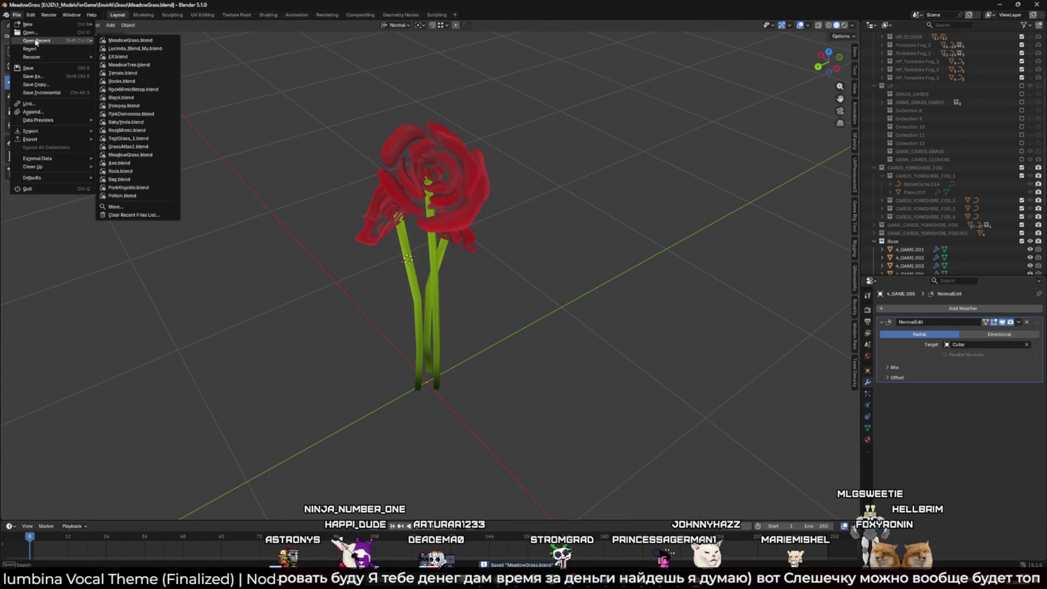
pyautogui.click(117, 48)
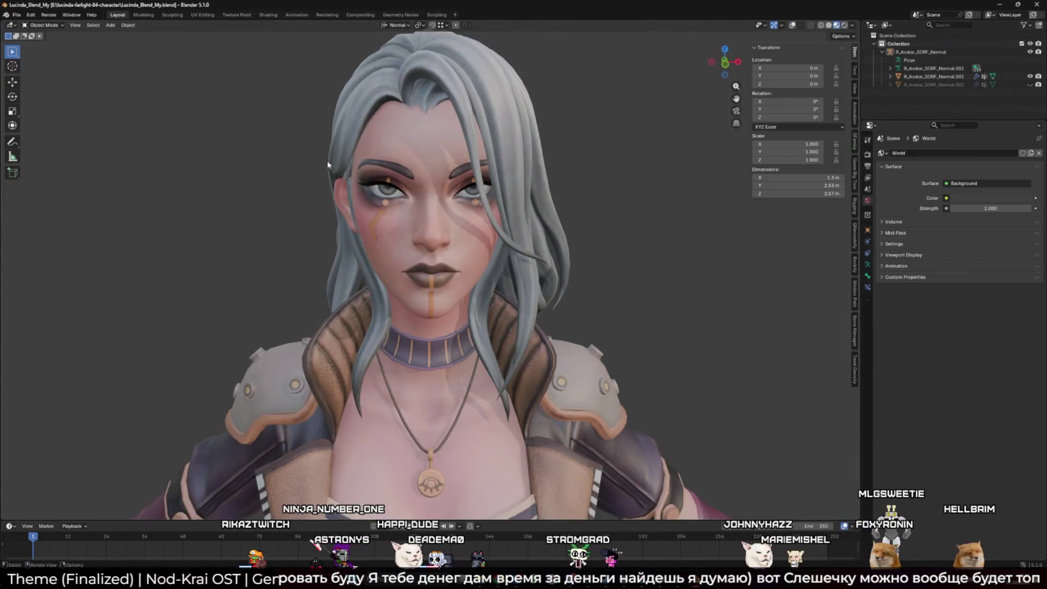
# Orbit around the character to inspect her back and hair
pyautogui.moveTo(371, 246)
pyautogui.mouseDown()
pyautogui.moveTo(429, 170)
pyautogui.moveTo(491, 216)
pyautogui.mouseUp()
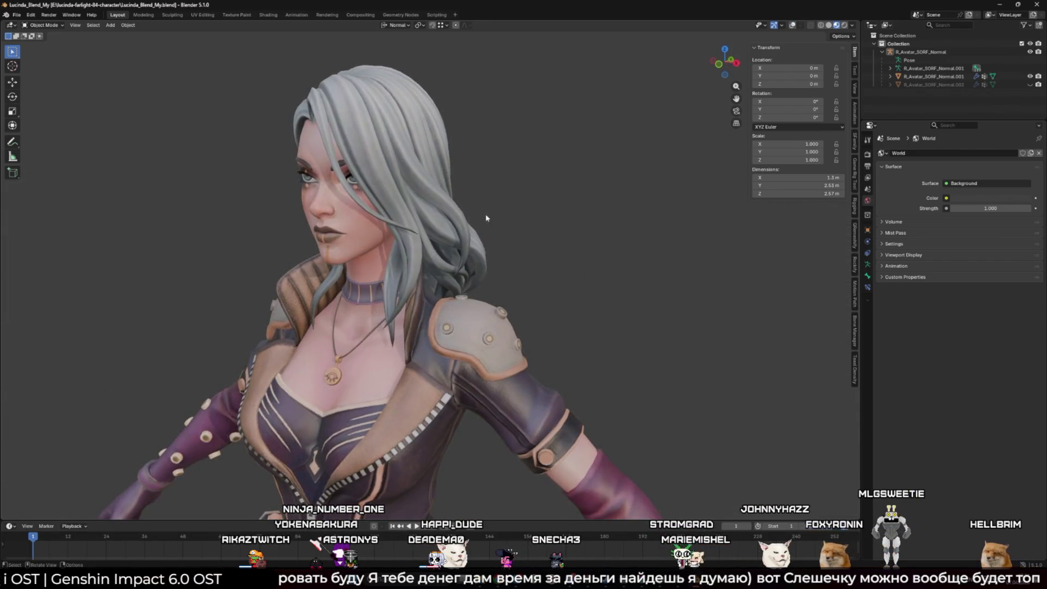
pyautogui.moveTo(414, 201)
pyautogui.mouseDown()
pyautogui.moveTo(396, 273)
pyautogui.moveTo(479, 258)
pyautogui.mouseUp()
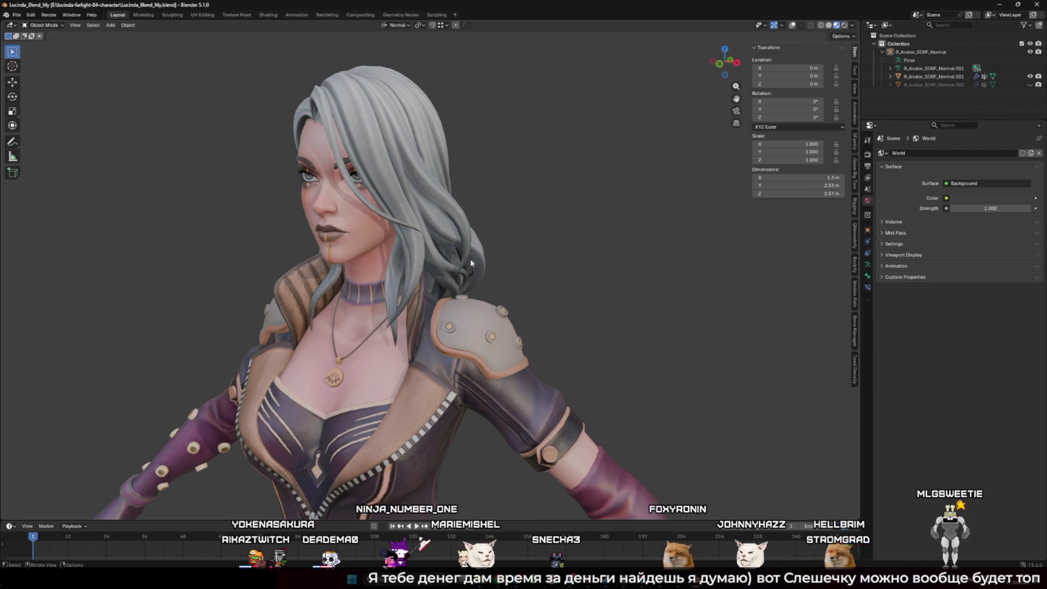
pyautogui.scroll(-5, 472, 260)
pyautogui.moveTo(472, 259)
pyautogui.mouseDown()
pyautogui.moveTo(425, 244)
pyautogui.moveTo(479, 331)
pyautogui.moveTo(551, 308)
pyautogui.moveTo(496, 252)
pyautogui.moveTo(505, 285)
pyautogui.moveTo(492, 201)
pyautogui.moveTo(508, 255)
pyautogui.moveTo(526, 250)
pyautogui.moveTo(473, 266)
pyautogui.moveTo(494, 229)
pyautogui.mouseUp()
pyautogui.scroll(5, 408, 240)
pyautogui.scroll(6, 552, 309)
pyautogui.scroll(-5, 480, 250)
pyautogui.scroll(3, 499, 218)
# Toggle viewport overlays on the body mesh and view the face from front and three-quarter angles
pyautogui.click(493, 218)
pyautogui.hotkey('shift', 'alt', 'z')
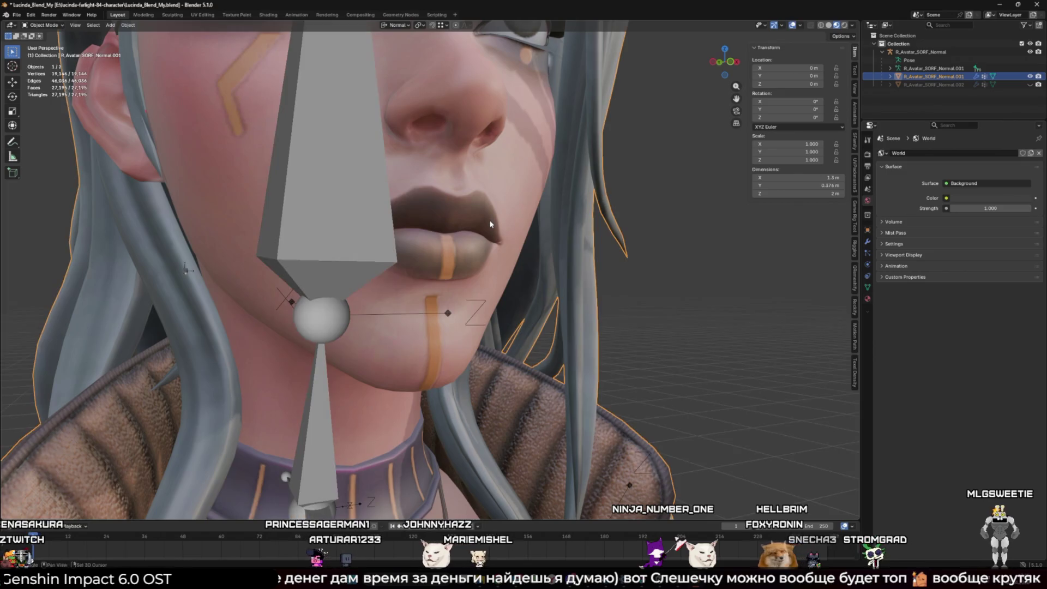
pyautogui.scroll(-5, 489, 225)
pyautogui.hotkey('alt', 'a')
pyautogui.moveTo(491, 246); pyautogui.dragTo(503, 281)
pyautogui.scroll(1, 502, 281)
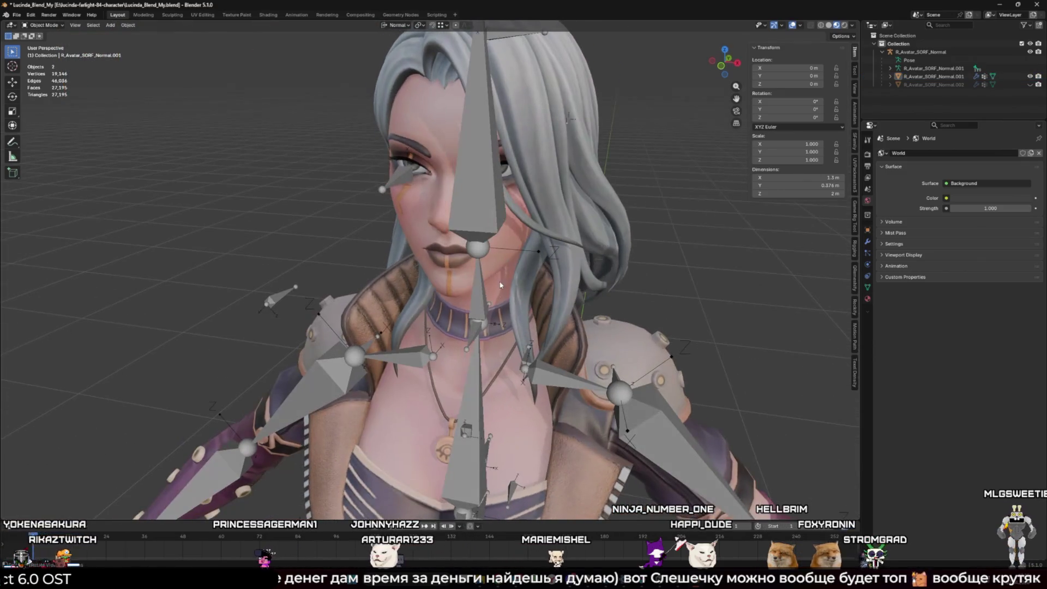
pyautogui.hotkey('shift', 'alt', 'z')
pyautogui.scroll(-2, 388, 260)
pyautogui.moveTo(387, 261)
pyautogui.mouseDown()
pyautogui.moveTo(508, 261)
pyautogui.moveTo(473, 280)
pyautogui.mouseUp()
pyautogui.scroll(3, 508, 260)
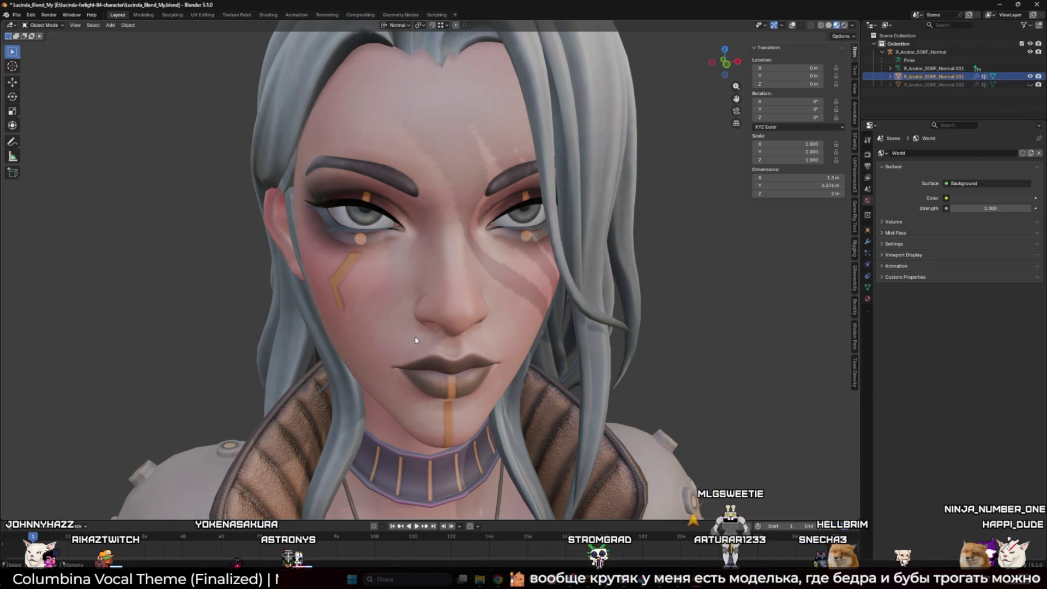
pyautogui.scroll(-10, 415, 340)
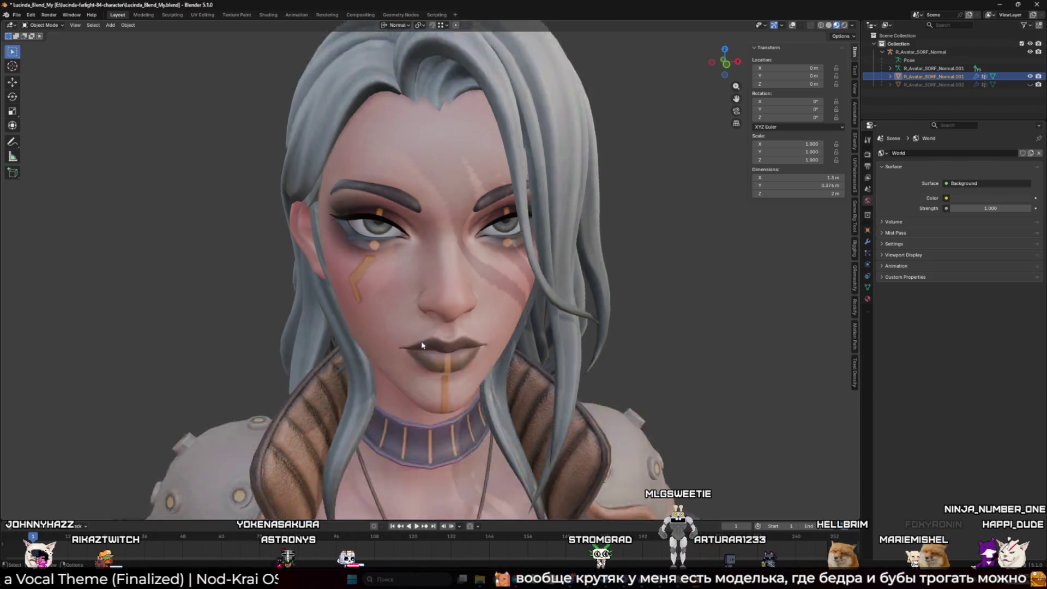
pyautogui.moveTo(304, 310); pyautogui.dragTo(262, 309)
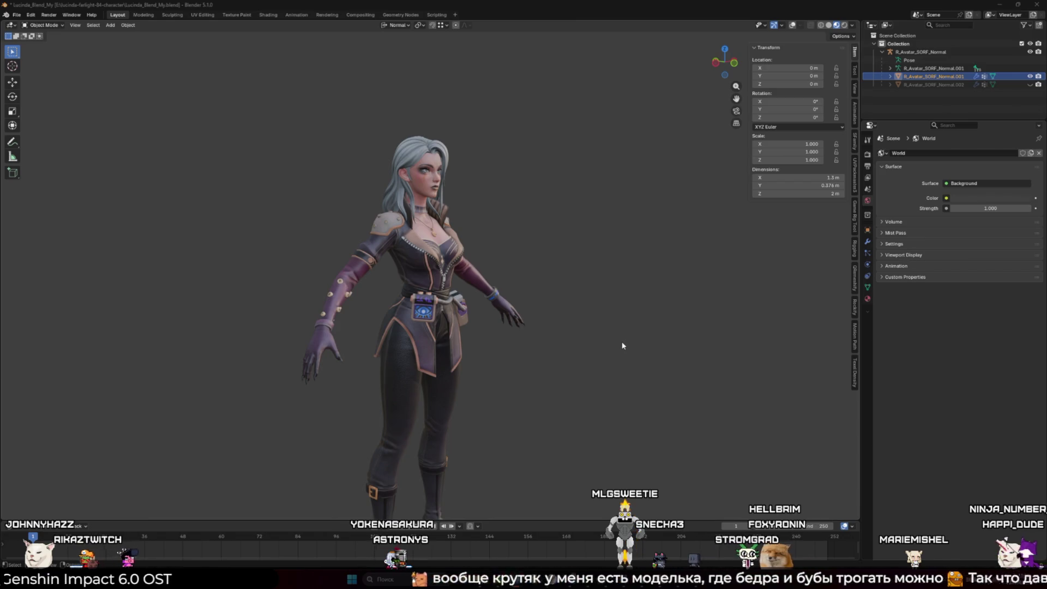
pyautogui.click(657, 336)
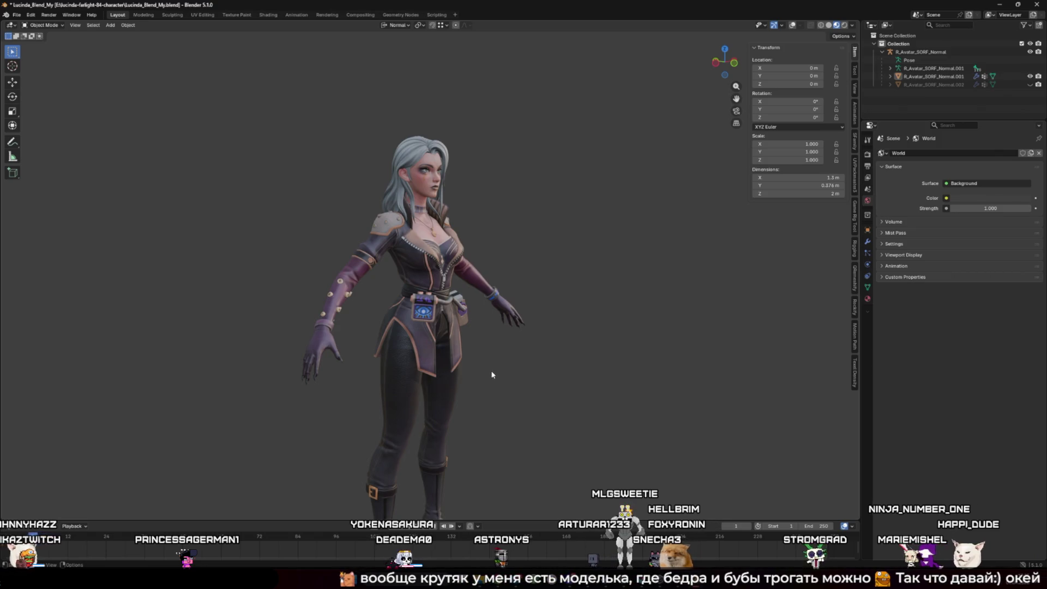
# Reopen MeadowGrass.blend from recent files, discarding the character file's changes
pyautogui.moveTo(679, 585)
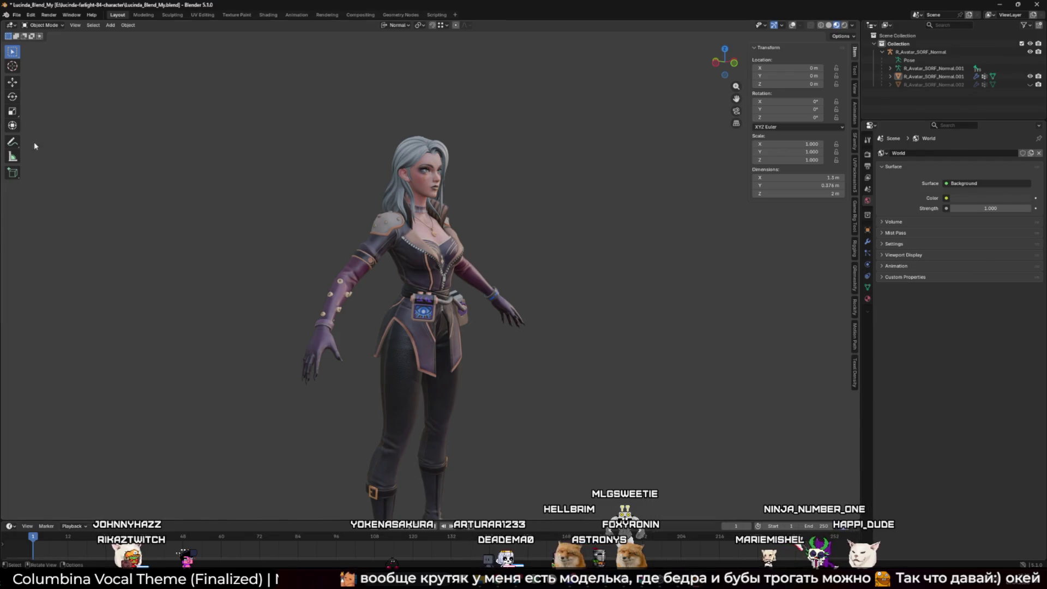
pyautogui.click(17, 15)
pyautogui.moveTo(43, 40)
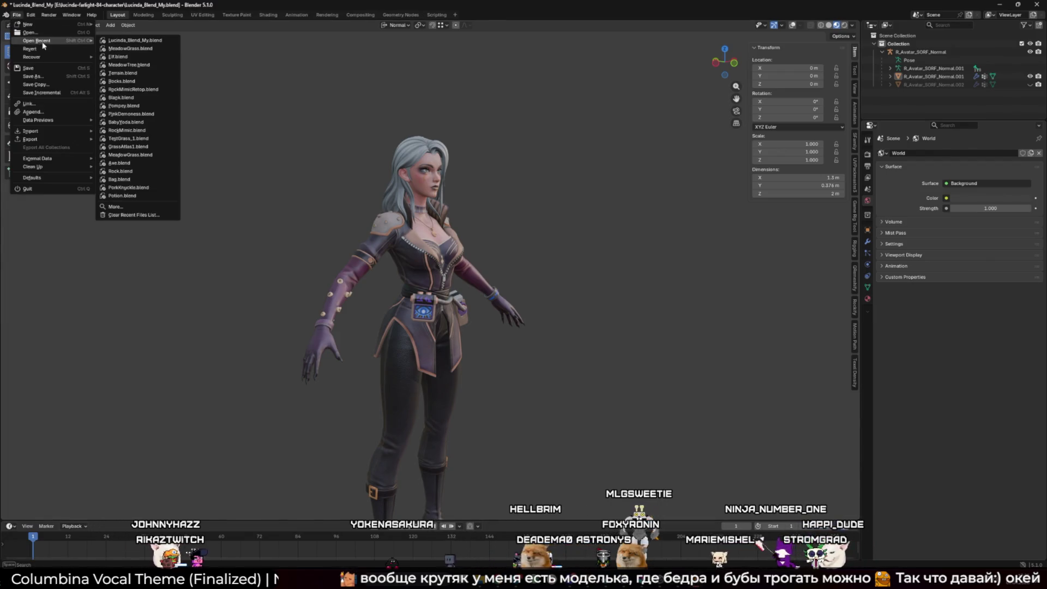
pyautogui.click(139, 49)
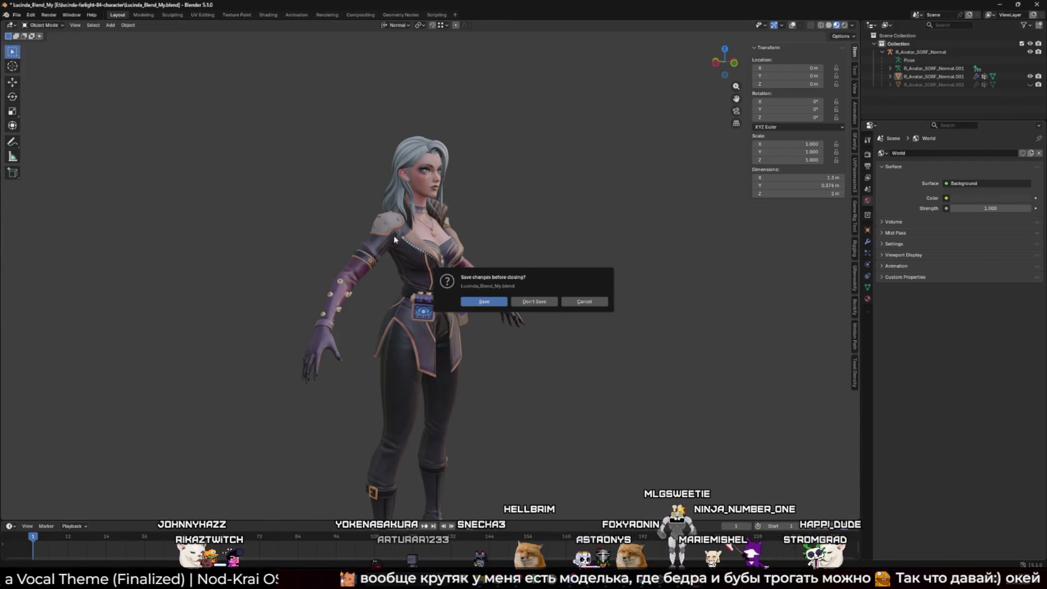
pyautogui.click(551, 303)
pyautogui.scroll(-10, 545, 332)
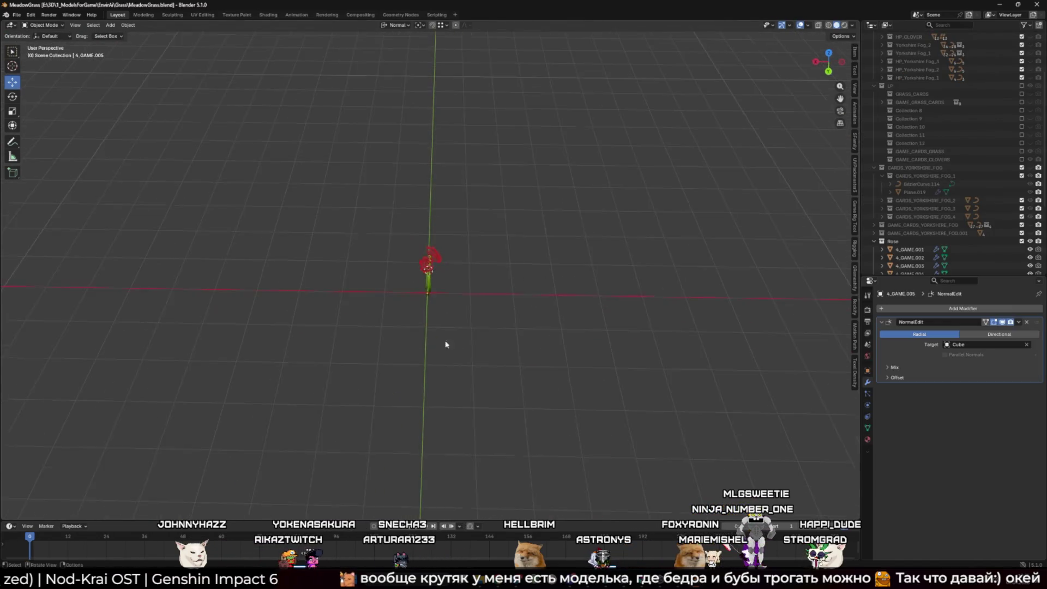
# Select all three rose stems, starting from 4_GAME.001
pyautogui.scroll(5, 543, 338)
pyautogui.scroll(-5, 543, 340)
pyautogui.moveTo(543, 340)
pyautogui.mouseDown()
pyautogui.moveTo(594, 264)
pyautogui.moveTo(568, 302)
pyautogui.moveTo(484, 330)
pyautogui.moveTo(463, 360)
pyautogui.moveTo(482, 356)
pyautogui.moveTo(348, 220)
pyautogui.mouseUp()
pyautogui.scroll(6, 349, 219)
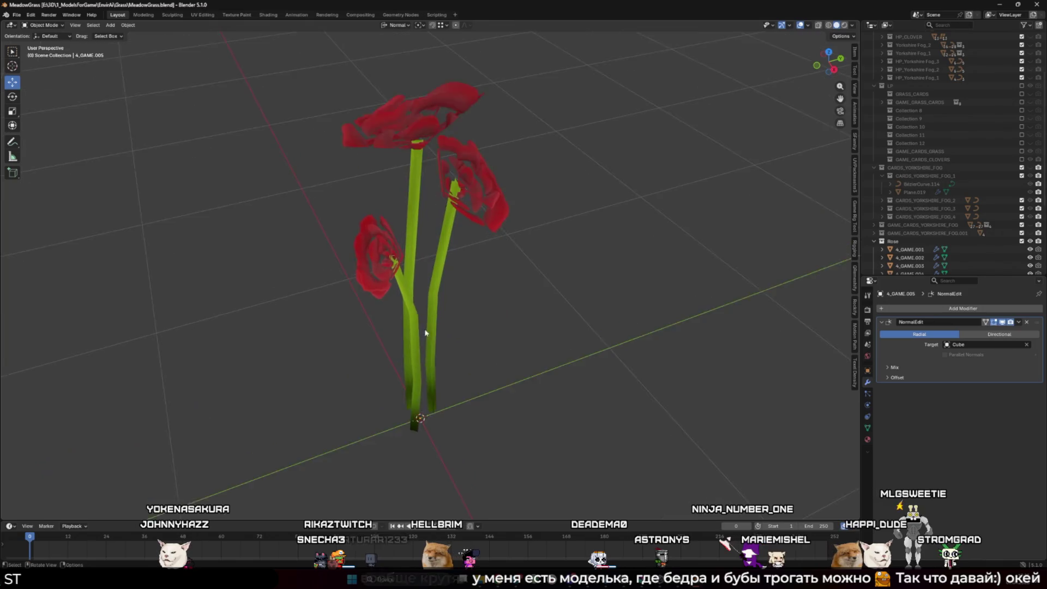
pyautogui.click(410, 314)
pyautogui.moveTo(410, 314)
pyautogui.mouseDown()
pyautogui.moveTo(443, 257)
pyautogui.moveTo(431, 251)
pyautogui.mouseUp()
pyautogui.moveTo(321, 242)
pyautogui.mouseDown()
pyautogui.moveTo(589, 334)
pyautogui.moveTo(561, 321)
pyautogui.mouseUp()
pyautogui.scroll(-3, 561, 321)
pyautogui.moveTo(464, 235); pyautogui.dragTo(465, 286)
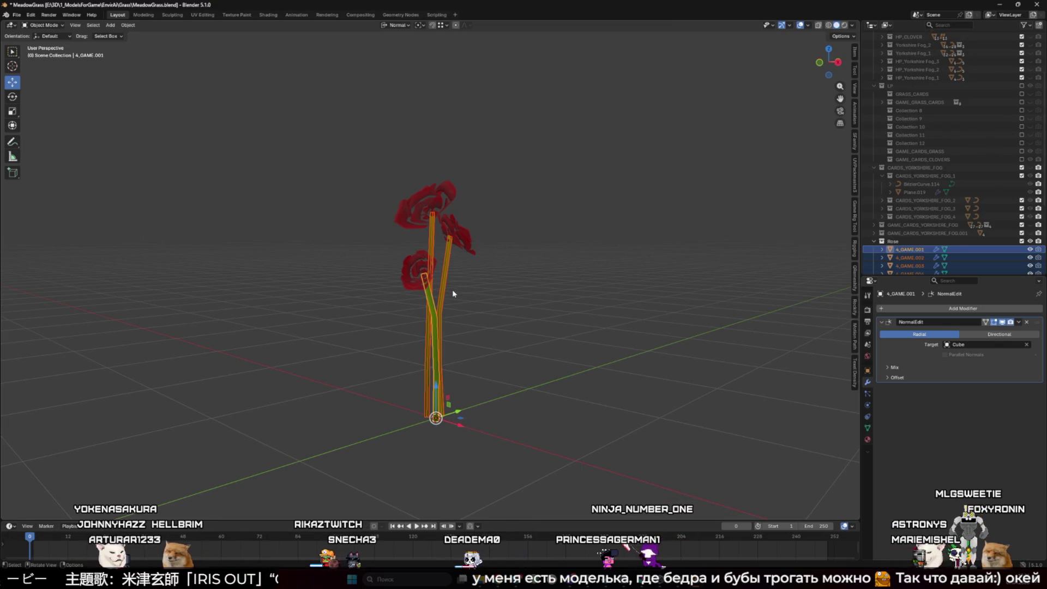
# Convert the selected stems to mesh and clear the selection
pyautogui.rightClick(450, 295)
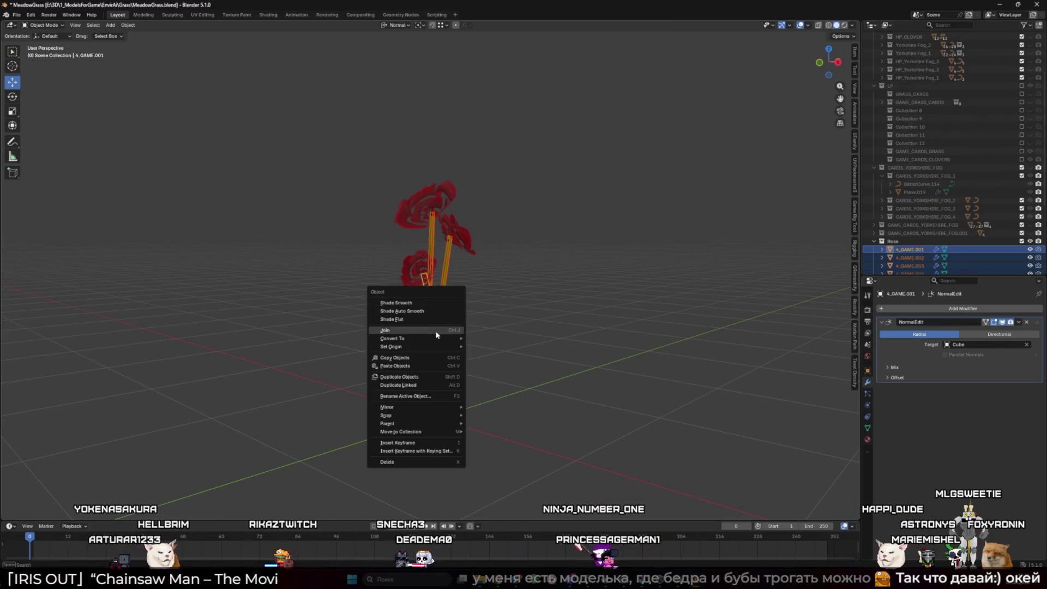
pyautogui.moveTo(436, 338)
pyautogui.click(484, 338)
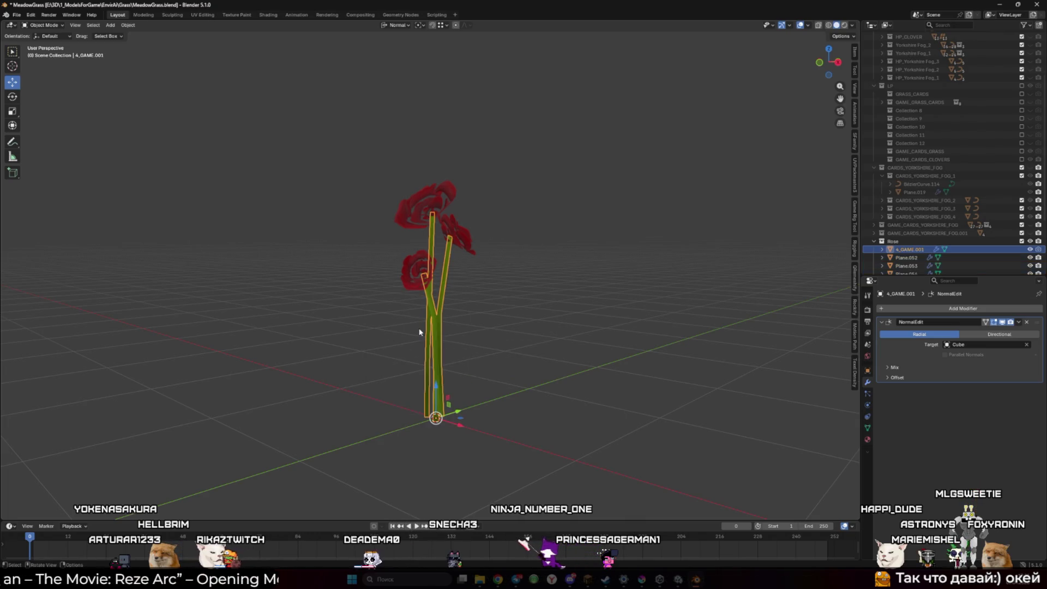
pyautogui.moveTo(492, 317)
pyautogui.mouseDown()
pyautogui.moveTo(353, 320)
pyautogui.moveTo(466, 334)
pyautogui.moveTo(475, 355)
pyautogui.moveTo(557, 358)
pyautogui.moveTo(541, 350)
pyautogui.moveTo(568, 285)
pyautogui.moveTo(491, 251)
pyautogui.moveTo(480, 210)
pyautogui.moveTo(498, 191)
pyautogui.moveTo(620, 221)
pyautogui.moveTo(534, 234)
pyautogui.moveTo(506, 180)
pyautogui.mouseUp()
pyautogui.click(471, 184)
# Duplicate the thin stem in place and rotate its geometry 90° about Y in Edit Mode
pyautogui.click(465, 197)
pyautogui.hotkey('shift', 'd')
pyautogui.rightClick(488, 213)
pyautogui.press('Tab')
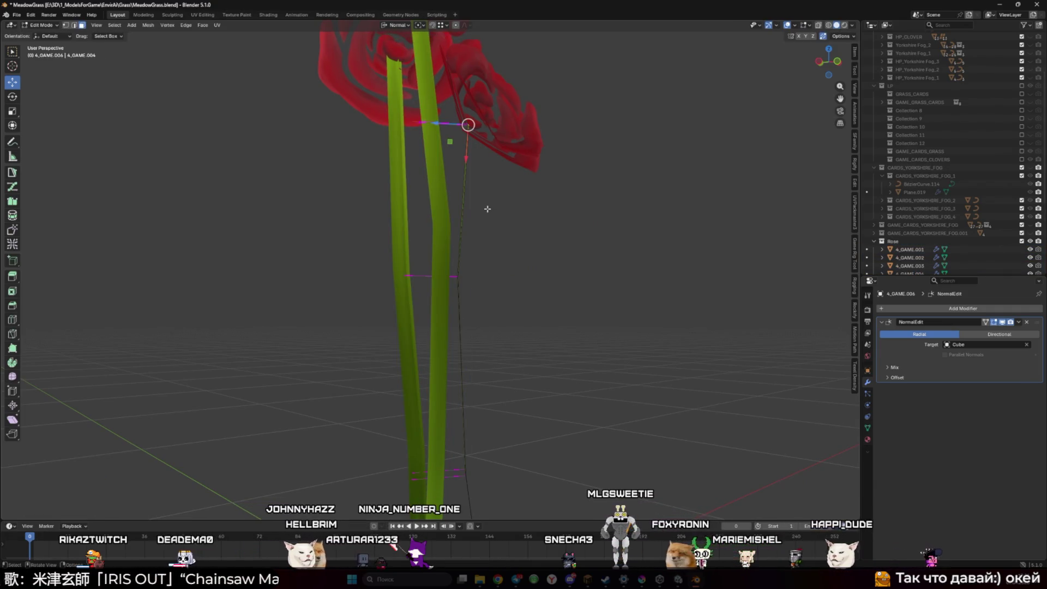
pyautogui.scroll(3, 505, 215)
pyautogui.write('ry90')
pyautogui.press('Return')
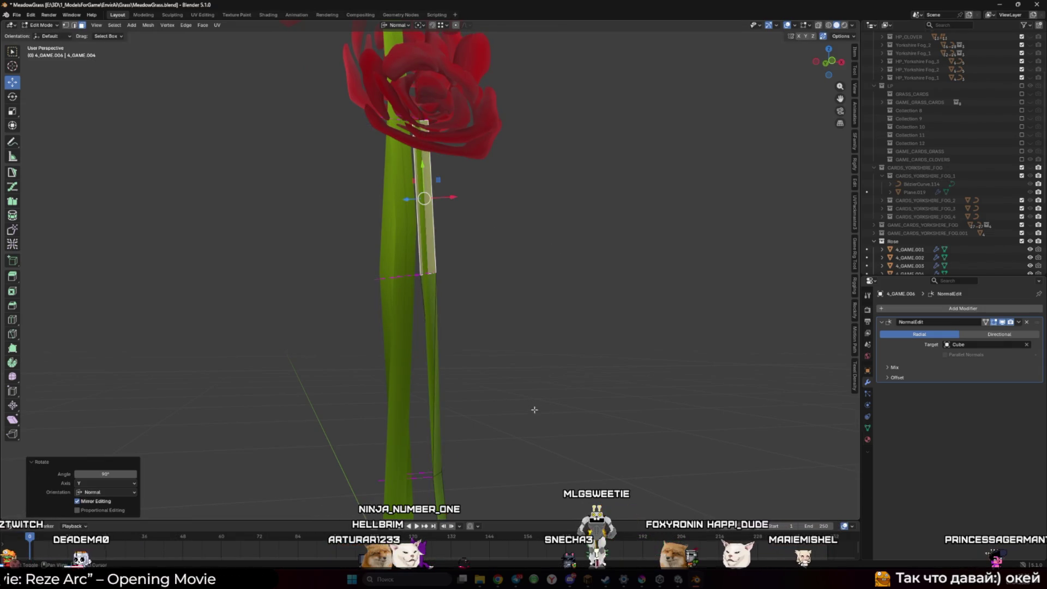
pyautogui.moveTo(535, 405); pyautogui.dragTo(516, 339)
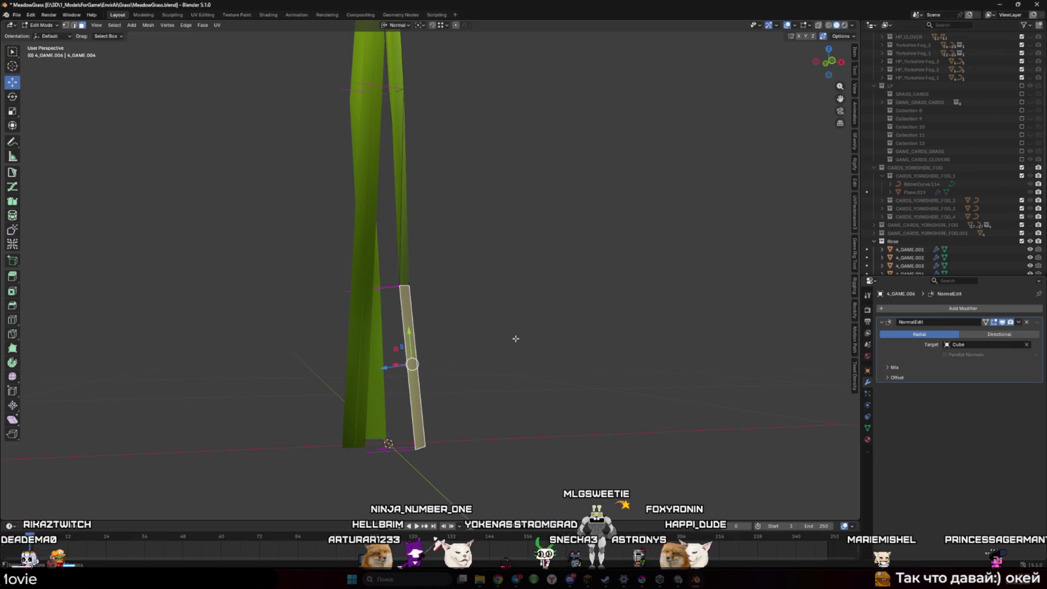
pyautogui.press('Escape')
pyautogui.press('Tab')
# Join the thin stem copy with the main stem into 4_GAME.002 and start renaming it
pyautogui.scroll(-3, 477, 216)
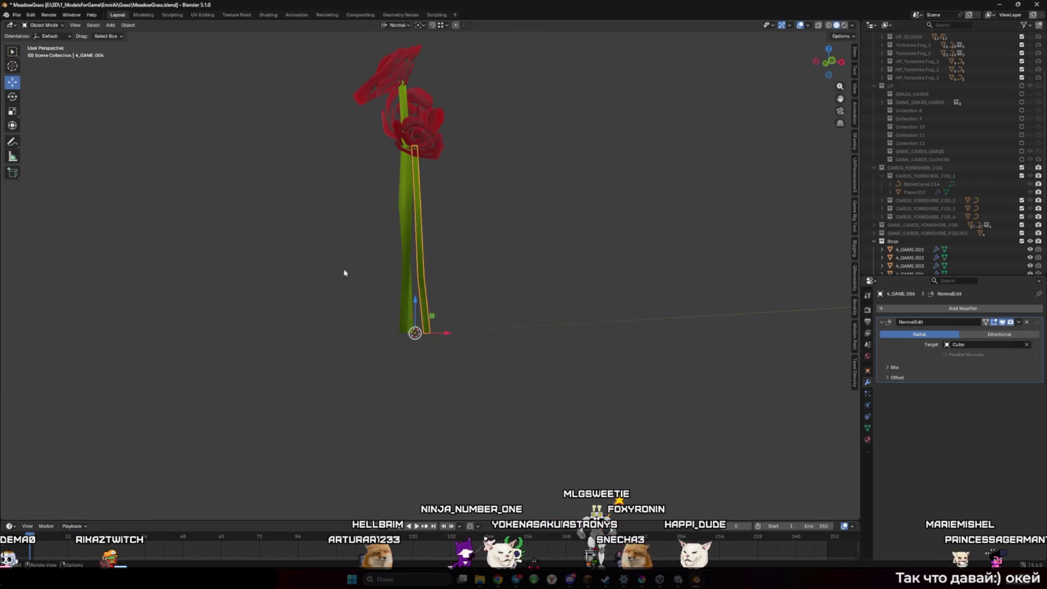
pyautogui.moveTo(479, 220); pyautogui.dragTo(573, 269)
pyautogui.keyDown('shift'); pyautogui.click(469, 338); pyautogui.keyUp('shift')
pyautogui.rightClick(453, 182)
pyautogui.click(453, 181)
pyautogui.press('F2')
pyautogui.write('Rose_')
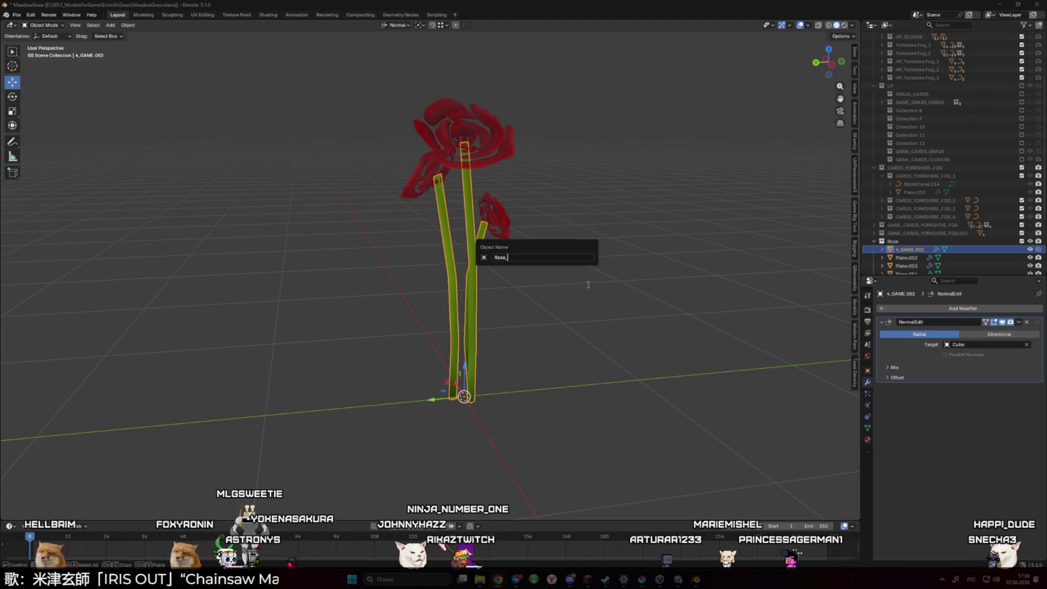
# Name the joined stem object Rose_Stem, correcting the mistyped Rose_bleys
pyautogui.write('bleys')
pyautogui.press('Return')
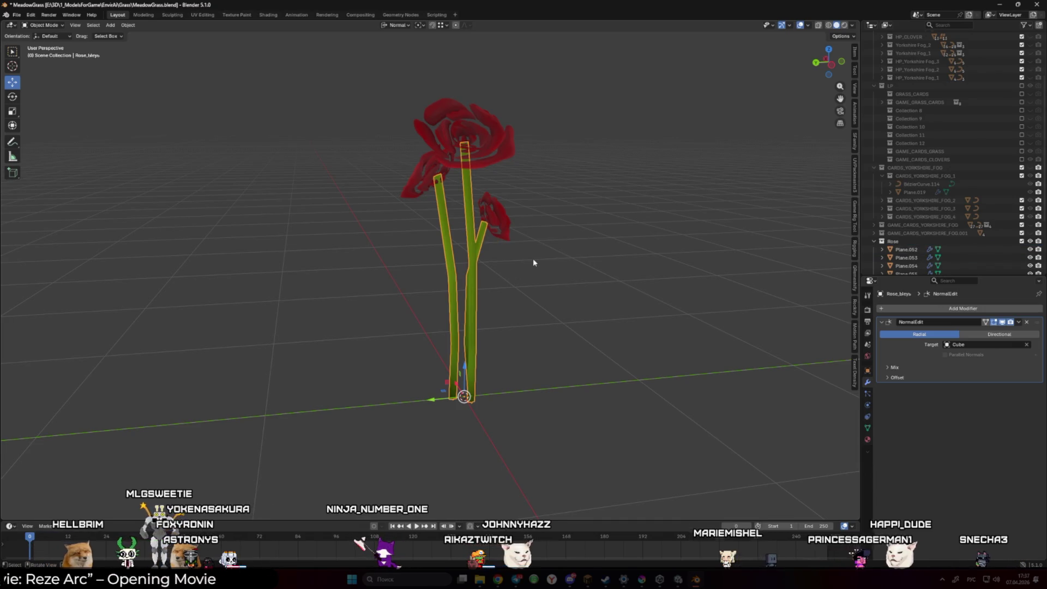
pyautogui.press('F2')
pyautogui.press('End')
pyautogui.press('BackSpace')
pyautogui.press('BackSpace')
pyautogui.press('BackSpace')
pyautogui.write('Stem')
pyautogui.press('Return')
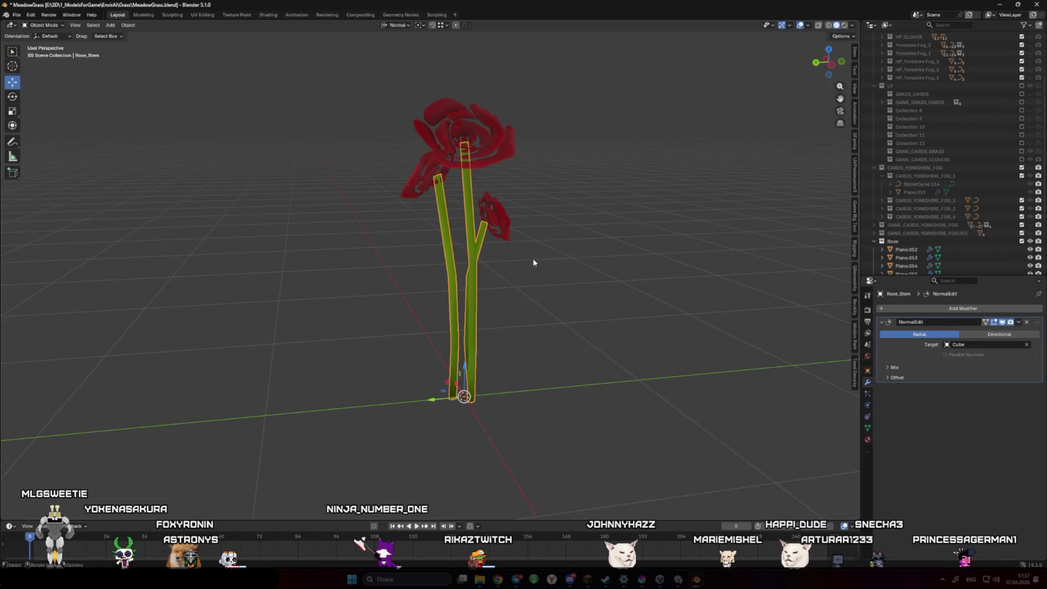
pyautogui.press('F2')
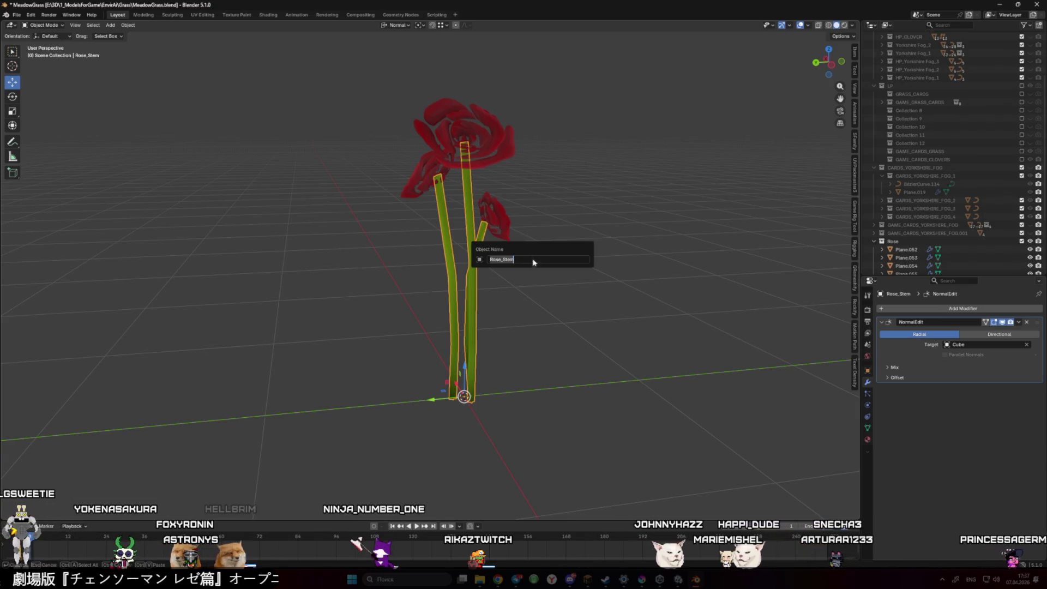
pyautogui.press('Escape')
# Join the separate rose heads into one object named Rose
pyautogui.click(533, 260)
pyautogui.scroll(4, 545, 218)
pyautogui.click(504, 267)
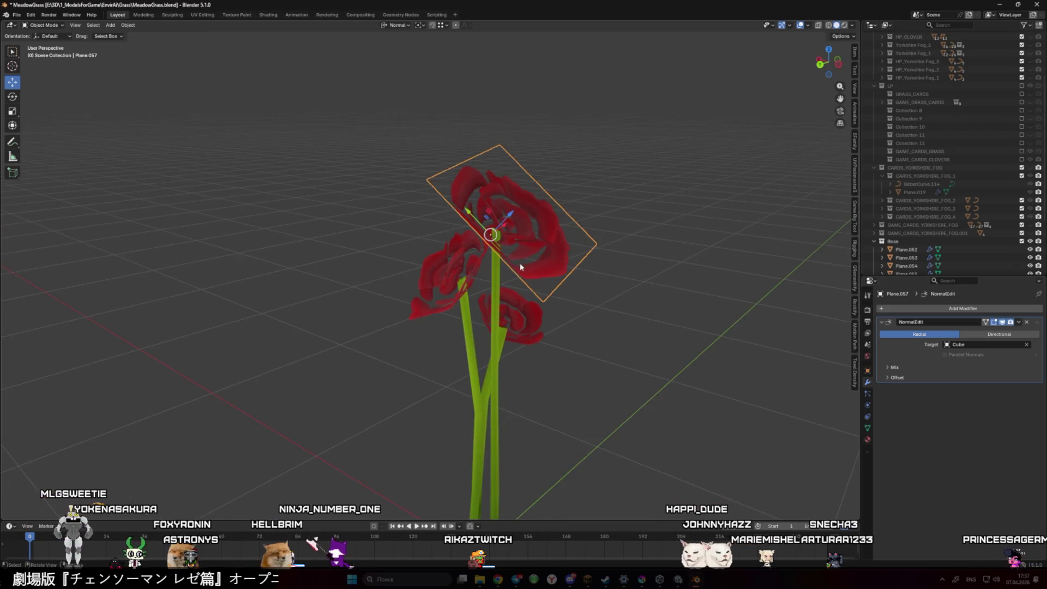
pyautogui.keyDown('shift'); pyautogui.click(480, 252); pyautogui.keyUp('shift')
pyautogui.keyDown('shift'); pyautogui.click(479, 252); pyautogui.keyUp('shift')
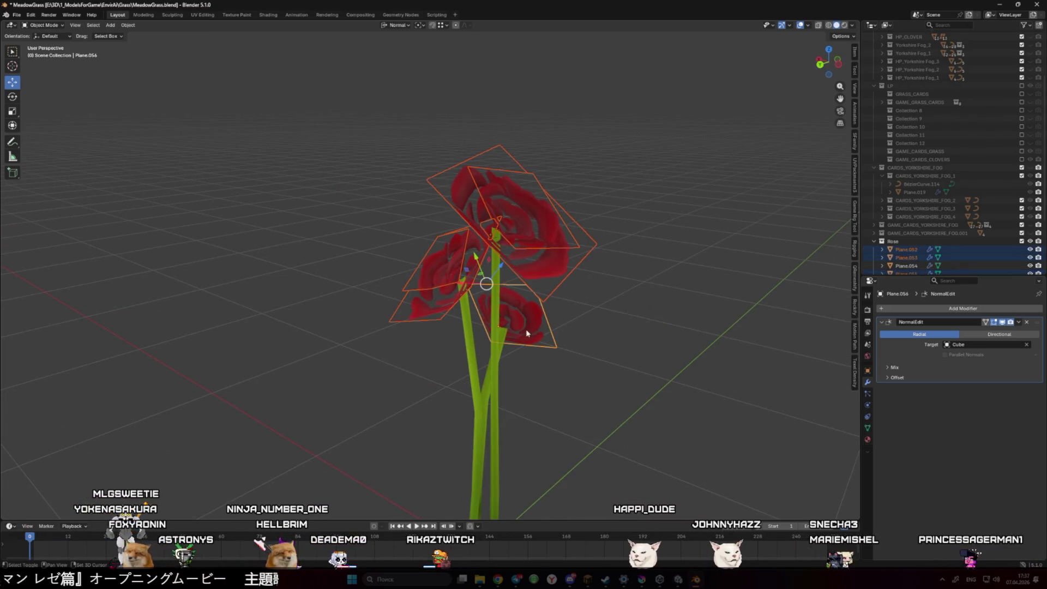
pyautogui.moveTo(563, 351); pyautogui.dragTo(453, 273)
pyautogui.moveTo(507, 320)
pyautogui.mouseDown()
pyautogui.moveTo(443, 323)
pyautogui.moveTo(496, 336)
pyautogui.moveTo(542, 306)
pyautogui.moveTo(608, 300)
pyautogui.moveTo(646, 328)
pyautogui.moveTo(592, 316)
pyautogui.moveTo(692, 320)
pyautogui.moveTo(743, 346)
pyautogui.moveTo(666, 351)
pyautogui.moveTo(603, 338)
pyautogui.moveTo(693, 348)
pyautogui.moveTo(575, 355)
pyautogui.moveTo(611, 341)
pyautogui.moveTo(484, 310)
pyautogui.moveTo(571, 347)
pyautogui.mouseUp()
pyautogui.keyDown('shift'); pyautogui.click(443, 323); pyautogui.keyUp('shift')
pyautogui.rightClick(421, 337)
pyautogui.click(426, 334)
pyautogui.press('F2')
pyautogui.write('Rose')
pyautogui.press('Return')
# Select the rose head and try snapping it to the 3D cursor, then undo
pyautogui.click(570, 346)
pyautogui.moveTo(571, 346)
pyautogui.mouseDown()
pyautogui.moveTo(470, 289)
pyautogui.moveTo(444, 300)
pyautogui.moveTo(329, 216)
pyautogui.mouseUp()
pyautogui.moveTo(329, 216); pyautogui.dragTo(438, 343)
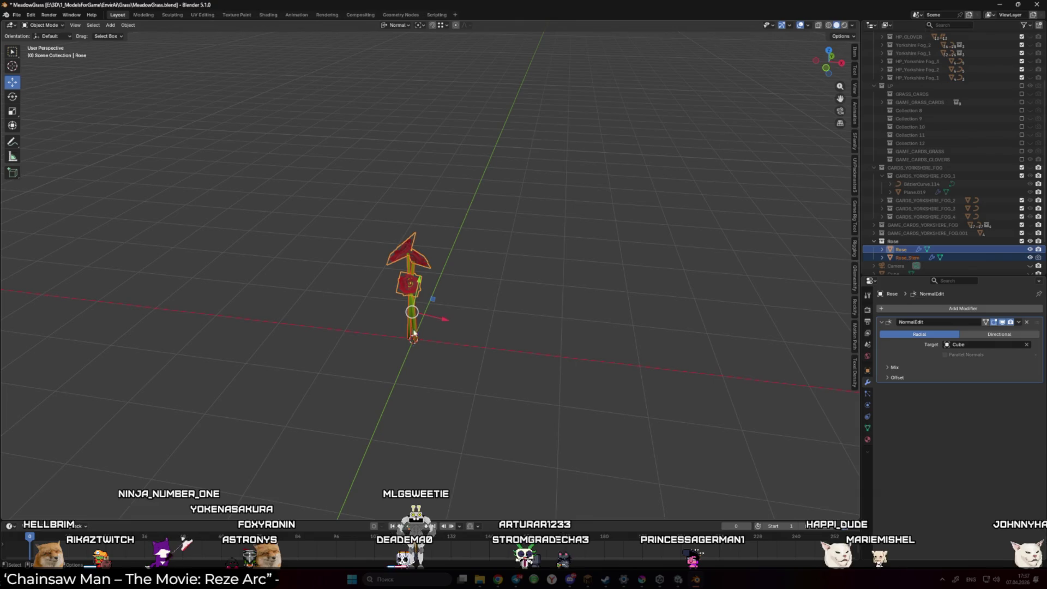
pyautogui.click(456, 327)
pyautogui.scroll(3, 456, 325)
pyautogui.click(448, 289)
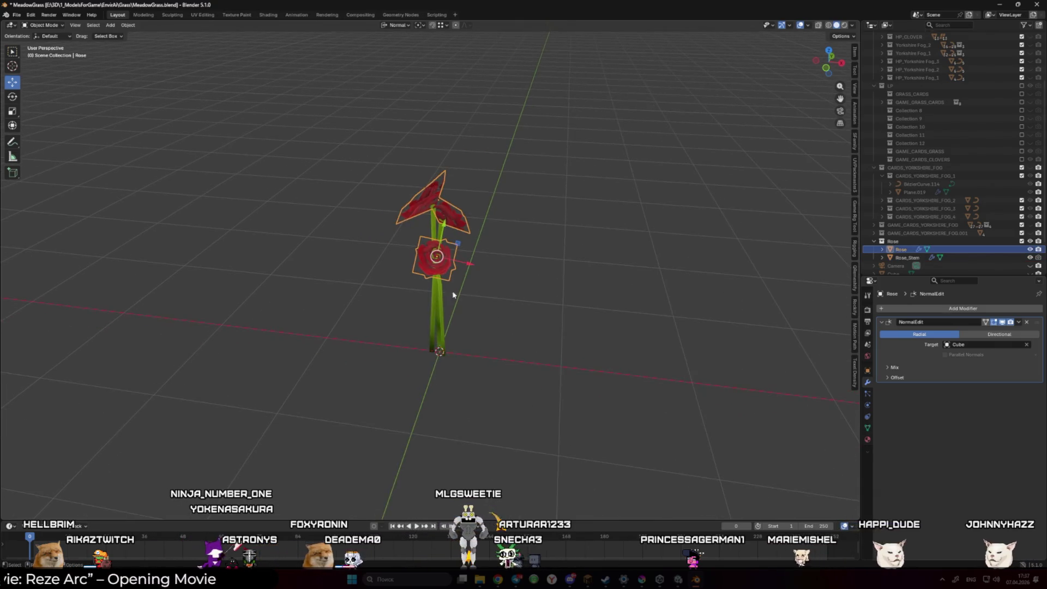
pyautogui.hotkey('shift', 's')
pyautogui.click(491, 286)
pyautogui.hotkey('ctrl', 'z')
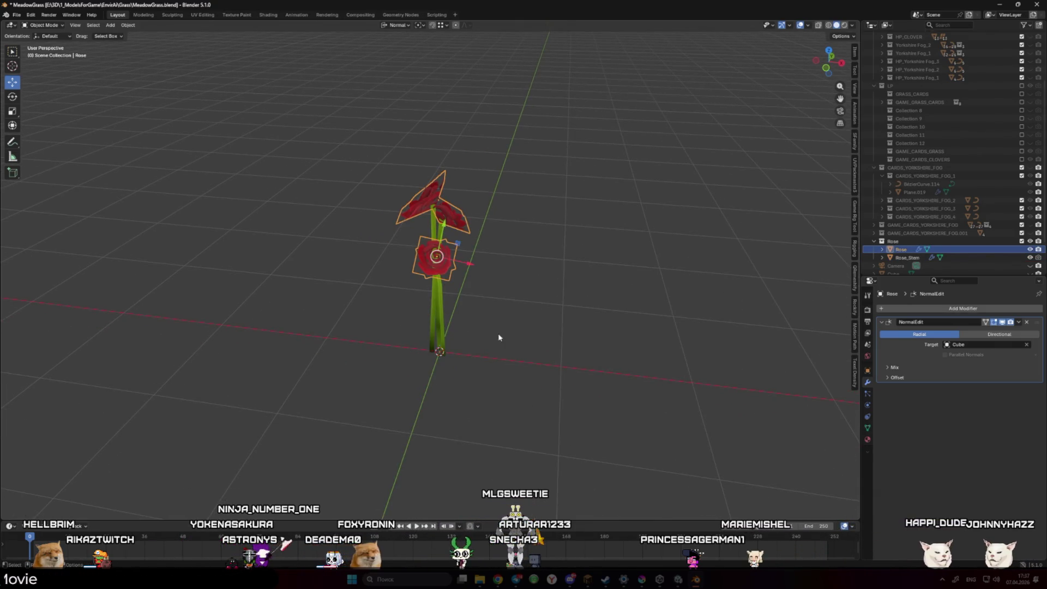
# Apply all transforms to the rose head and the stem
pyautogui.hotkey('ctrl', 'a')
pyautogui.click(480, 361)
pyautogui.click(438, 322)
pyautogui.hotkey('ctrl', 'a')
pyautogui.click(480, 354)
pyautogui.click(500, 343)
pyautogui.moveTo(500, 344)
pyautogui.mouseDown()
pyautogui.moveTo(505, 368)
pyautogui.moveTo(383, 330)
pyautogui.moveTo(269, 320)
pyautogui.moveTo(398, 283)
pyautogui.moveTo(547, 314)
pyautogui.moveTo(459, 346)
pyautogui.moveTo(434, 339)
pyautogui.mouseUp()
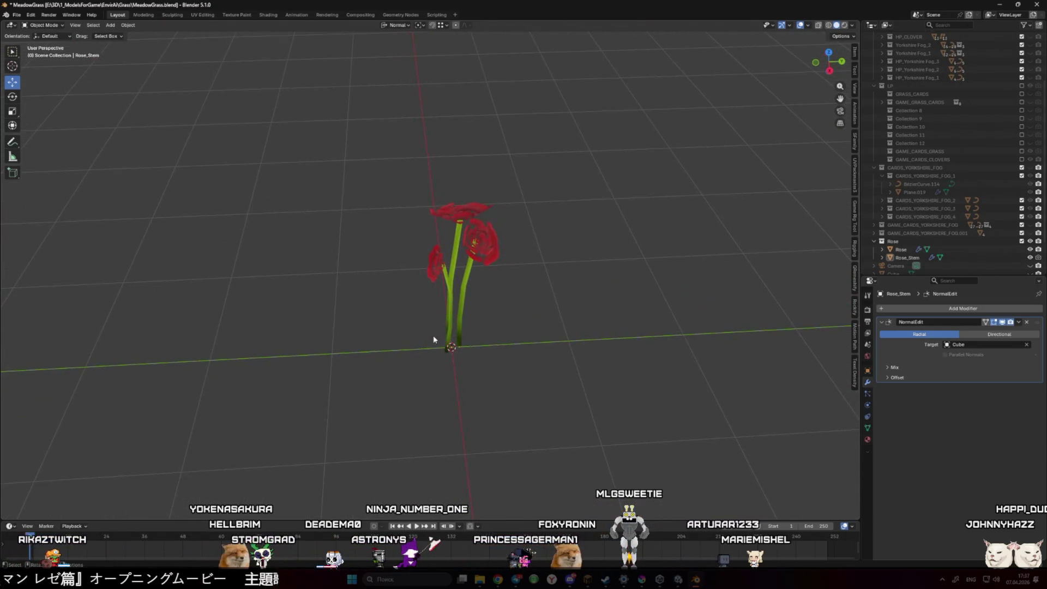
# Save, then box-select the Rose and Rose_Stem objects and join them into Rose_Stem
pyautogui.hotkey('ctrl', 's')
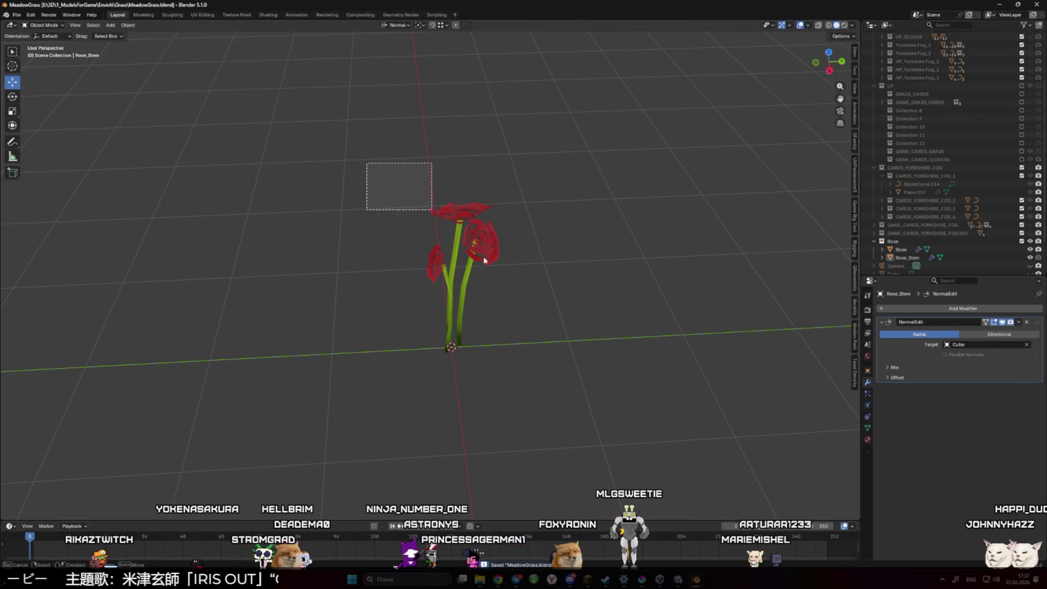
pyautogui.press('a')
pyautogui.click(17, 15)
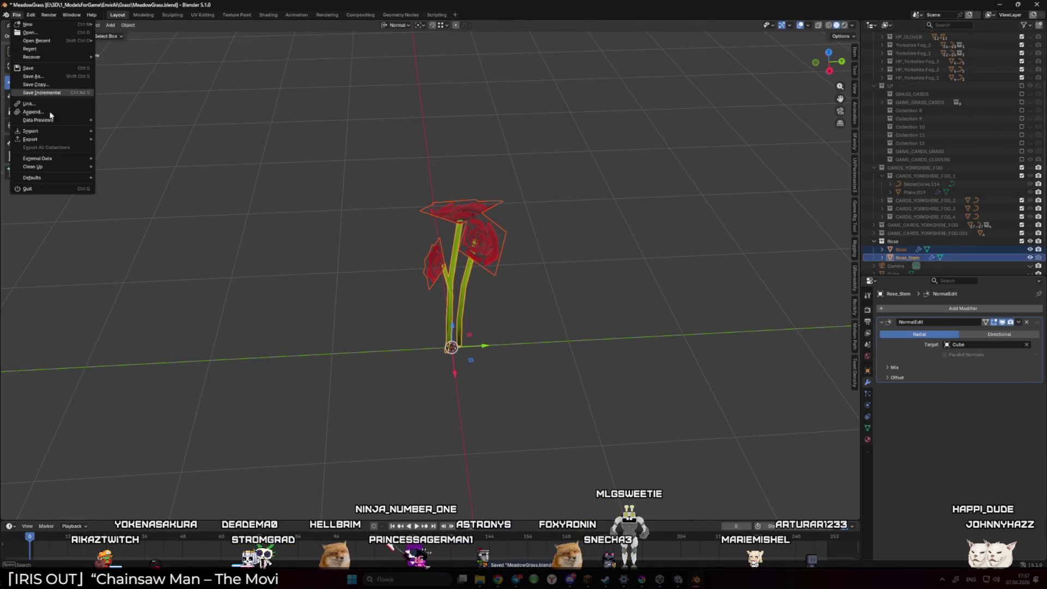
pyautogui.click(328, 227)
pyautogui.moveTo(385, 179); pyautogui.dragTo(544, 318)
pyautogui.rightClick(455, 243)
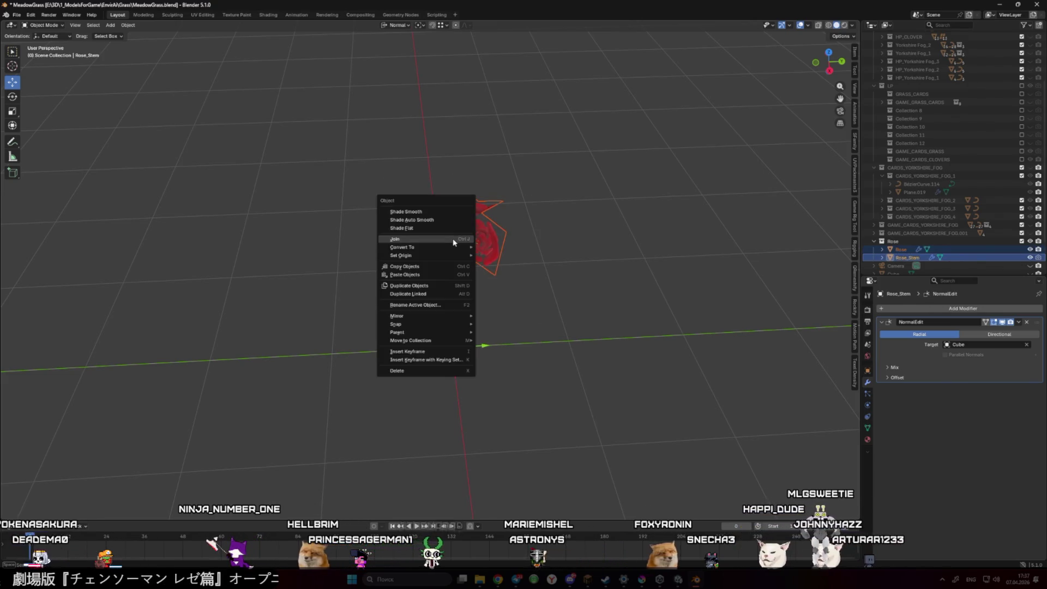
pyautogui.click(455, 240)
# Save MeadowGrass.blend again and reselect the combined Rose_Stem object
pyautogui.click(566, 287)
pyautogui.scroll(-3, 508, 277)
pyautogui.scroll(4, 477, 281)
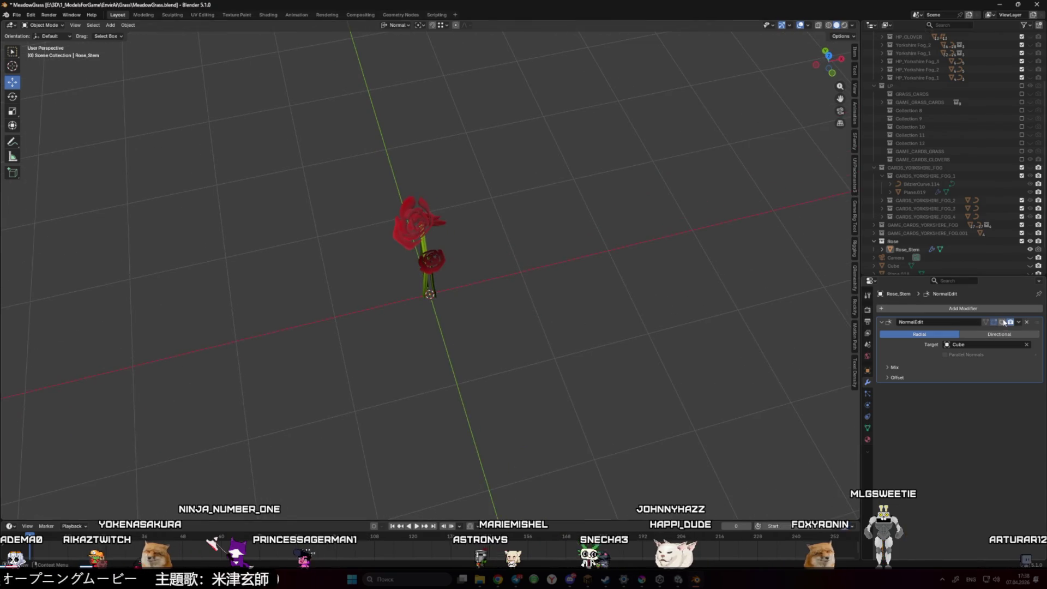
pyautogui.scroll(-2, 667, 316)
pyautogui.moveTo(527, 319)
pyautogui.mouseDown()
pyautogui.moveTo(444, 297)
pyautogui.moveTo(591, 225)
pyautogui.moveTo(523, 233)
pyautogui.moveTo(493, 281)
pyautogui.mouseUp()
pyautogui.hotkey('ctrl', 's')
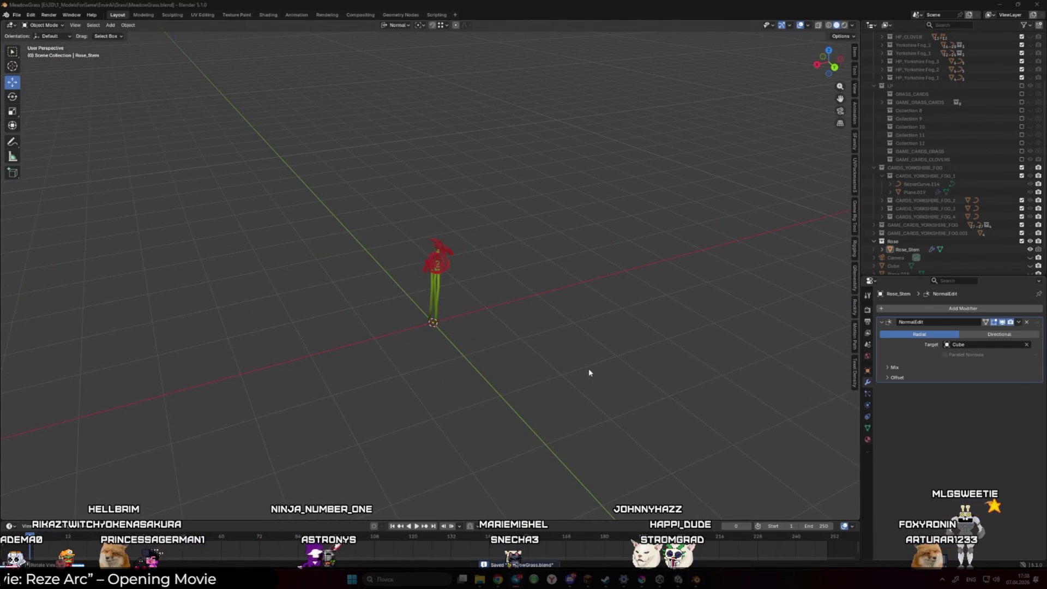
pyautogui.scroll(3, 379, 236)
pyautogui.click(434, 273)
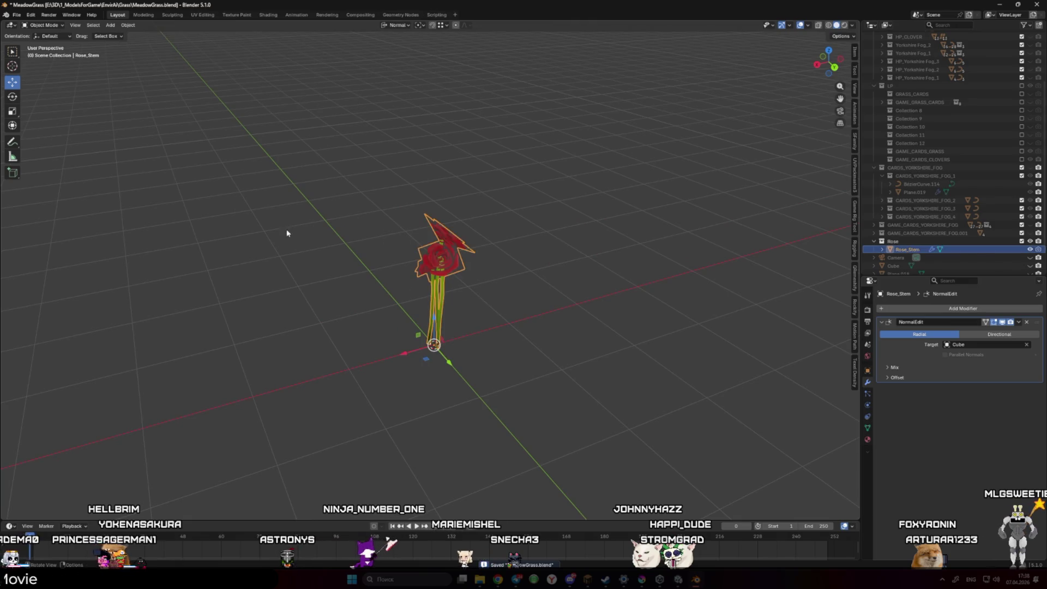
# Start an FBX export from the File > Export menu
pyautogui.click(16, 15)
pyautogui.moveTo(46, 134)
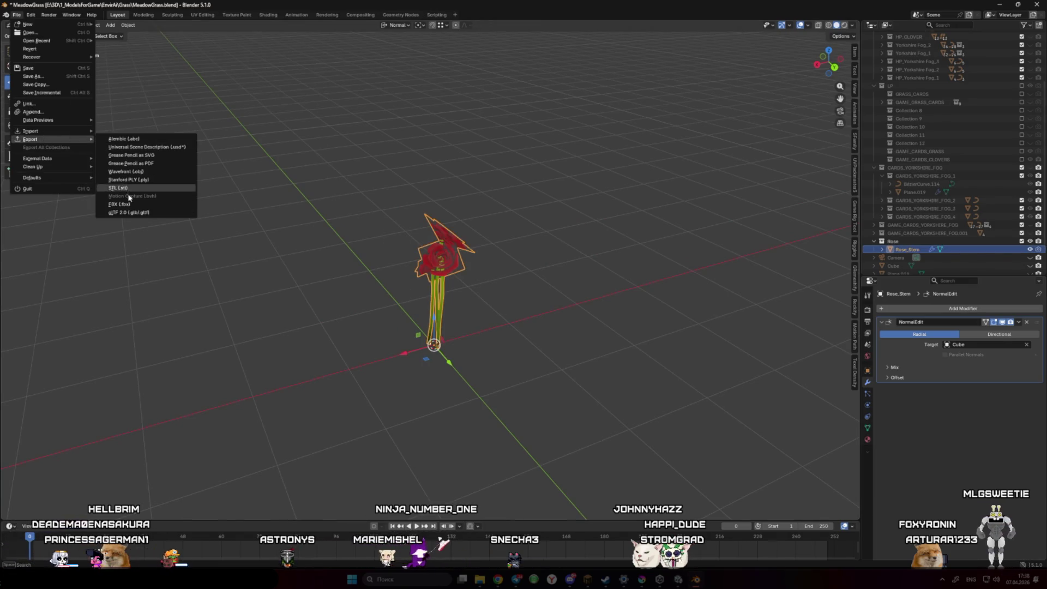
pyautogui.click(136, 191)
# Create and enter a new Roses folder, then apply the UnityExport operator preset
pyautogui.rightClick(508, 396)
pyautogui.click(491, 407)
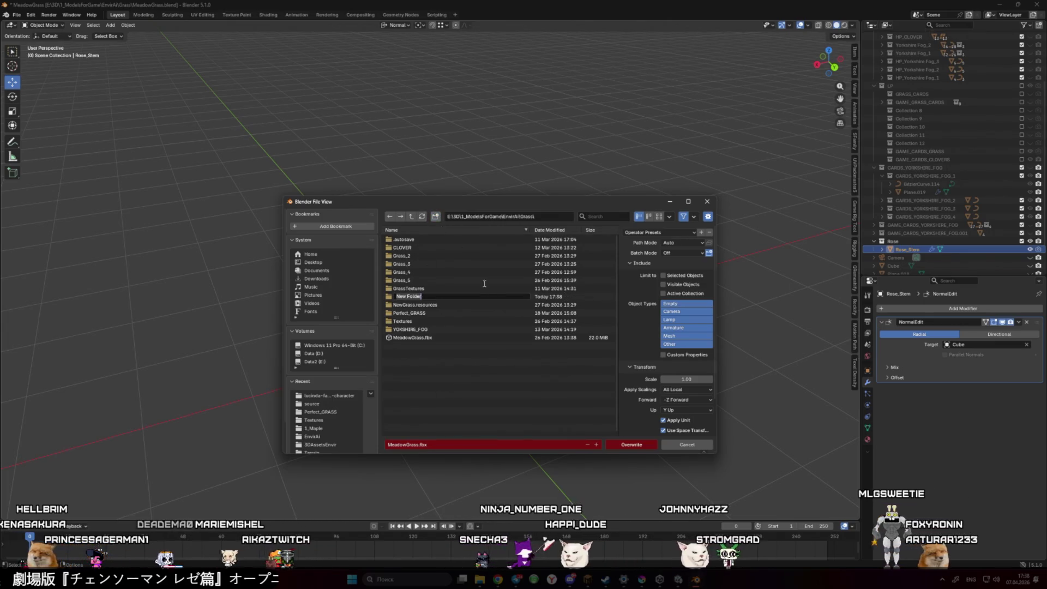
pyautogui.write('Roses')
pyautogui.press('Return')
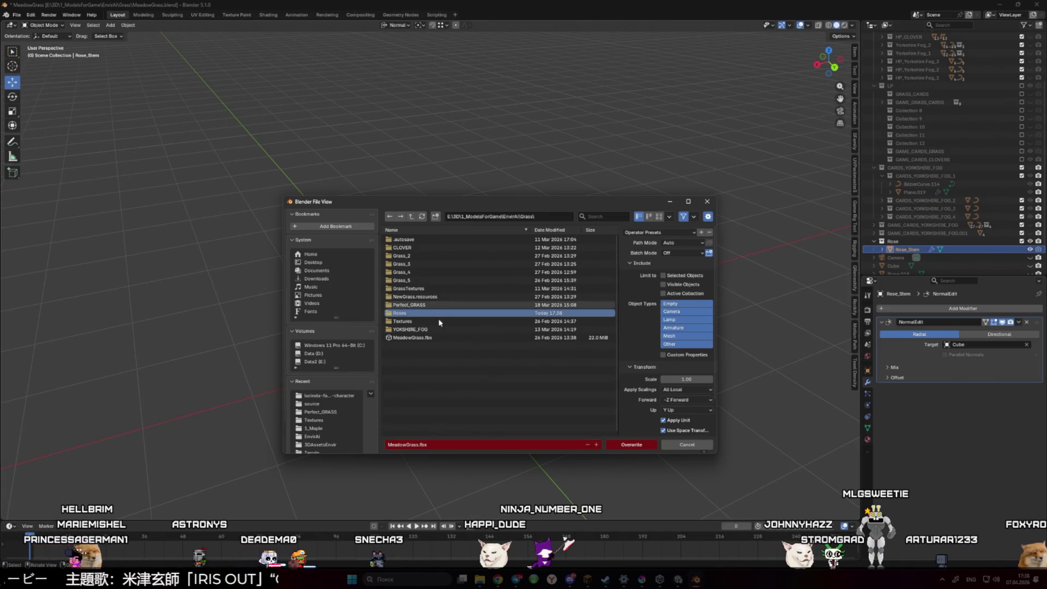
pyautogui.doubleClick(416, 314)
pyautogui.click(660, 232)
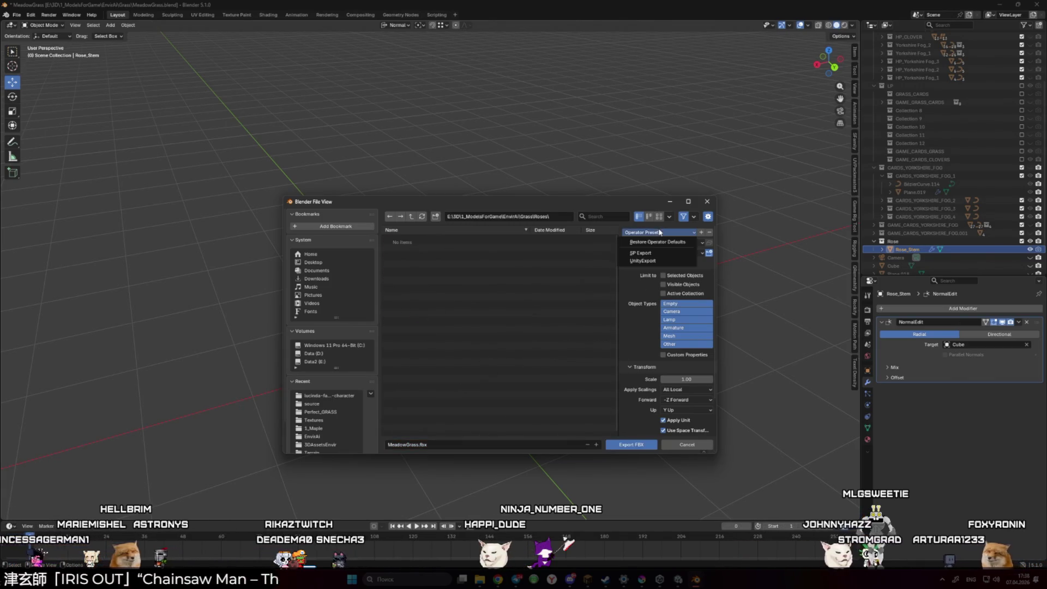
pyautogui.click(658, 260)
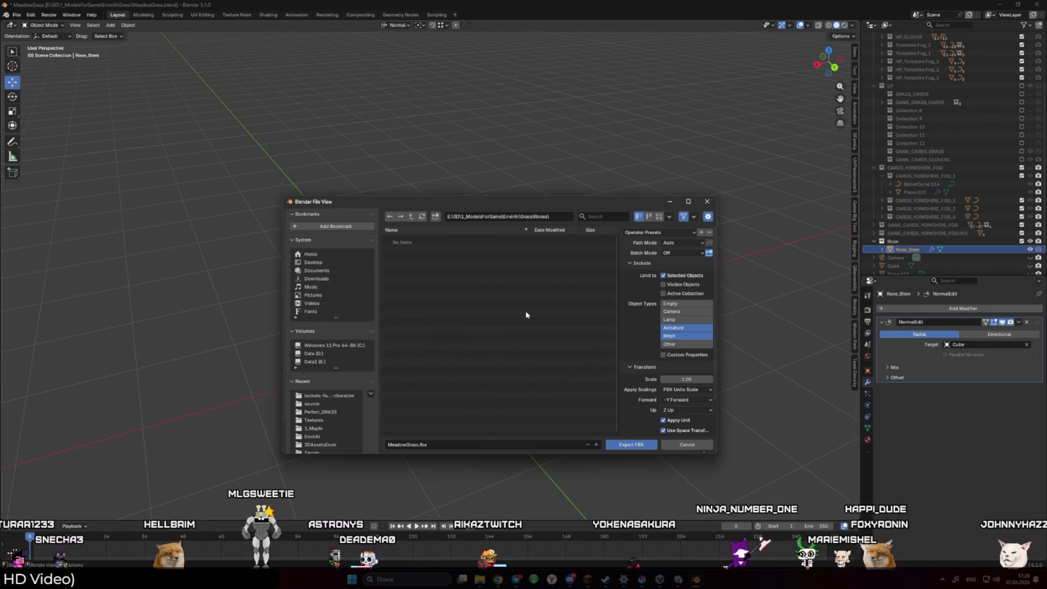
# Export Rose_Stem as Roses.fbx into the Roses folder and save MeadowGrass.blend
pyautogui.click(438, 442)
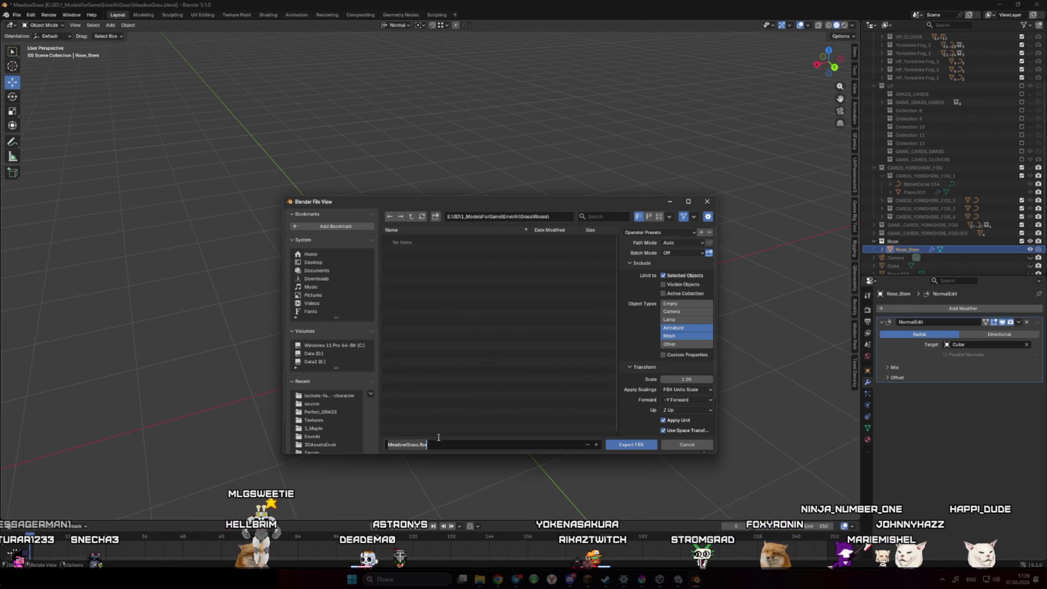
pyautogui.moveTo(498, 580)
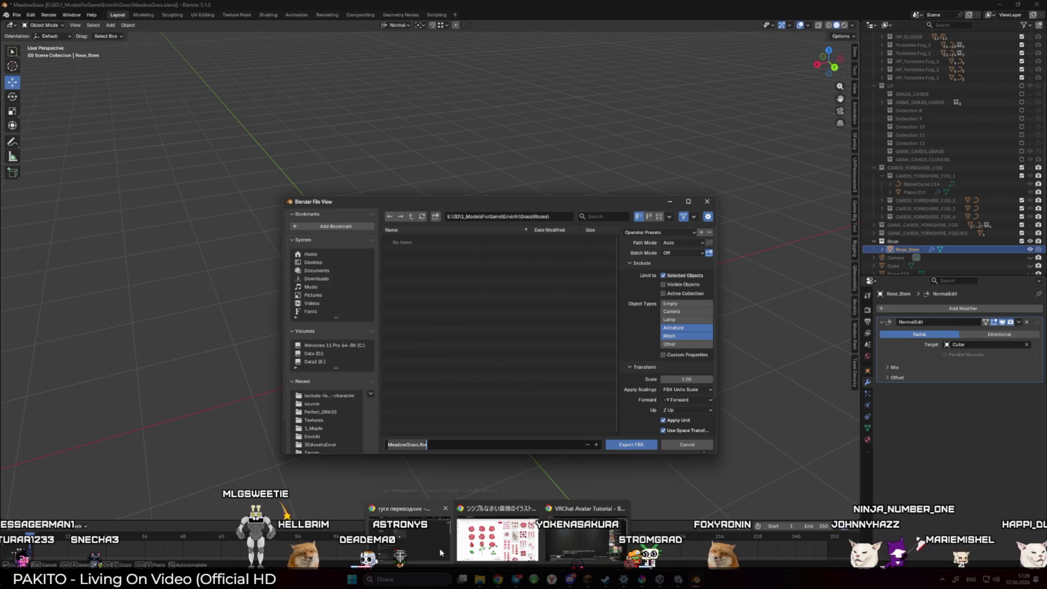
pyautogui.click(440, 553)
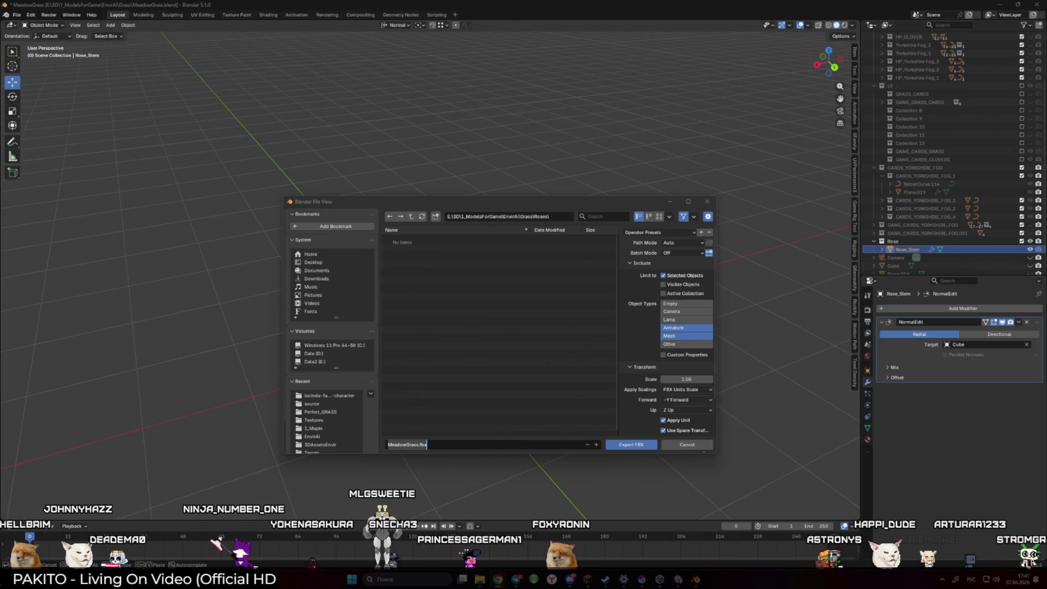
pyautogui.click(453, 438)
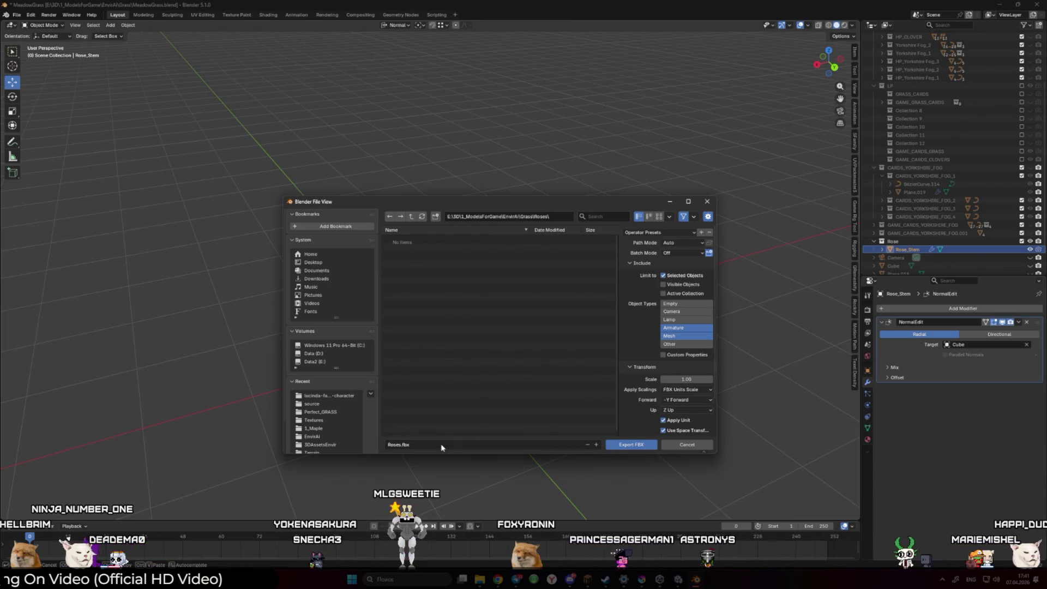
pyautogui.click(628, 444)
pyautogui.hotkey('ctrl', 's')
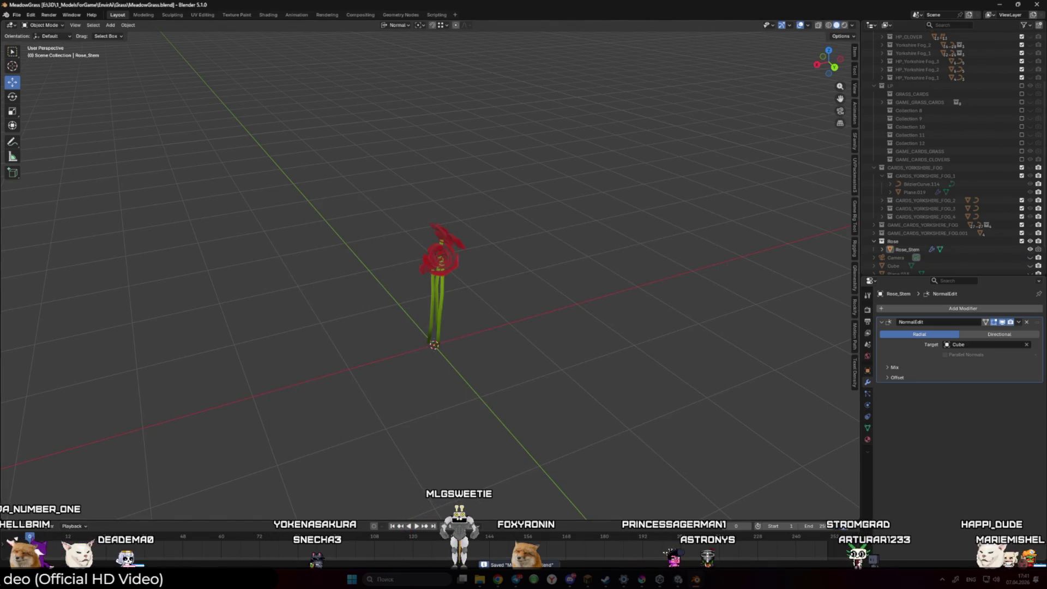
pyautogui.click(679, 540)
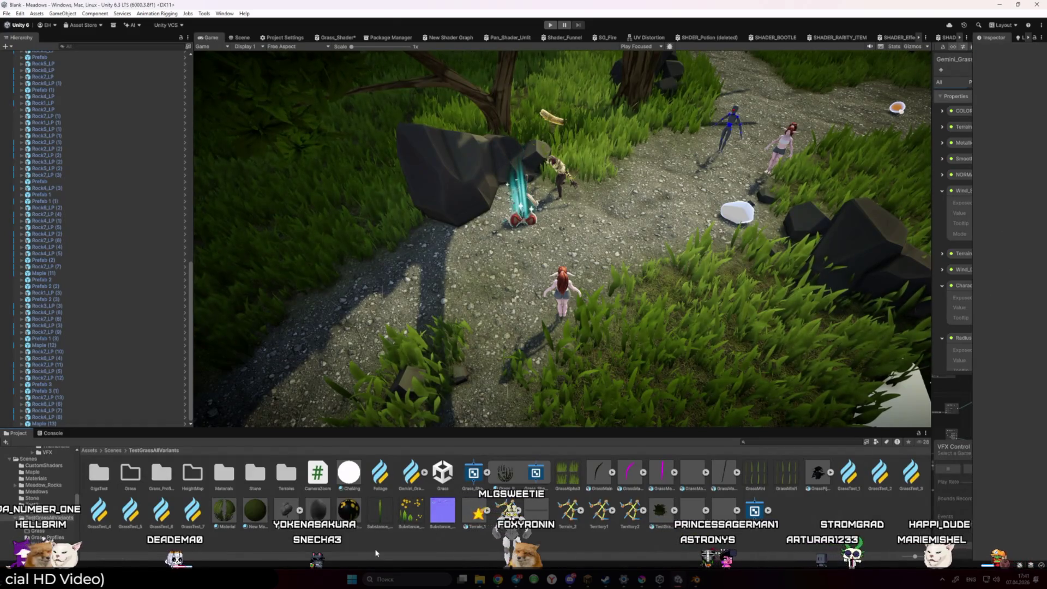
# Drag the splitter to widen the VFX Graph panel beside the Game view
pyautogui.moveTo(480, 580)
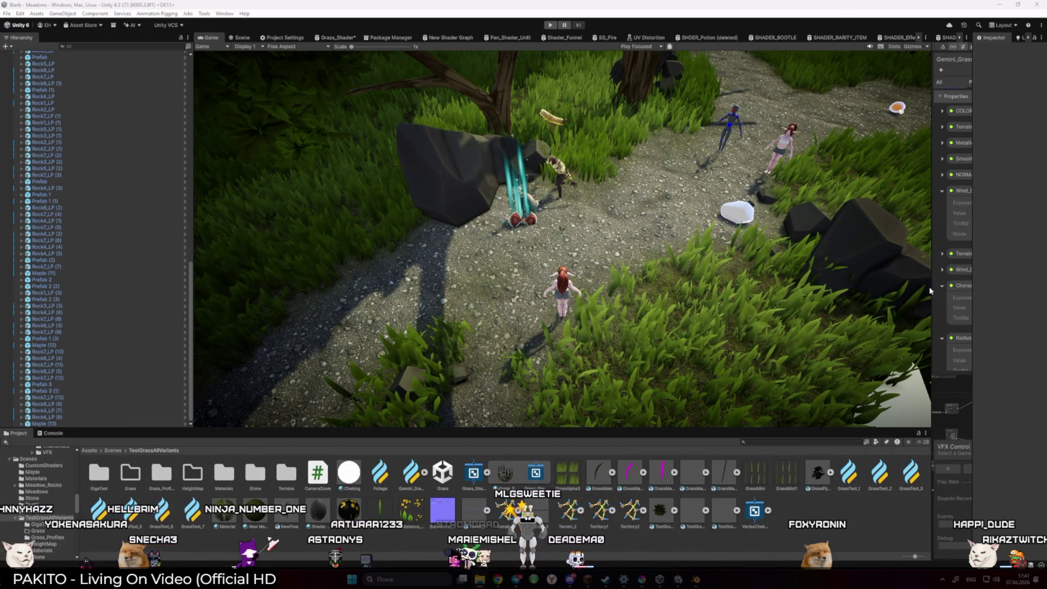
pyautogui.moveTo(931, 291); pyautogui.dragTo(504, 294)
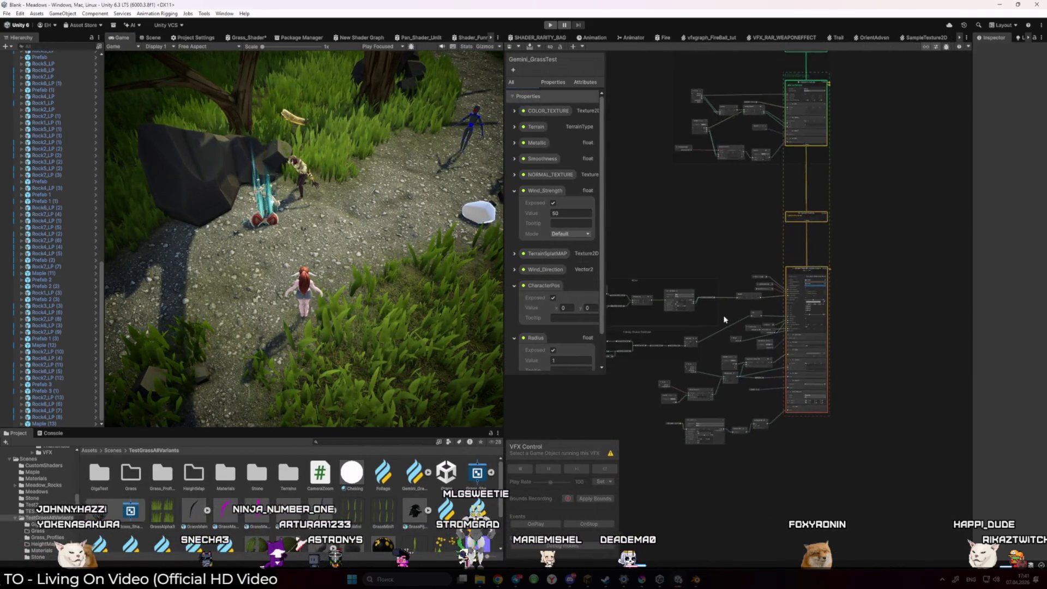
pyautogui.scroll(5, 724, 320)
pyautogui.scroll(-2, 558, 317)
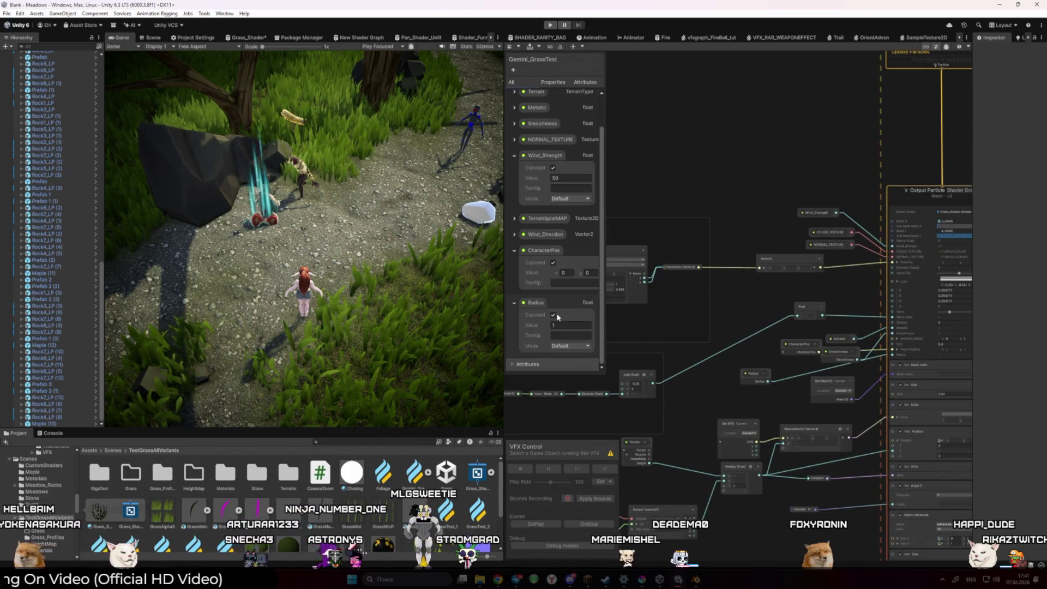
pyautogui.scroll(15, 56, 136)
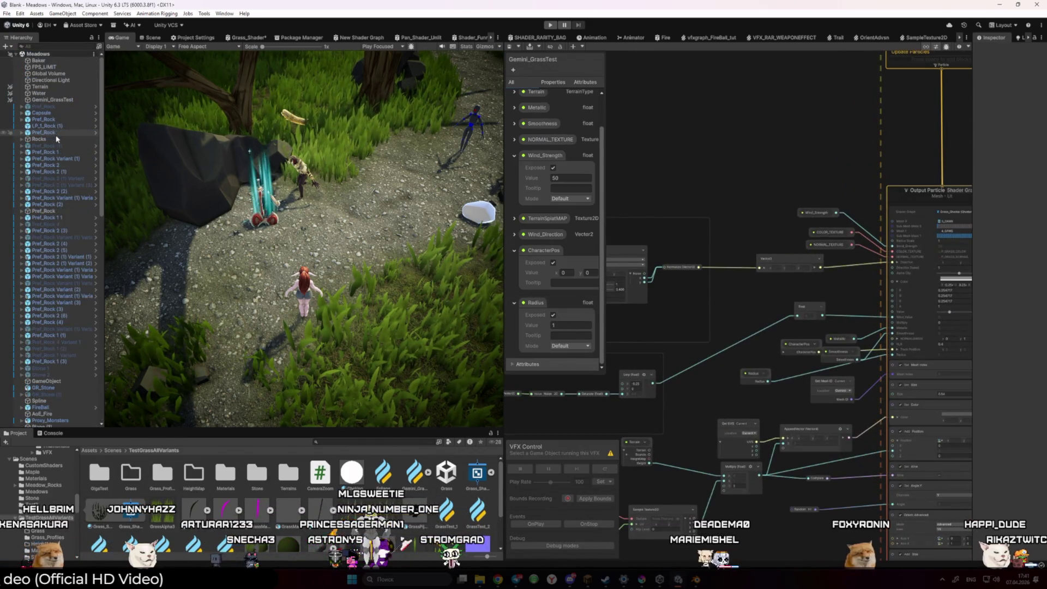
# Show Gemini_GrassTest's settings from the Hierarchy, then leave Unity for another window
pyautogui.click(54, 100)
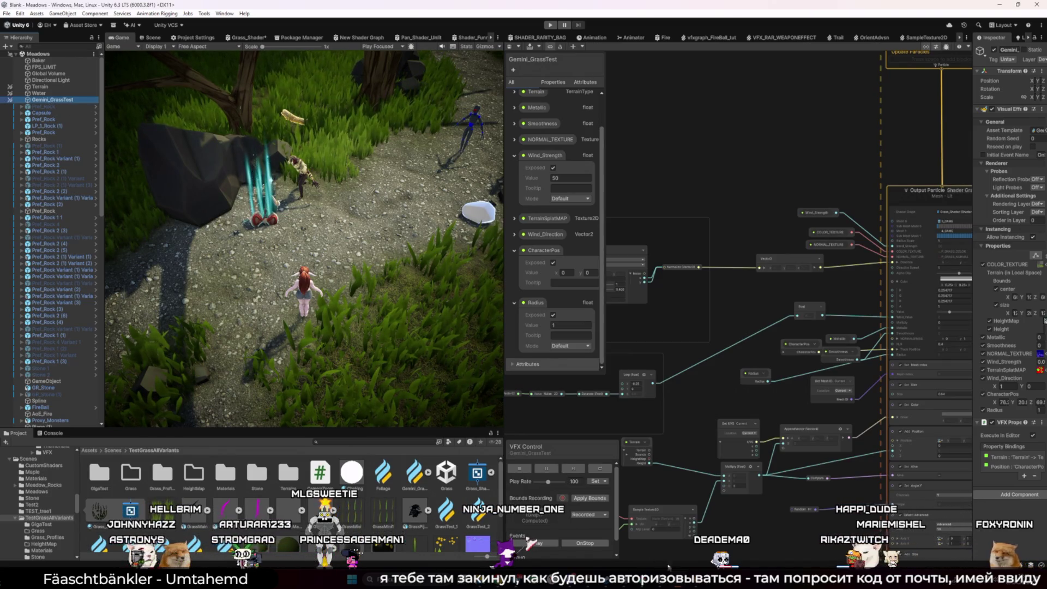
pyautogui.moveTo(570, 581)
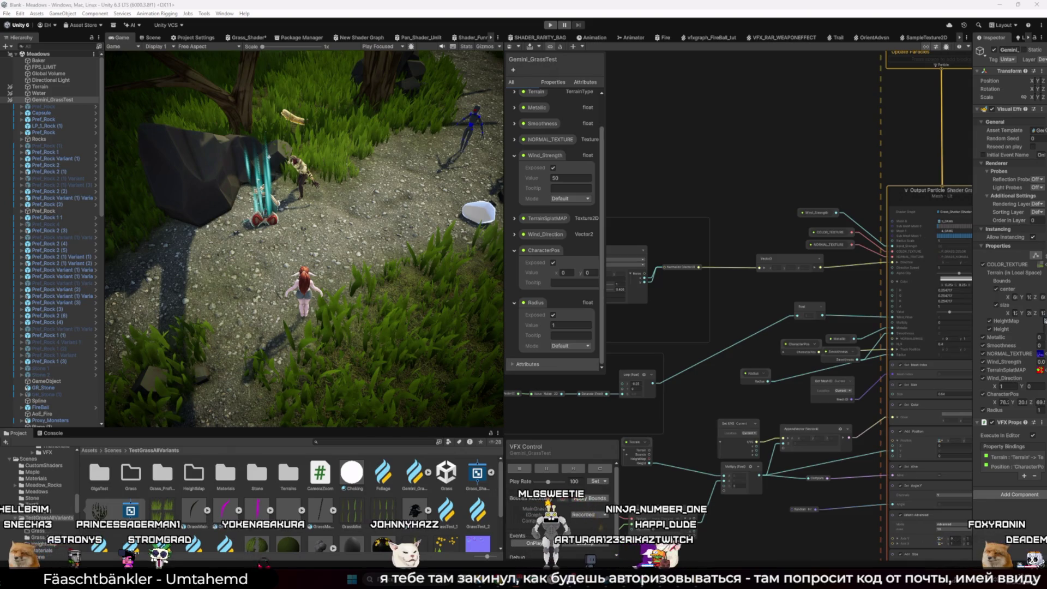
pyautogui.moveTo(677, 582)
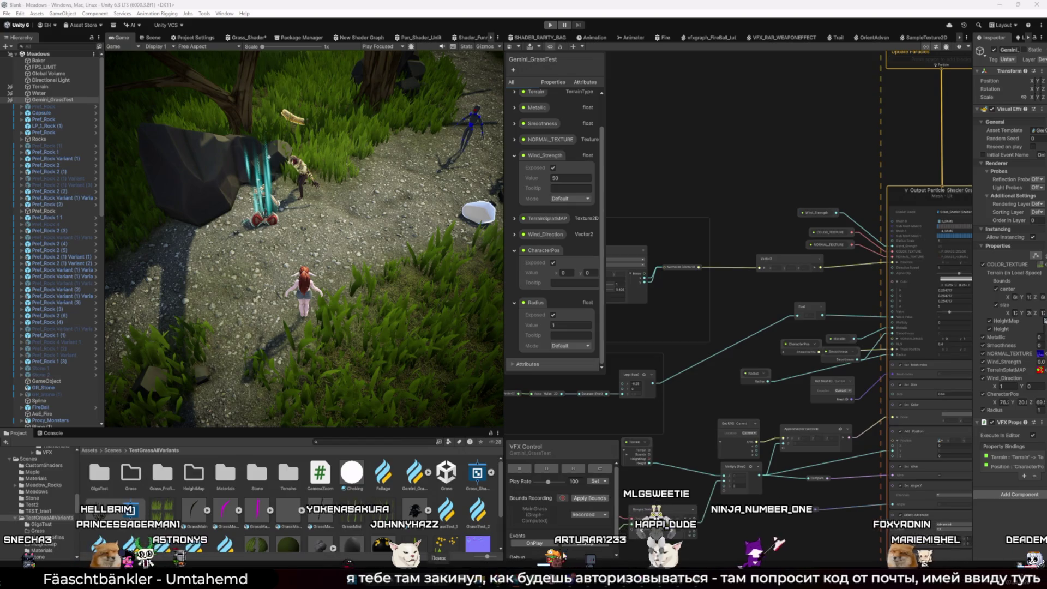
pyautogui.hotkey('alt', 'Tab')
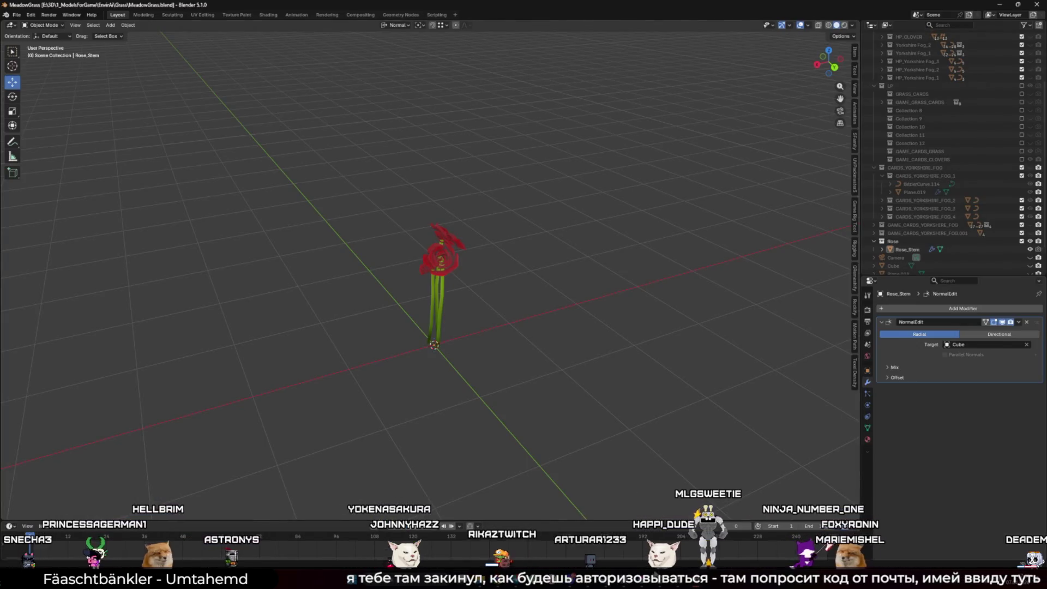
pyautogui.click(588, 537)
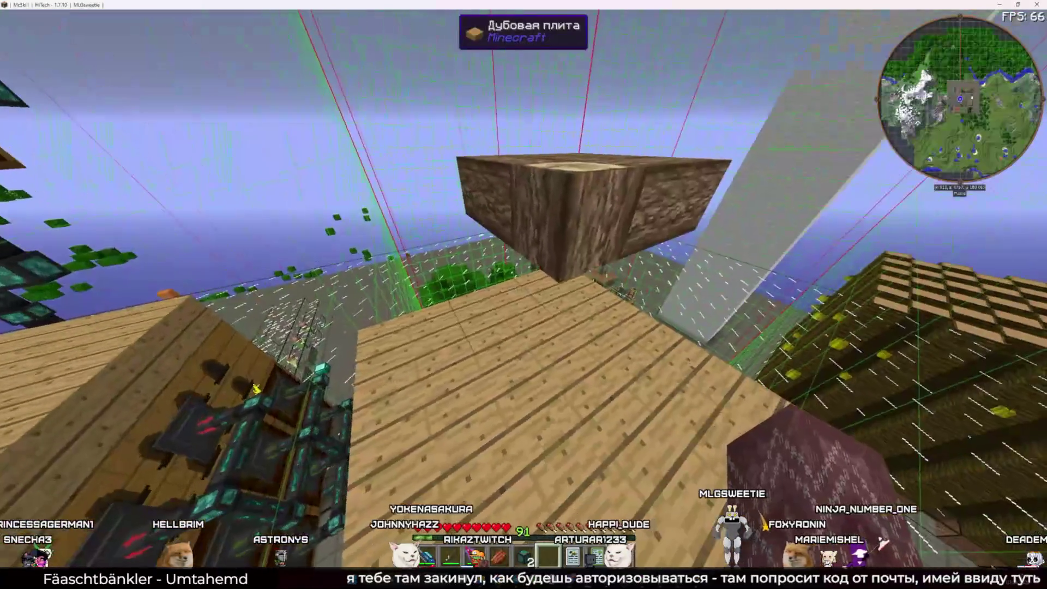
pyautogui.press('e')
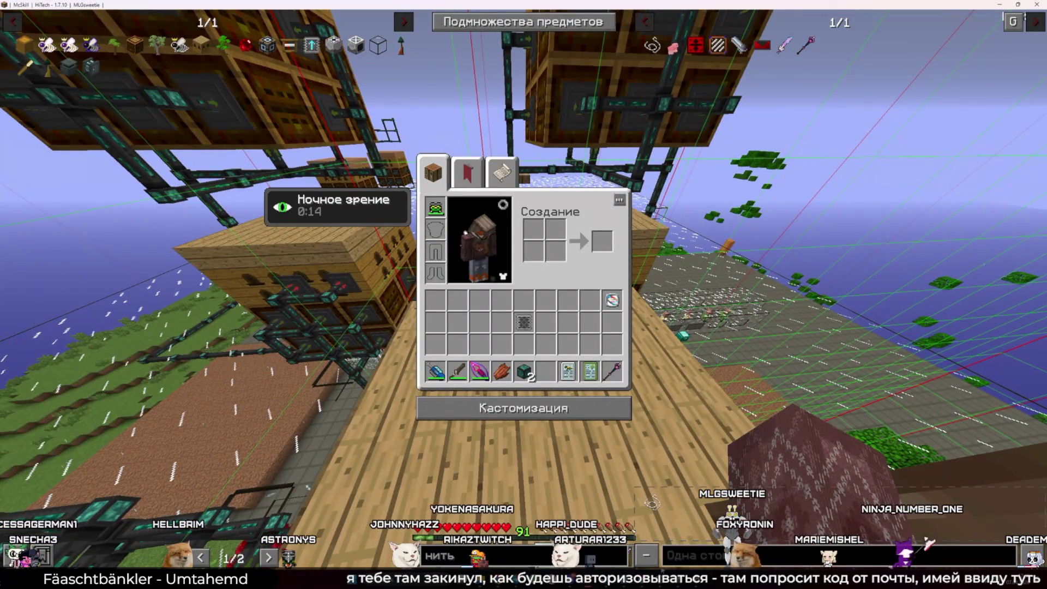
pyautogui.click(954, 554)
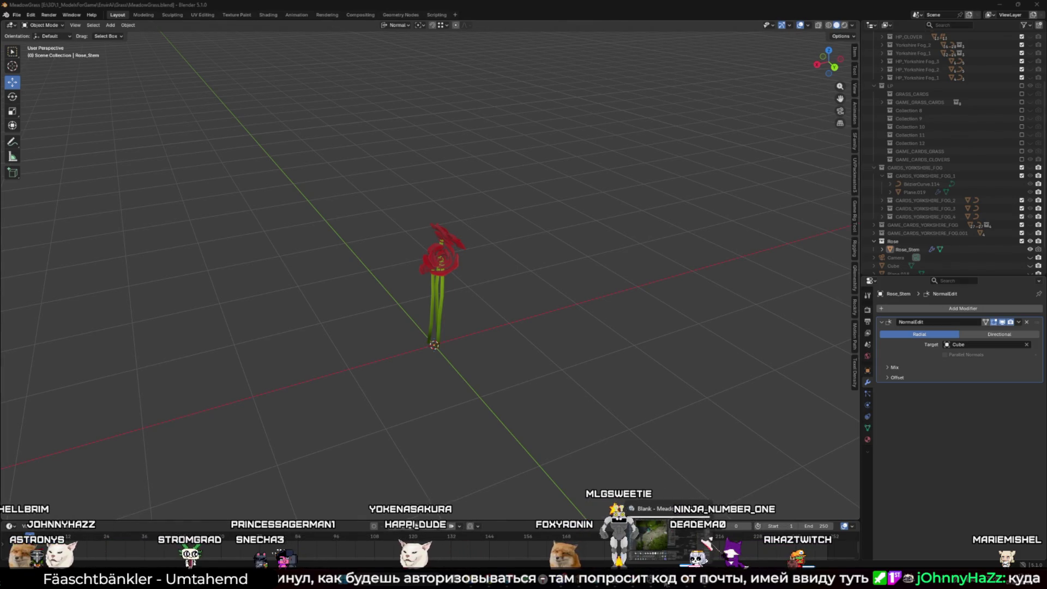
# Launch VRChat Creator Companion, open the Lucinda project, and switch to its Unity editor
pyautogui.press('super+s')
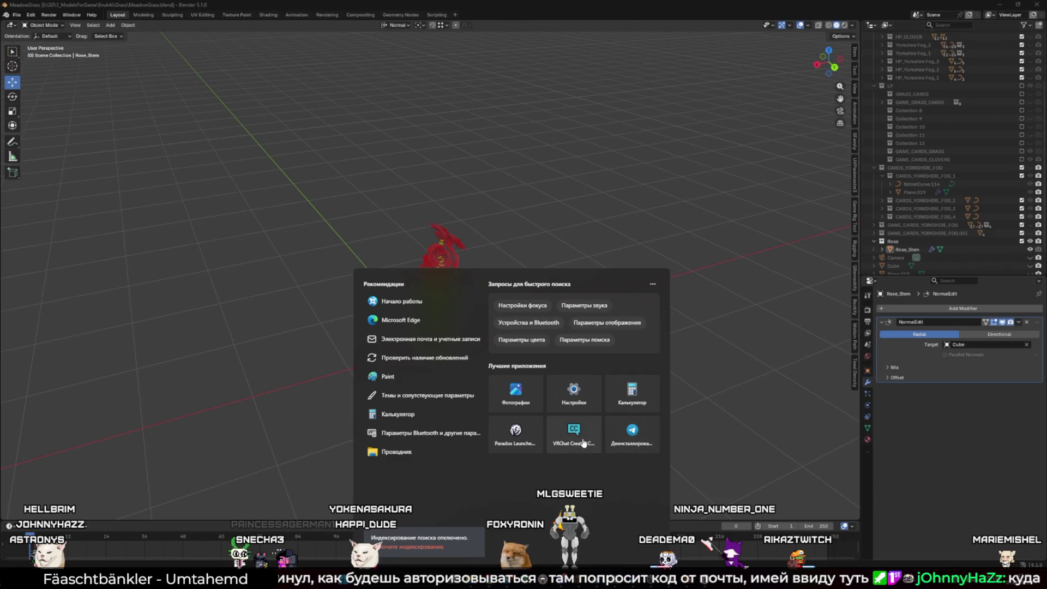
pyautogui.click(583, 443)
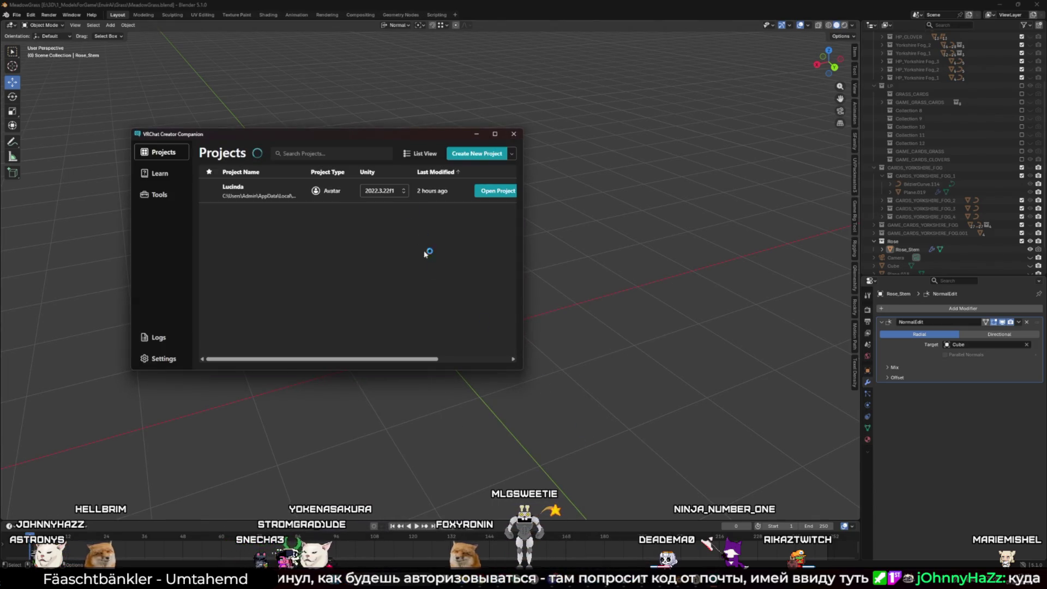
pyautogui.moveTo(382, 138); pyautogui.dragTo(521, 160)
pyautogui.click(633, 218)
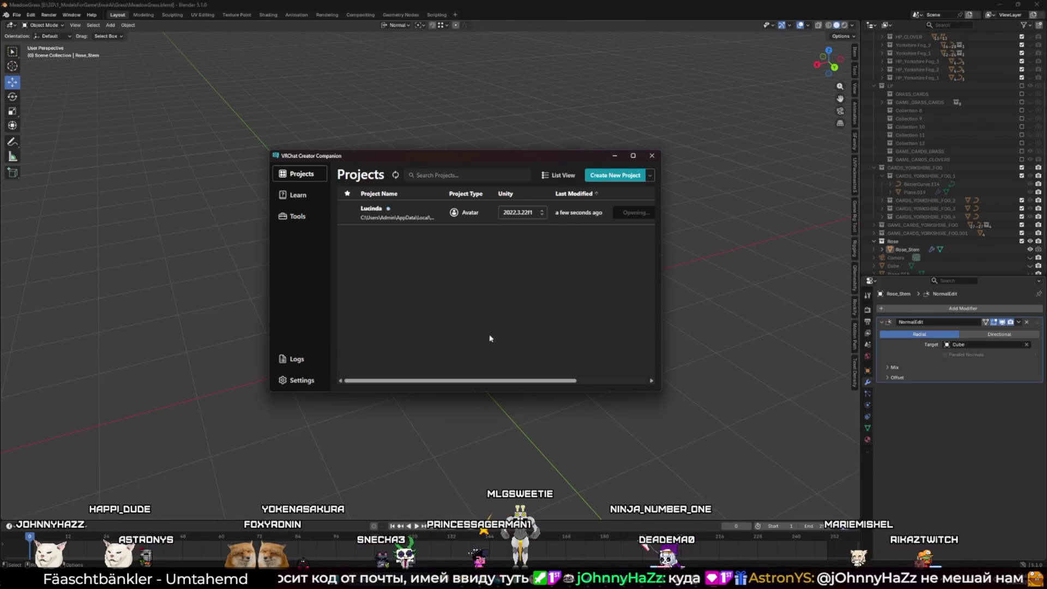
pyautogui.moveTo(657, 582)
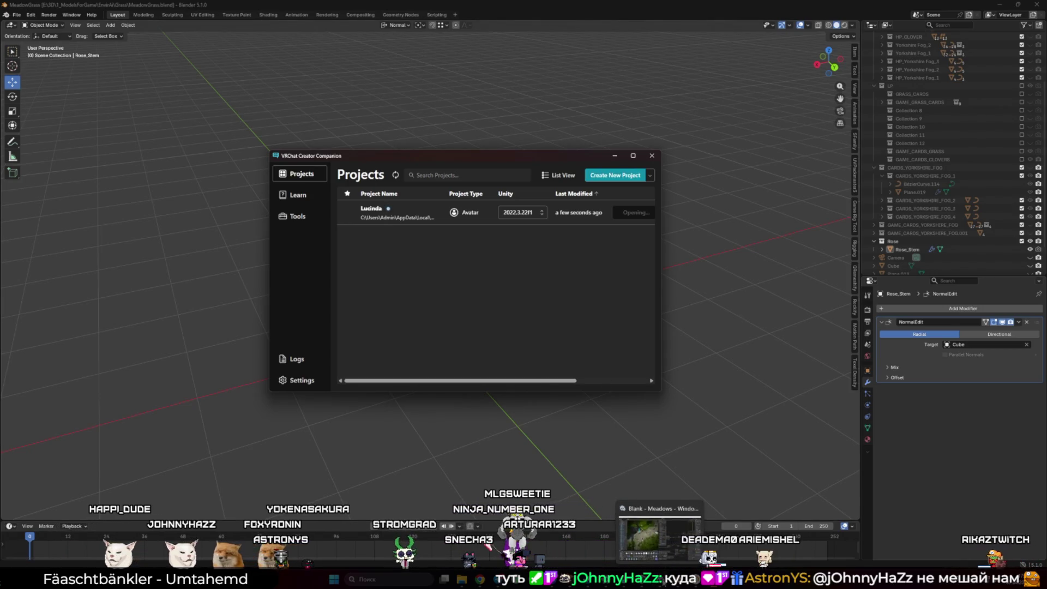
pyautogui.click(660, 537)
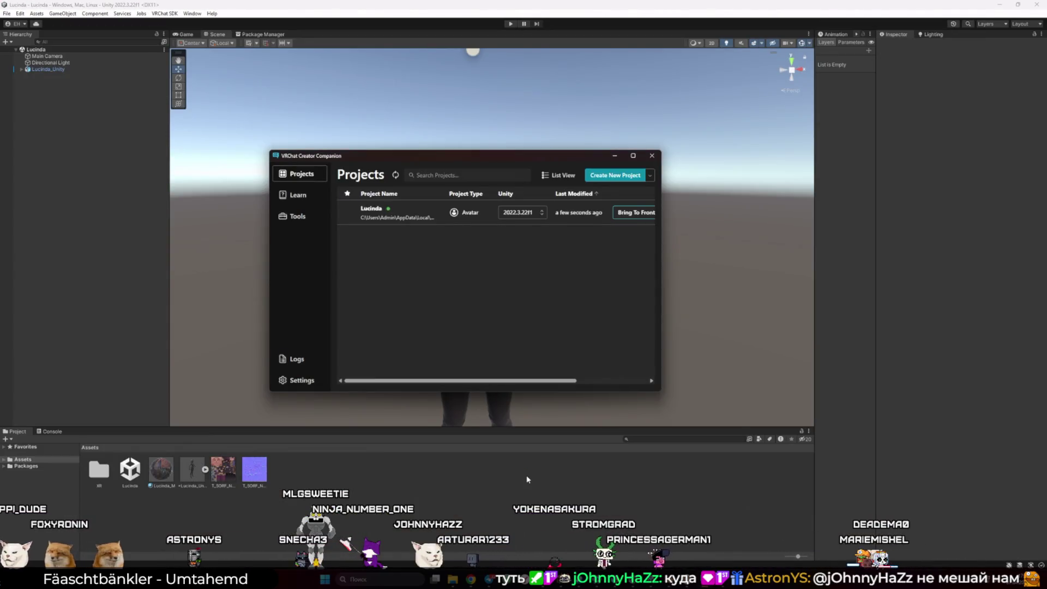
# Bring the Lucinda scene forward, reframe the avatar, and choose VRChat SDK > Show Control Panel
pyautogui.click(652, 155)
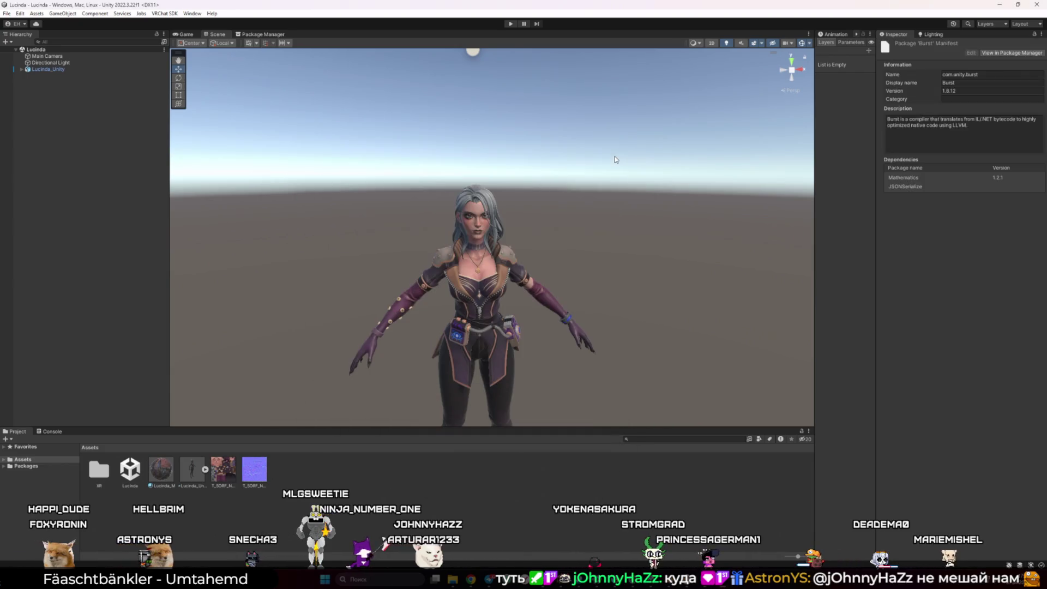
pyautogui.scroll(3, 550, 231)
pyautogui.scroll(-6, 551, 232)
pyautogui.moveTo(551, 232)
pyautogui.mouseDown()
pyautogui.moveTo(558, 278)
pyautogui.moveTo(556, 257)
pyautogui.mouseUp()
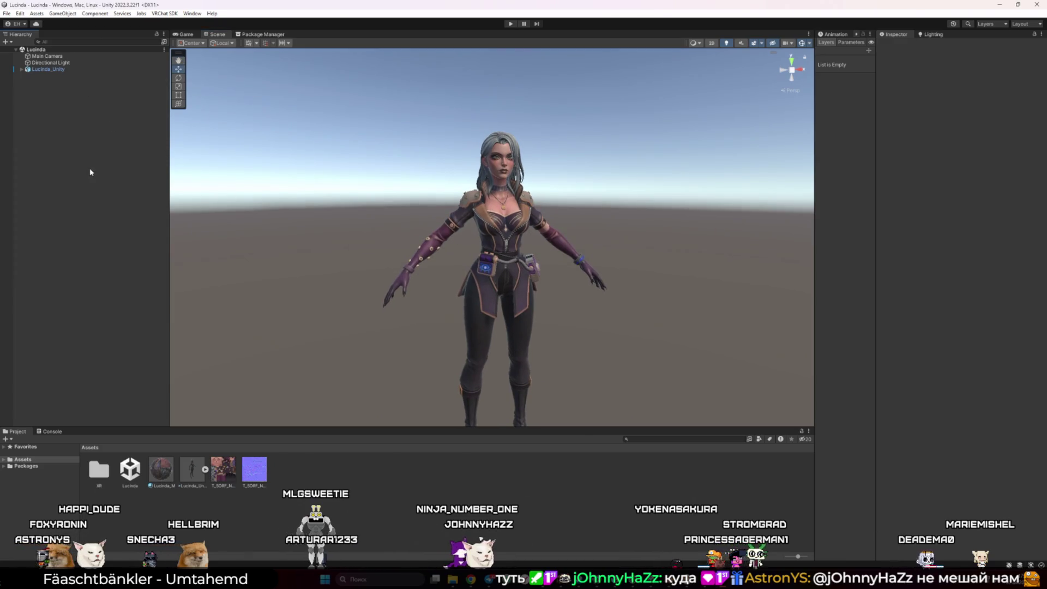
pyautogui.click(164, 13)
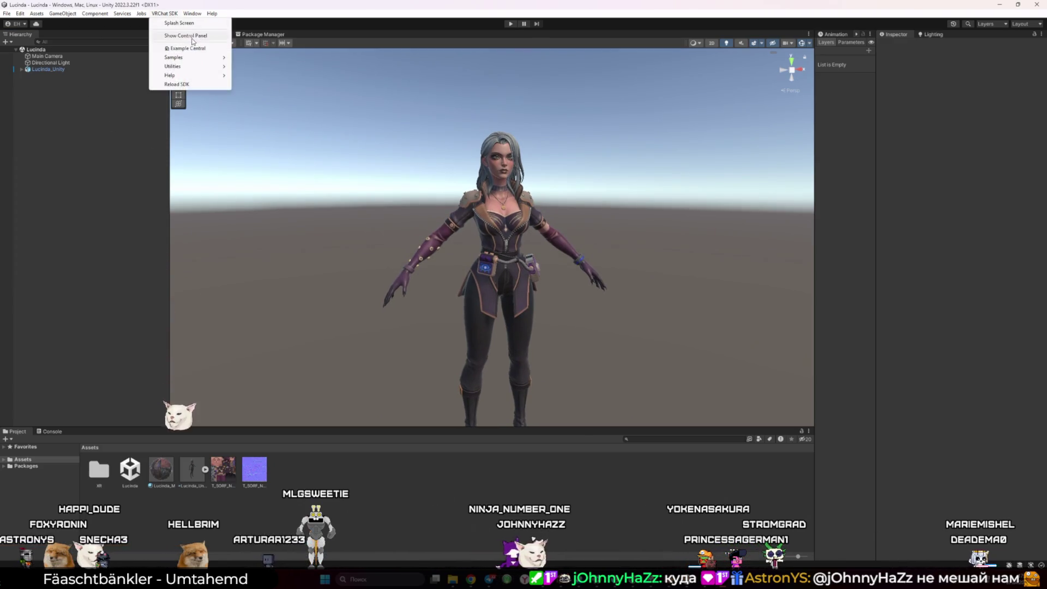
pyautogui.click(192, 40)
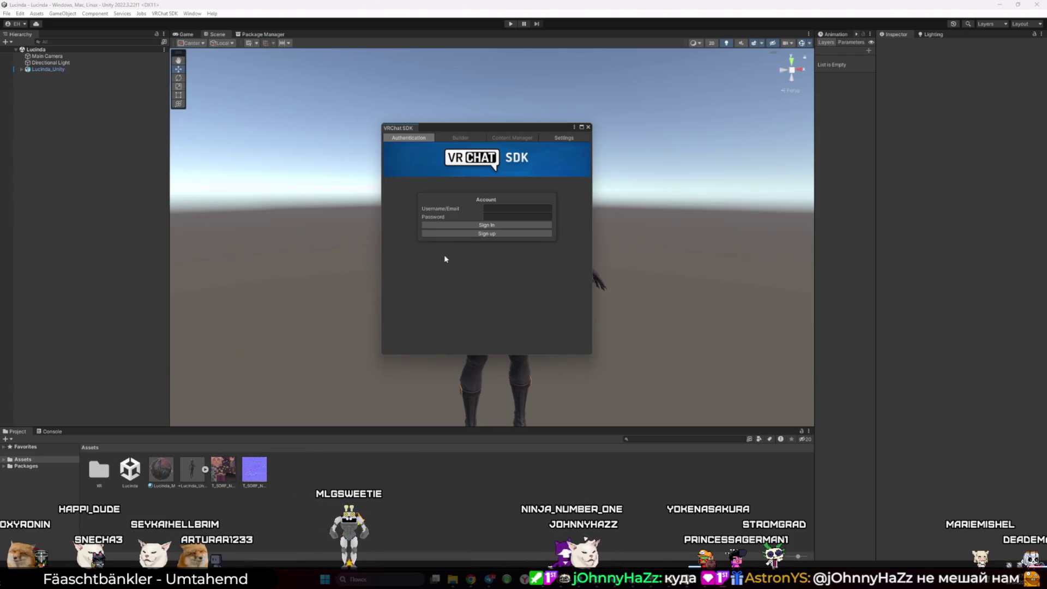
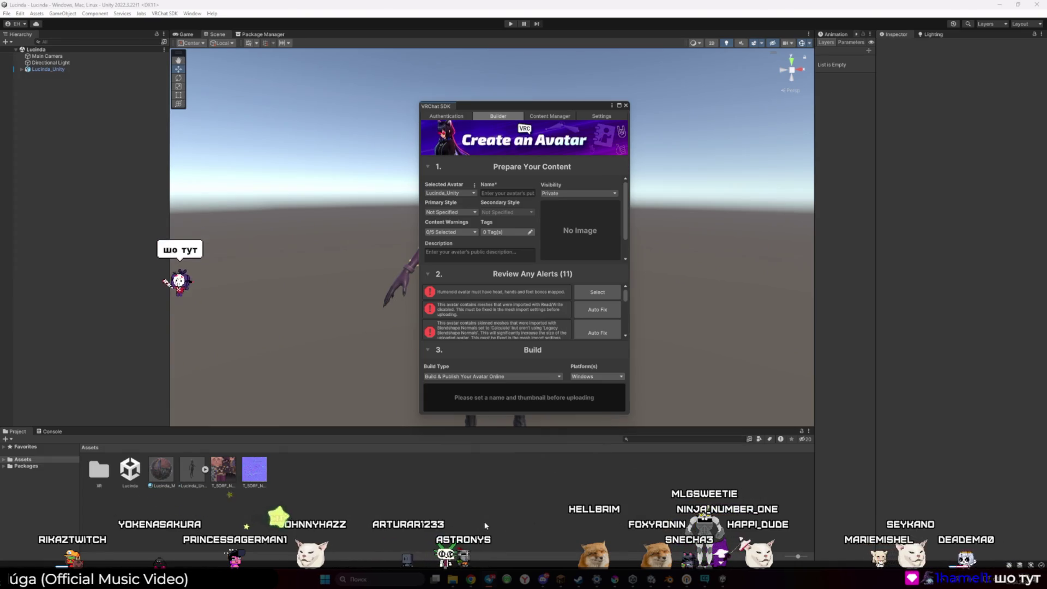
# Replay the YouTube tutorial's build step, then return to the Unity project
pyautogui.moveTo(471, 579)
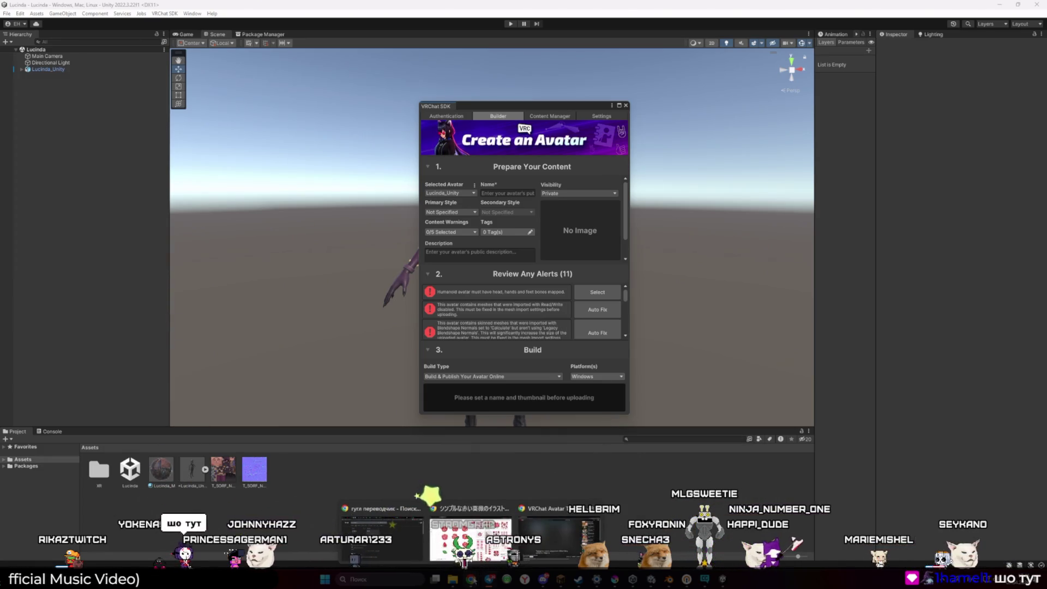
pyautogui.click(559, 537)
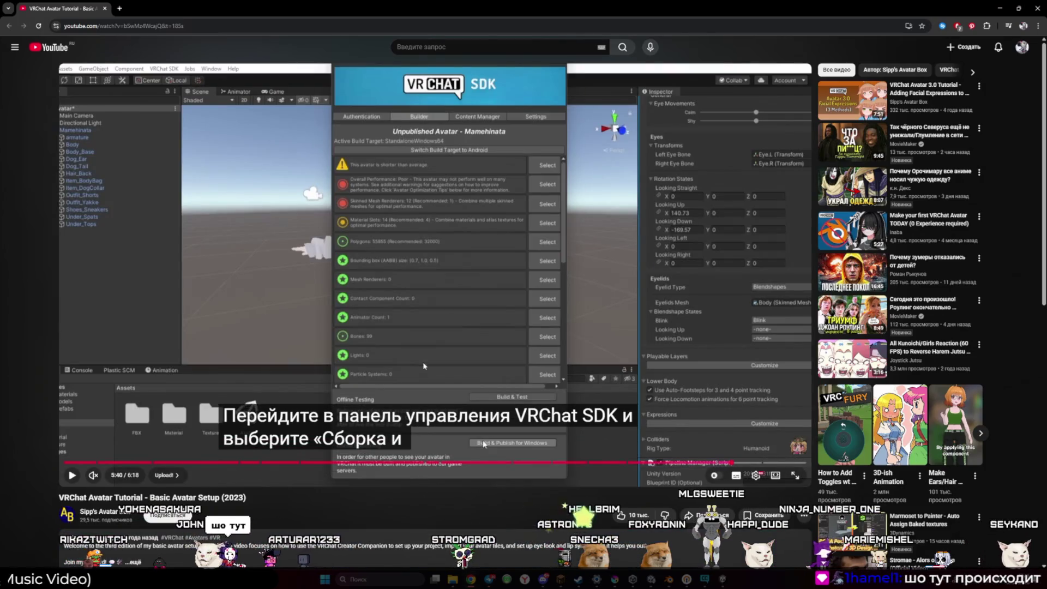
pyautogui.click(437, 309)
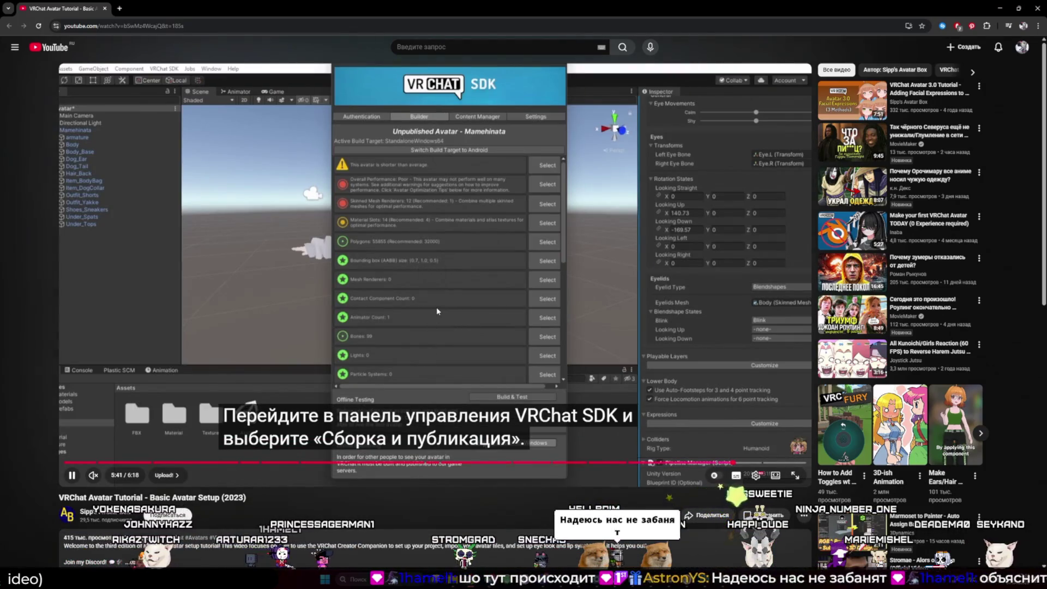
pyautogui.click(543, 338)
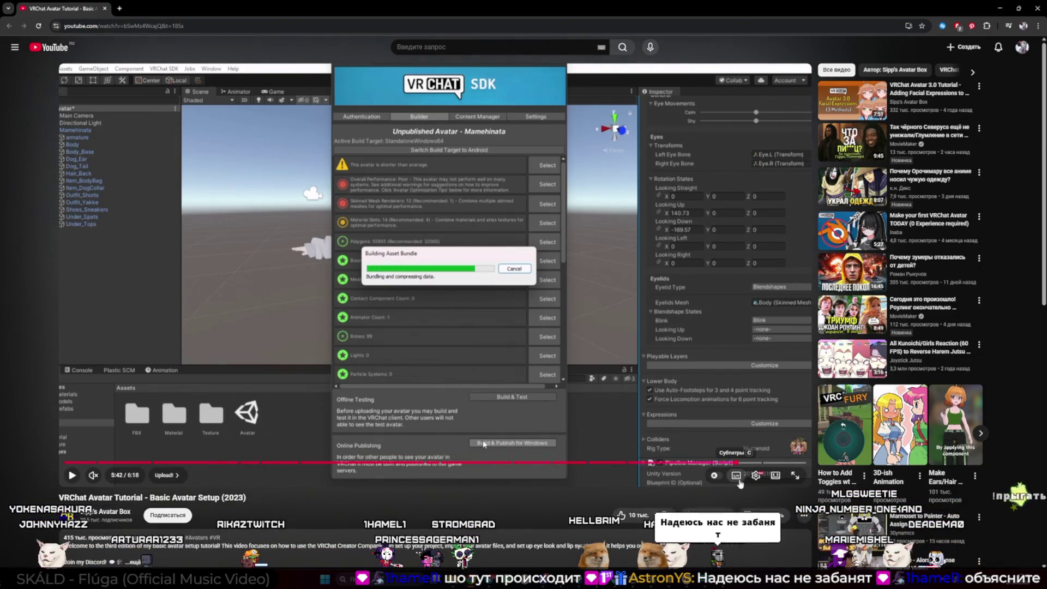
pyautogui.click(484, 445)
pyautogui.press('Left')
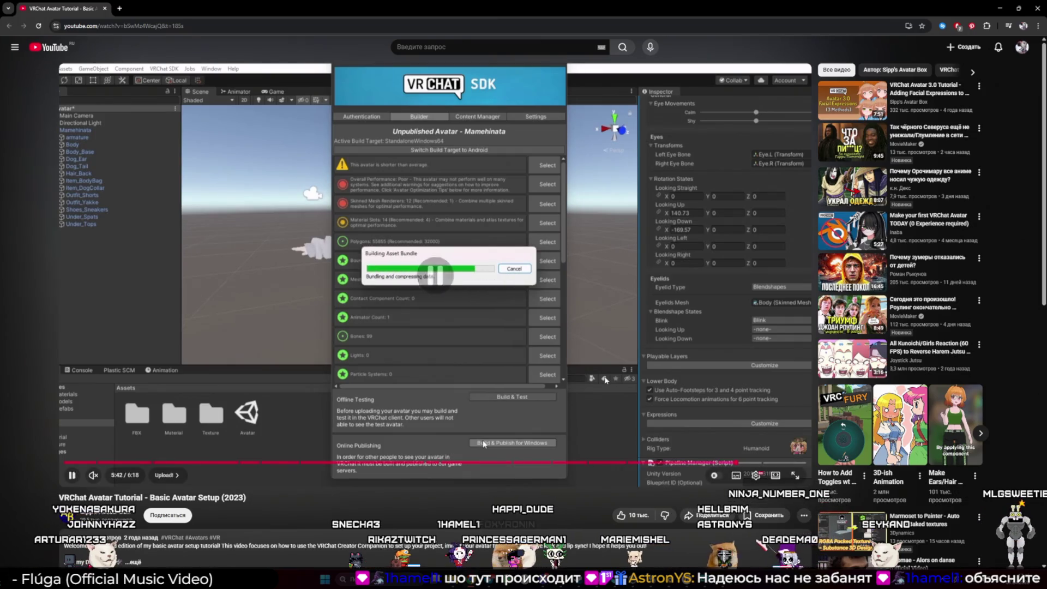
pyautogui.hotkey('alt', 'Tab')
pyautogui.press('Tab')
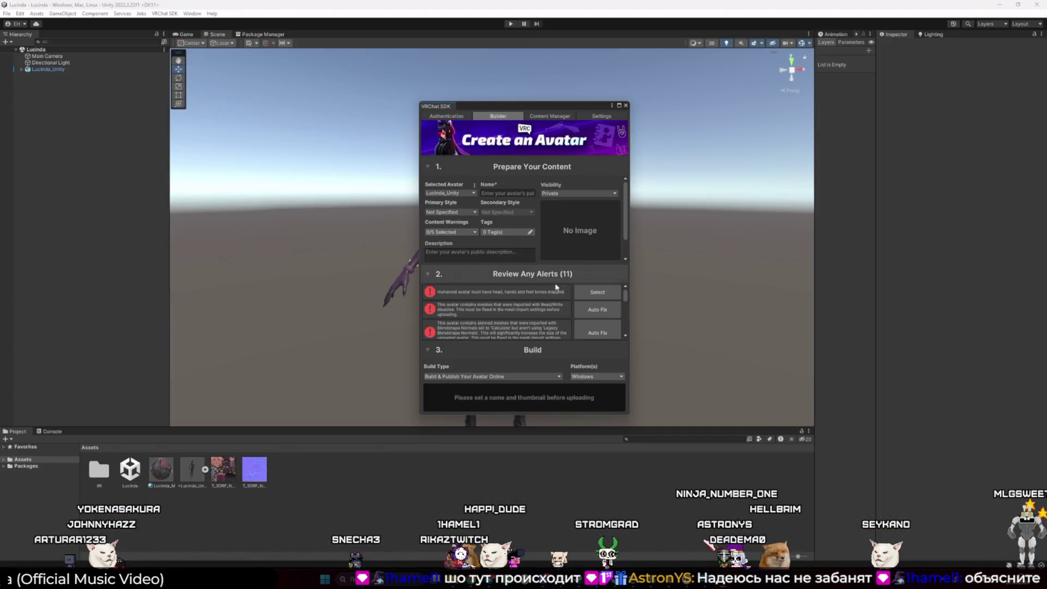
# Enlarge the avatar builder panel and read through the first two alerts
pyautogui.scroll(-2, 525, 311)
pyautogui.moveTo(514, 104); pyautogui.dragTo(522, 35)
pyautogui.scroll(-3, 481, 294)
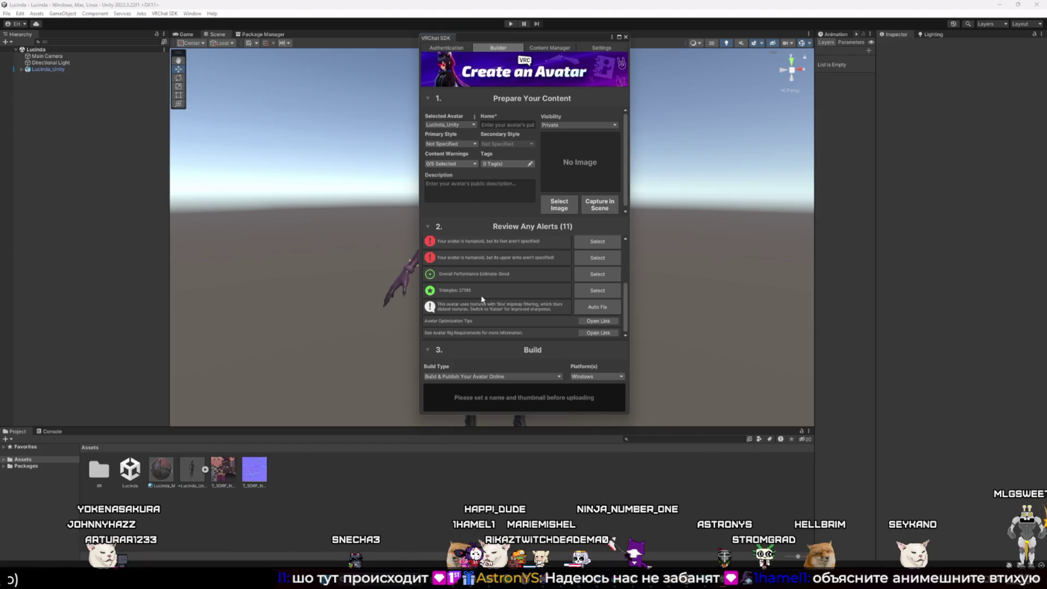
pyautogui.scroll(5, 482, 299)
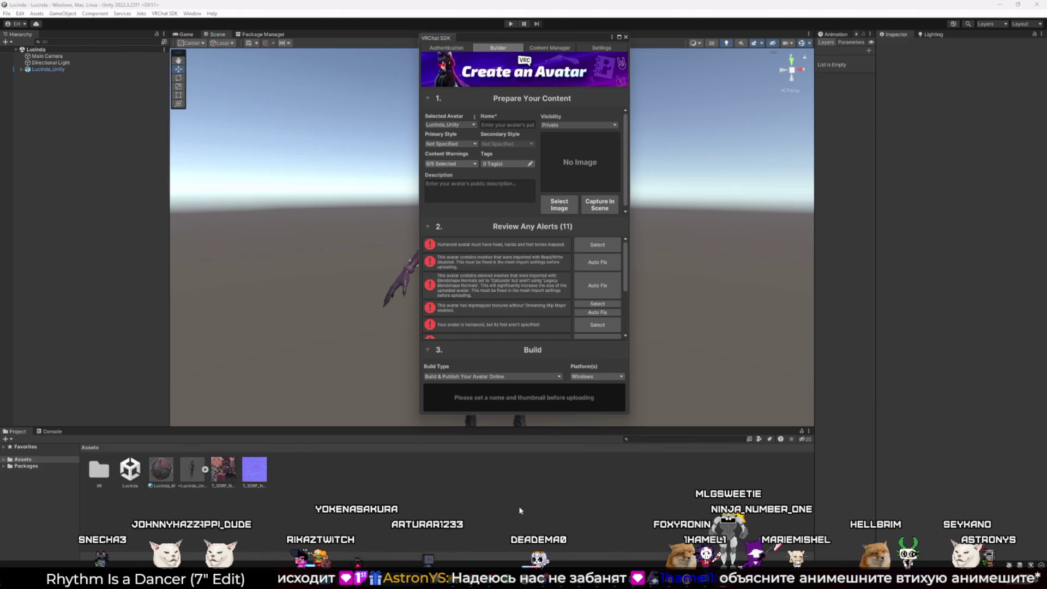
pyautogui.moveTo(435, 239); pyautogui.dragTo(570, 245)
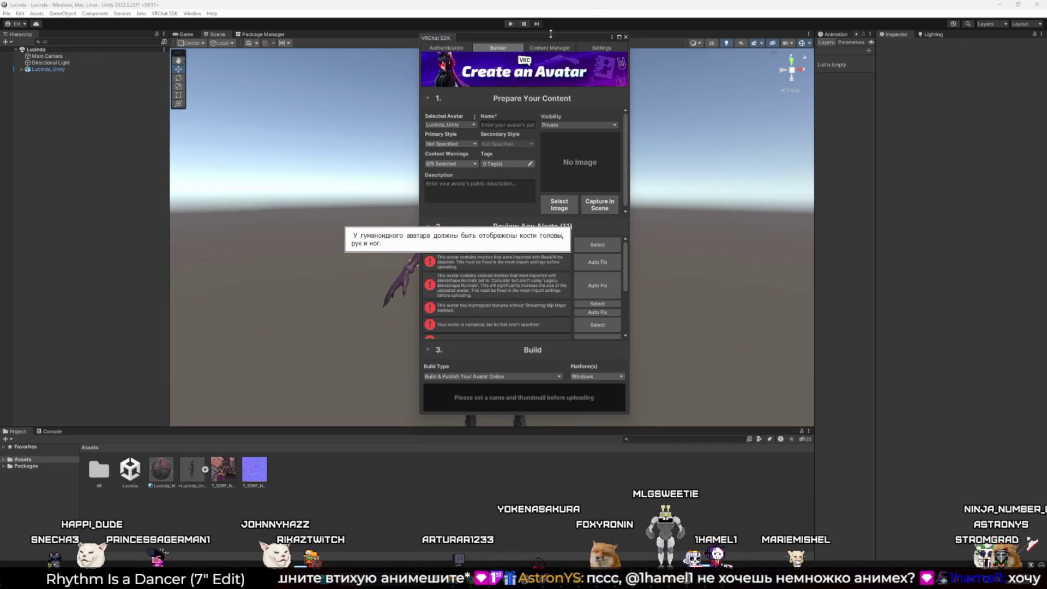
pyautogui.moveTo(541, 38); pyautogui.dragTo(614, 56)
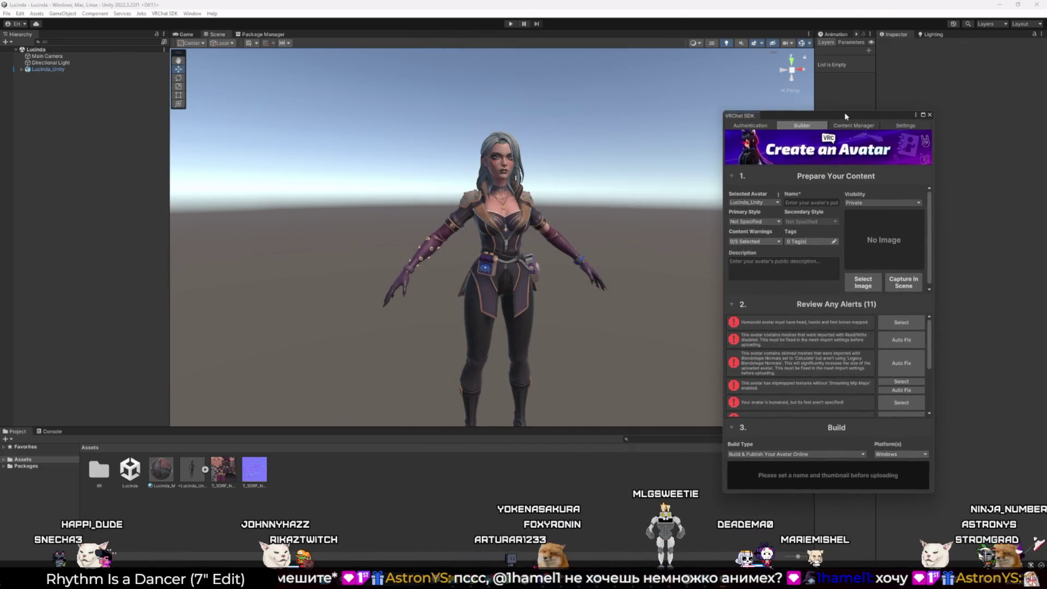
pyautogui.moveTo(846, 116); pyautogui.dragTo(526, 56)
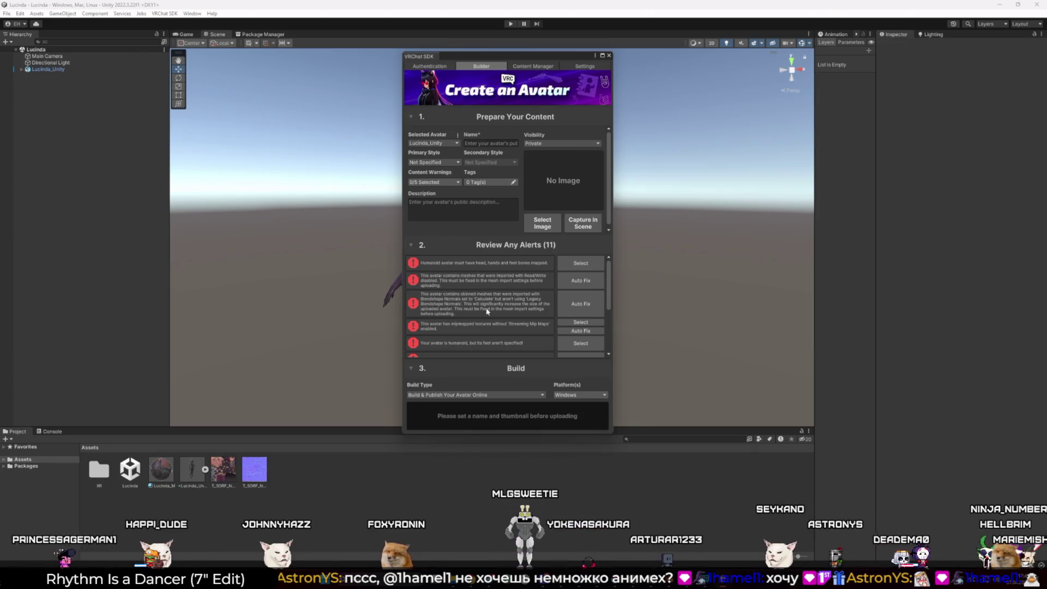
pyautogui.moveTo(418, 272); pyautogui.dragTo(554, 289)
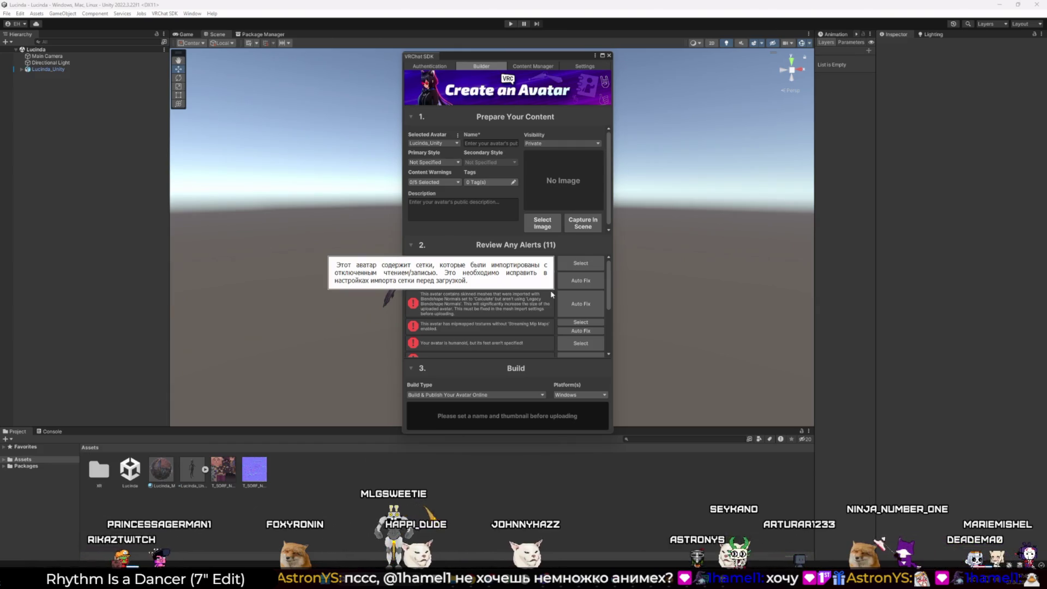
# Auto-fix the mesh Read/Write import alert
pyautogui.click(454, 245)
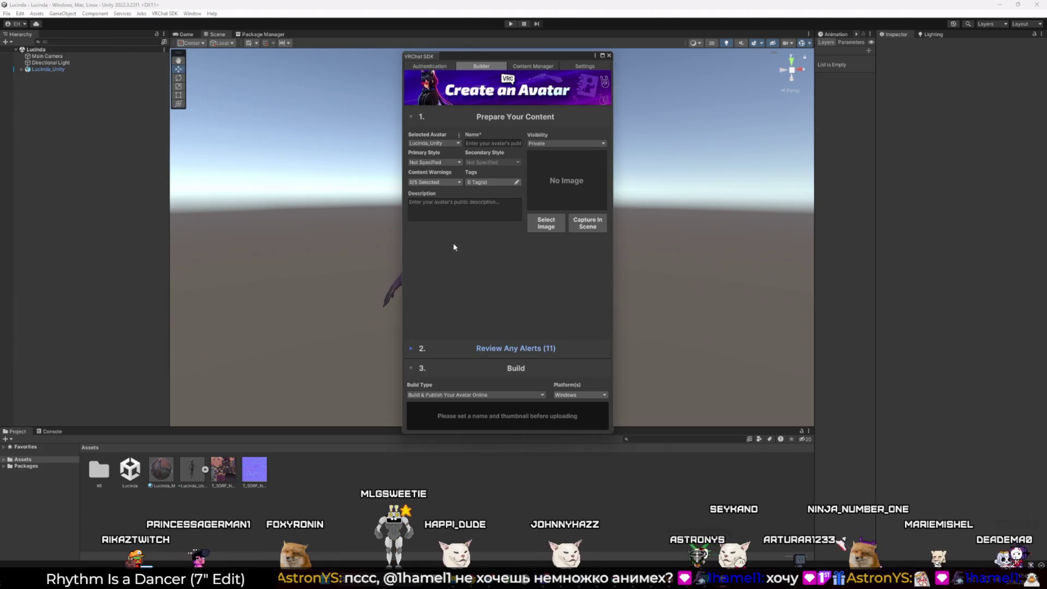
pyautogui.click(464, 347)
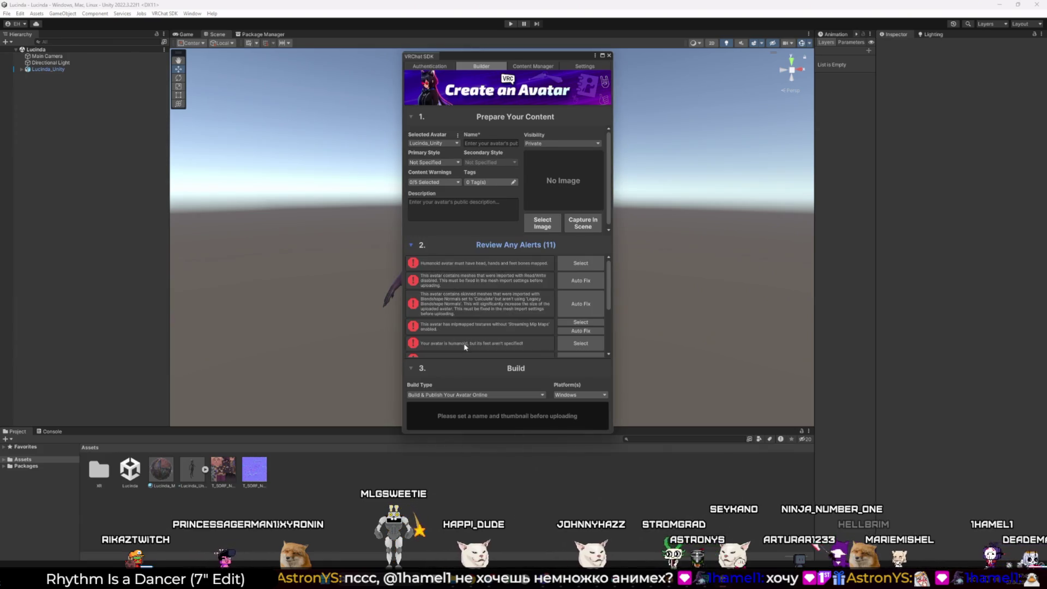
pyautogui.click(577, 281)
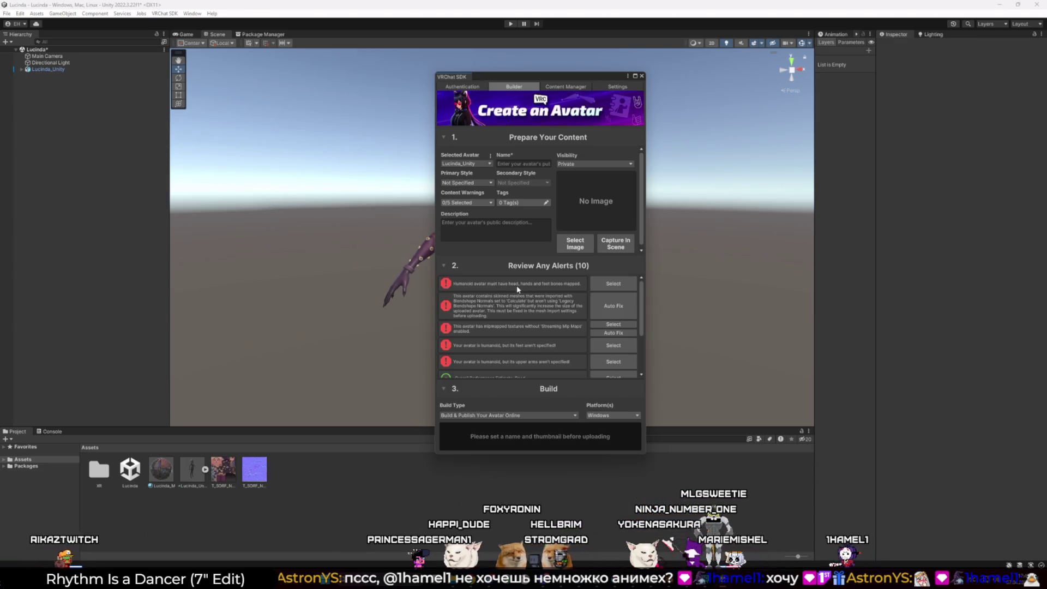
# Select the avatar named in the bone-mapping alert and expand its descriptor's Colliders foldout
pyautogui.click(616, 285)
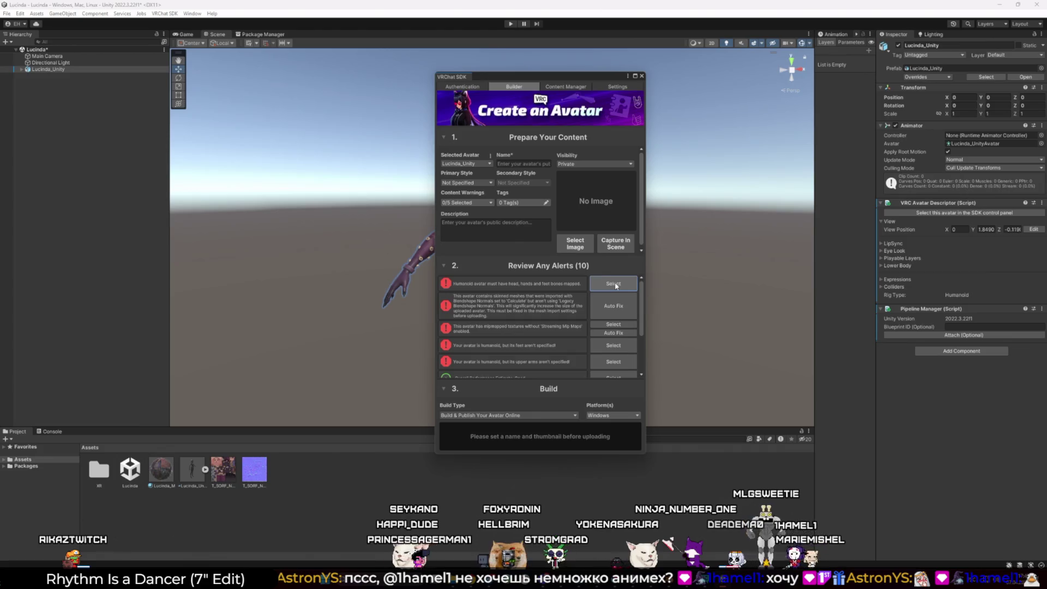
pyautogui.moveTo(521, 89)
pyautogui.mouseDown()
pyautogui.moveTo(431, 90)
pyautogui.moveTo(182, 181)
pyautogui.mouseUp()
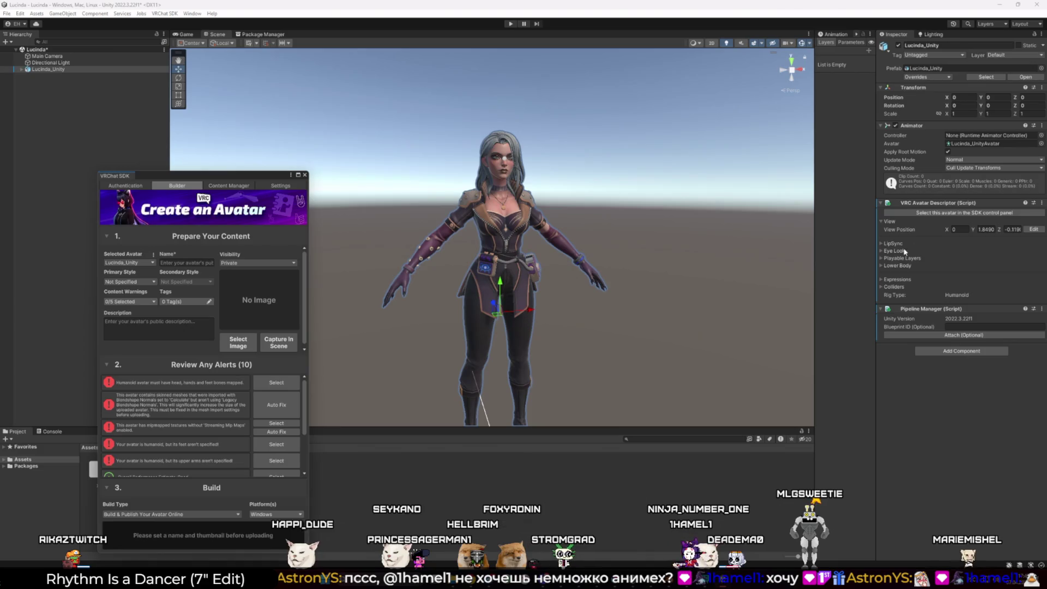
pyautogui.click(882, 288)
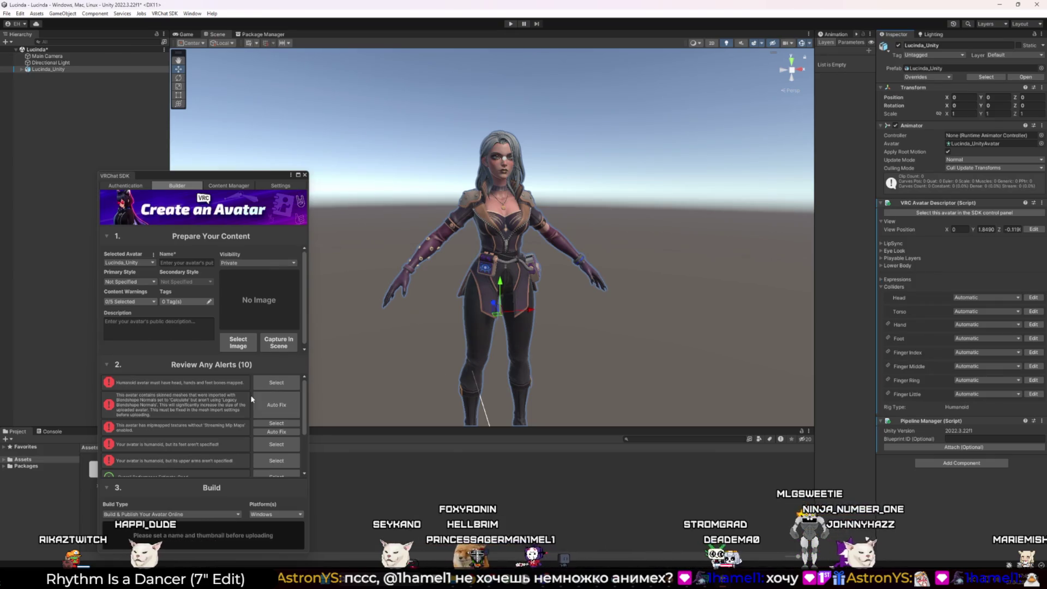
pyautogui.moveTo(212, 179); pyautogui.dragTo(393, 123)
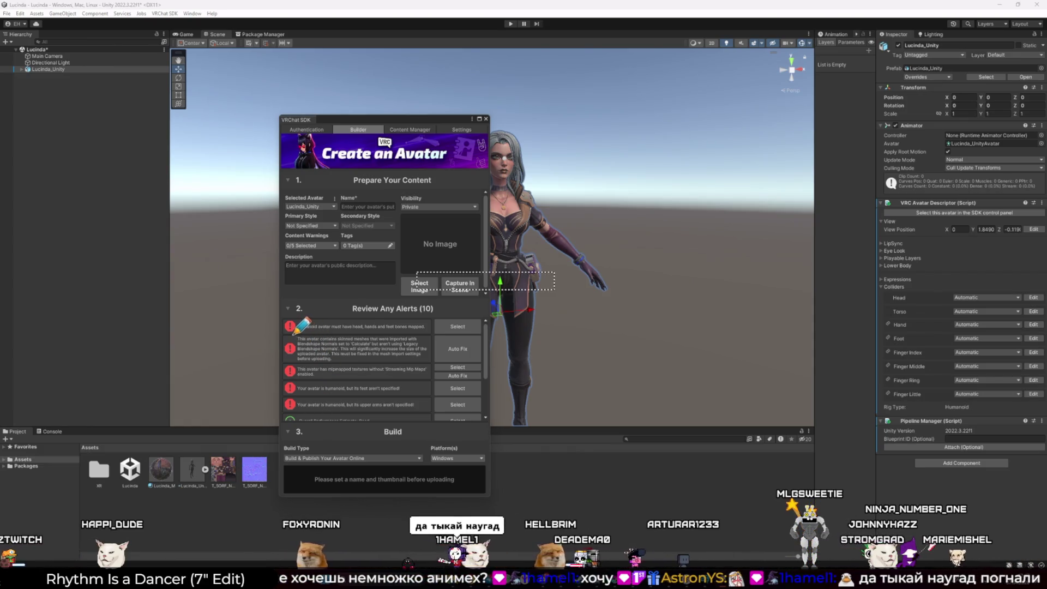
# Read the Blendshape Normals alert and auto-fix it
pyautogui.moveTo(293, 336); pyautogui.dragTo(385, 355)
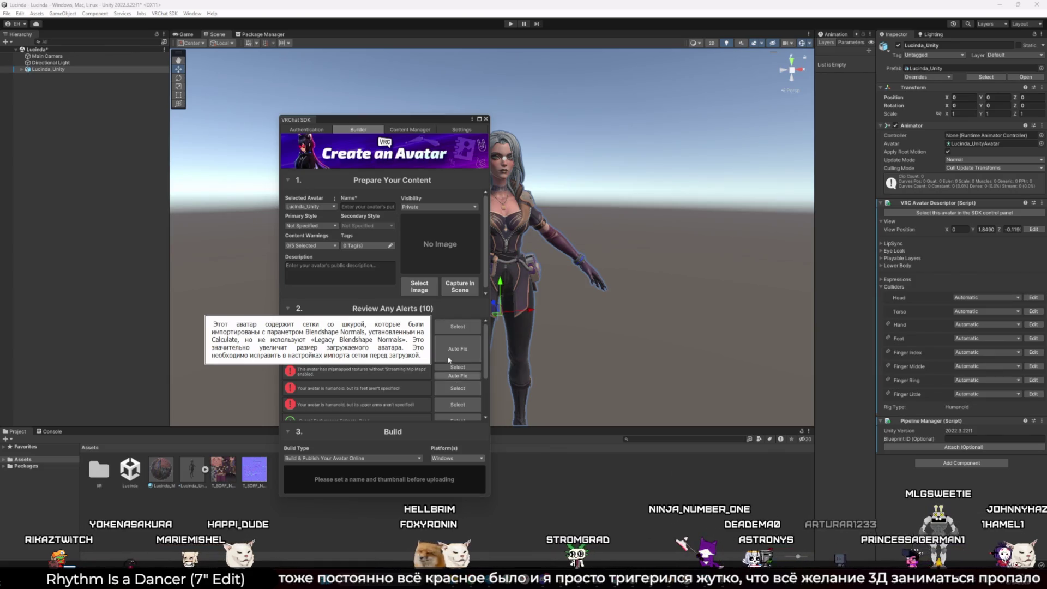
pyautogui.click(443, 307)
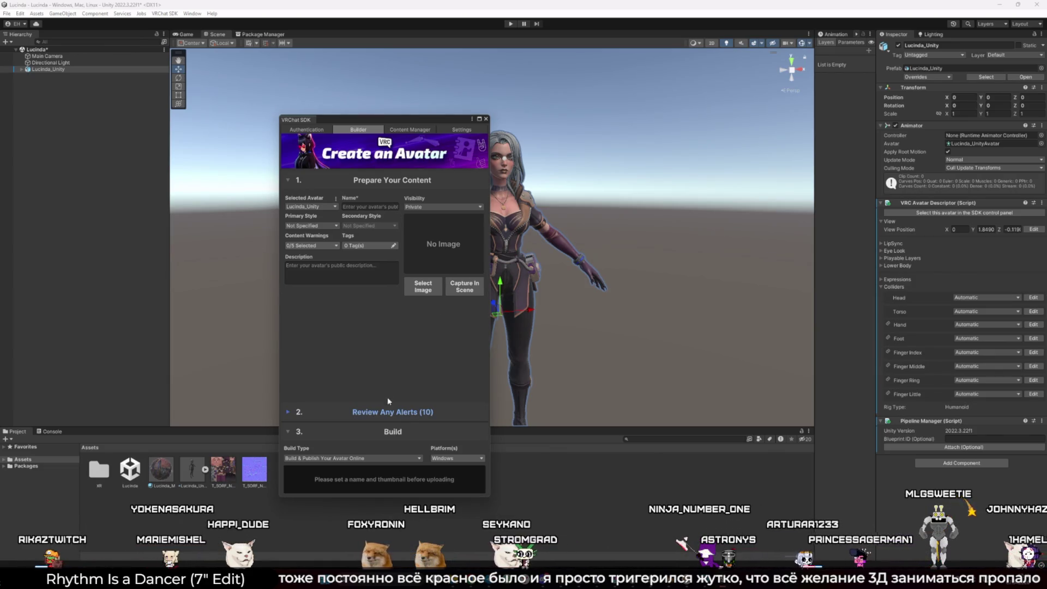
pyautogui.click(404, 345)
pyautogui.click(476, 352)
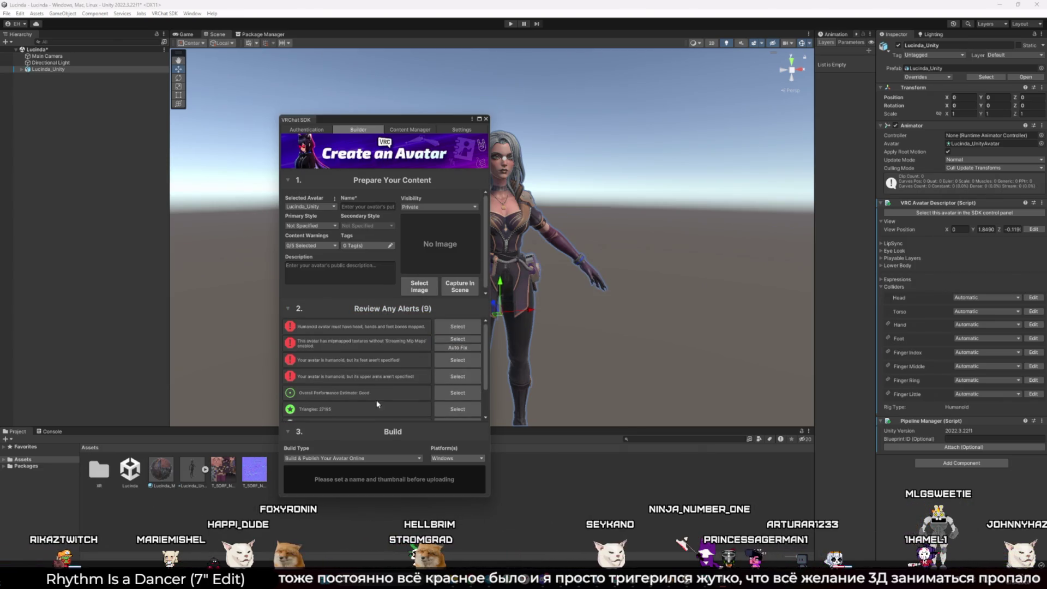
# Screenshot the top alerts, then auto-fix the mipmap streaming alert
pyautogui.press('super+shift+s')
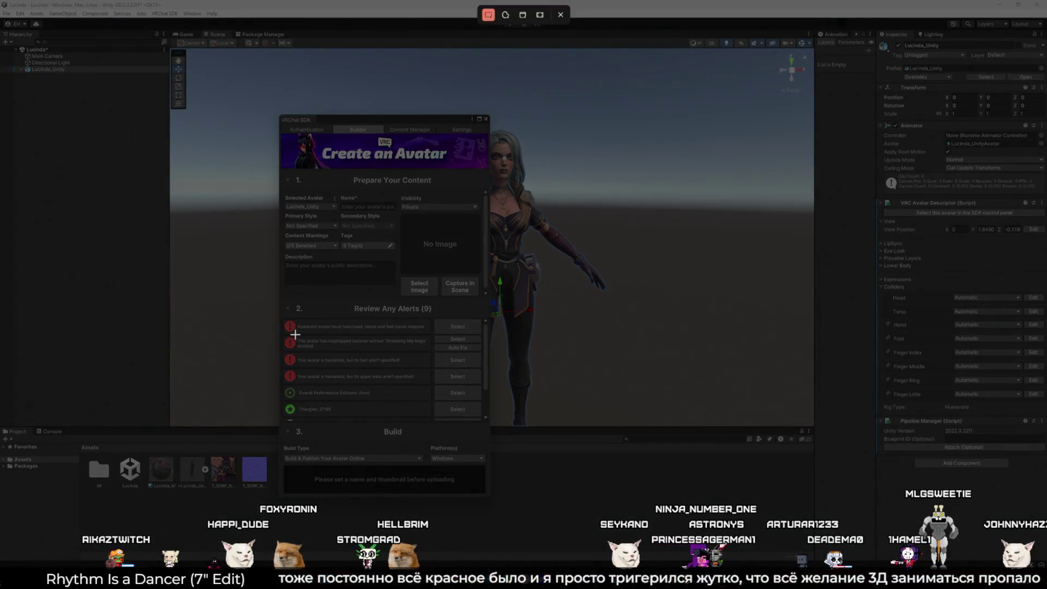
pyautogui.moveTo(295, 335); pyautogui.dragTo(436, 362)
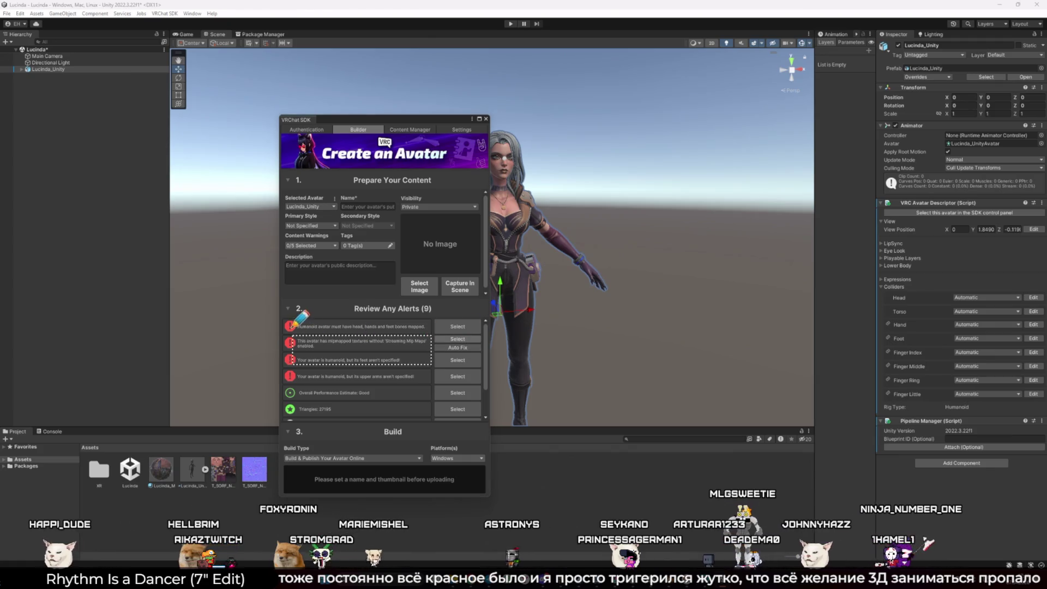
pyautogui.moveTo(296, 335); pyautogui.dragTo(445, 355)
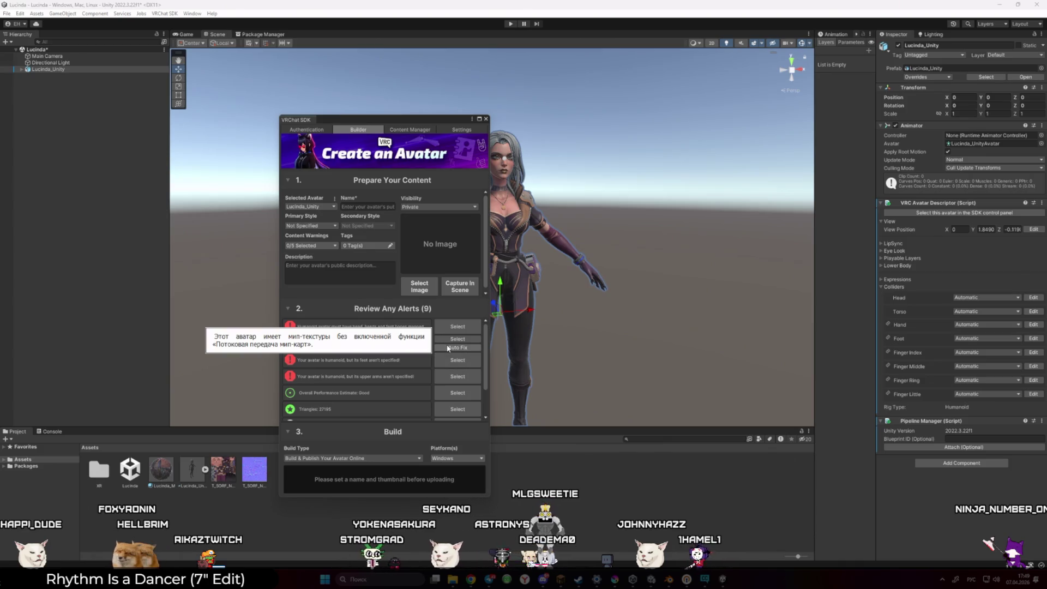
pyautogui.click(448, 348)
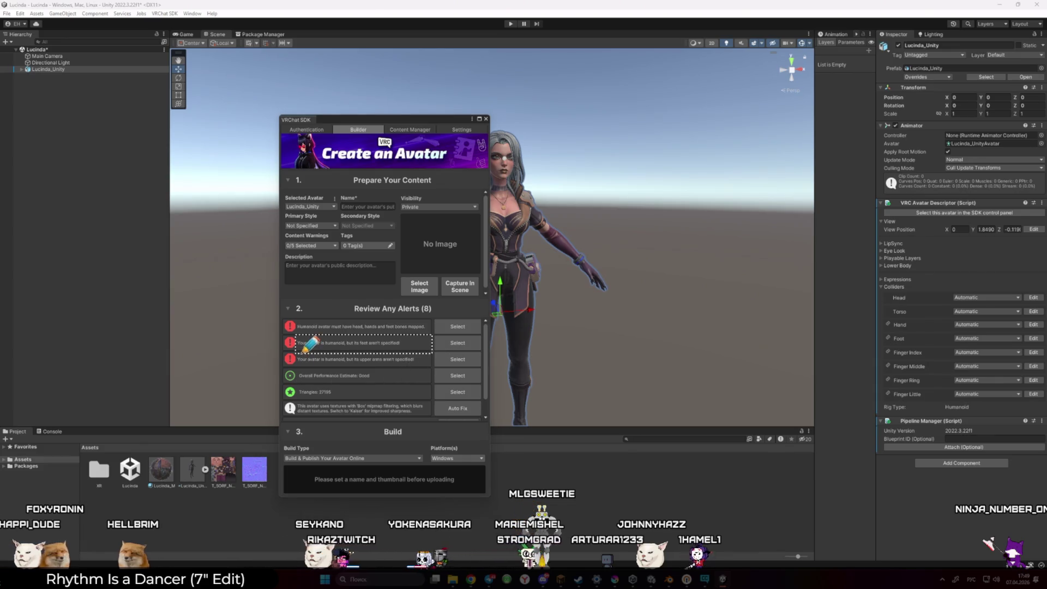
# Read the humanoid limb alert and shift the builder panel to the left
pyautogui.moveTo(296, 353); pyautogui.dragTo(434, 364)
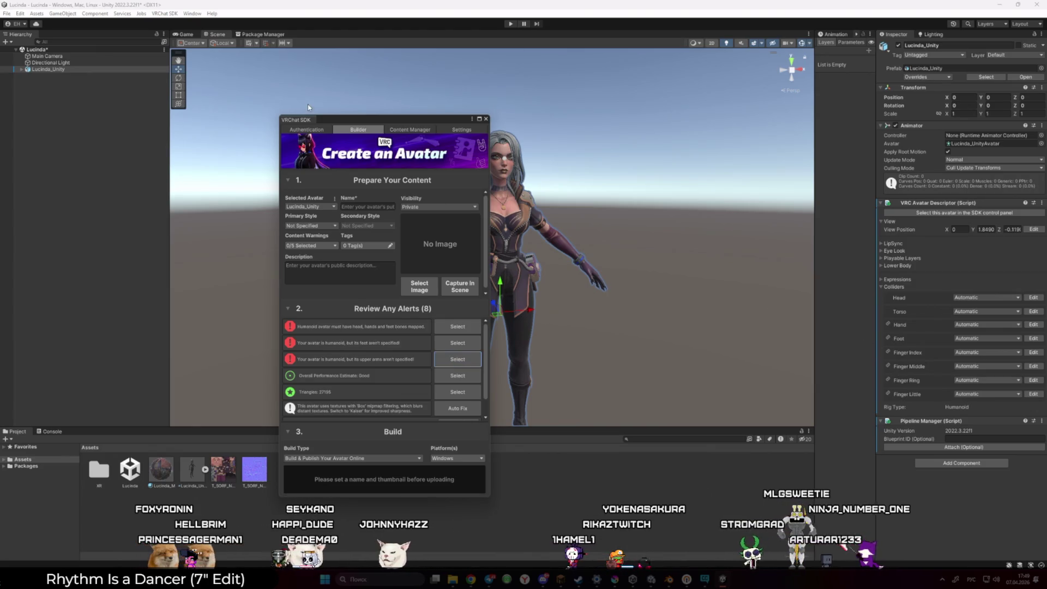
pyautogui.moveTo(449, 120); pyautogui.dragTo(311, 109)
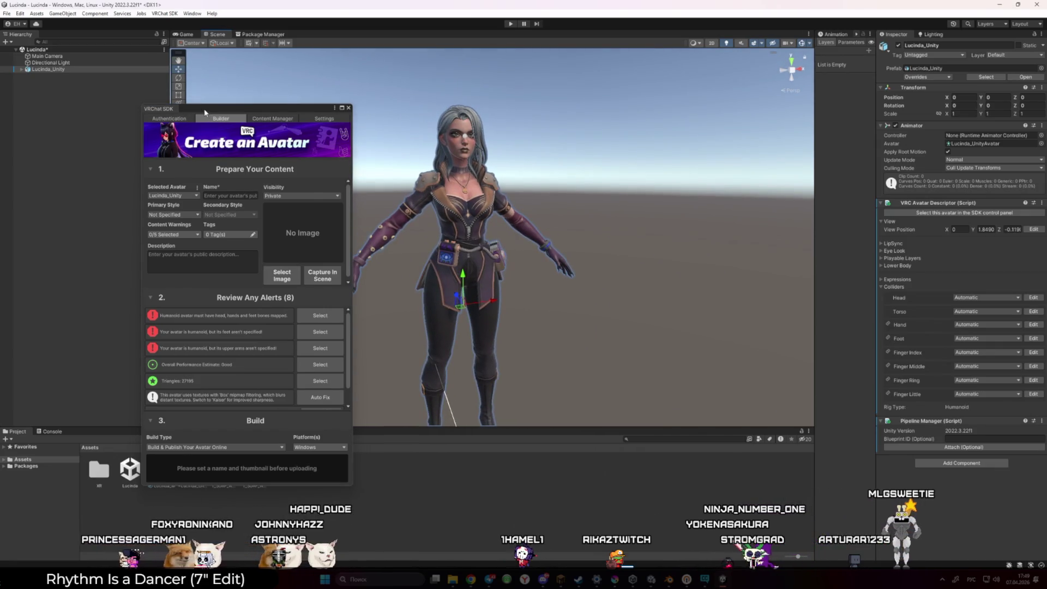
pyautogui.moveTo(182, 108); pyautogui.dragTo(96, 125)
# Expand Lucinda_Unity, Arm_Lucinda and Root in the Hierarchy to list the avatar's bones
pyautogui.click(21, 69)
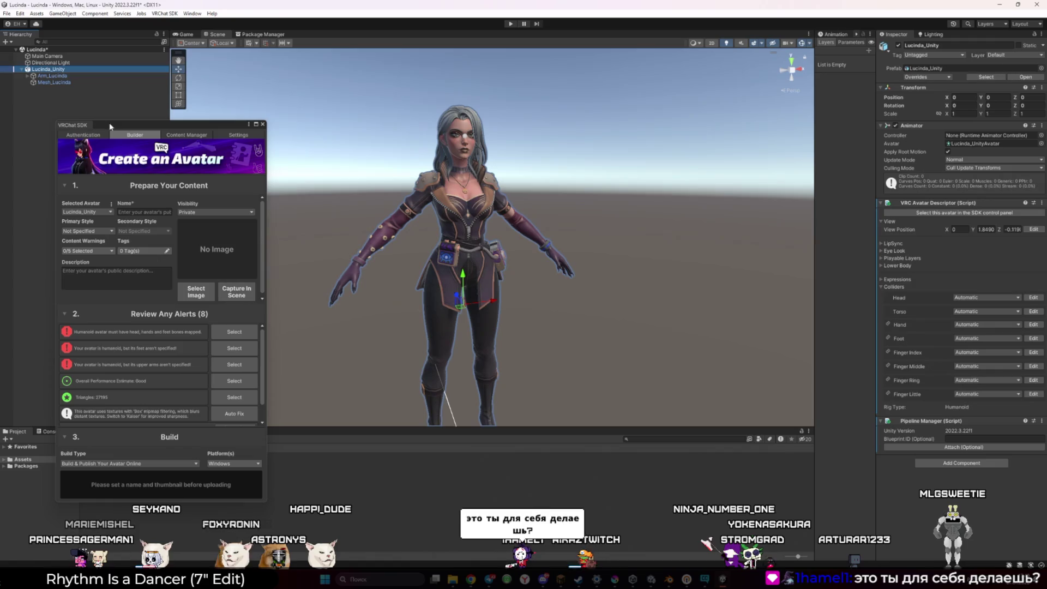
pyautogui.moveTo(120, 128); pyautogui.dragTo(120, 183)
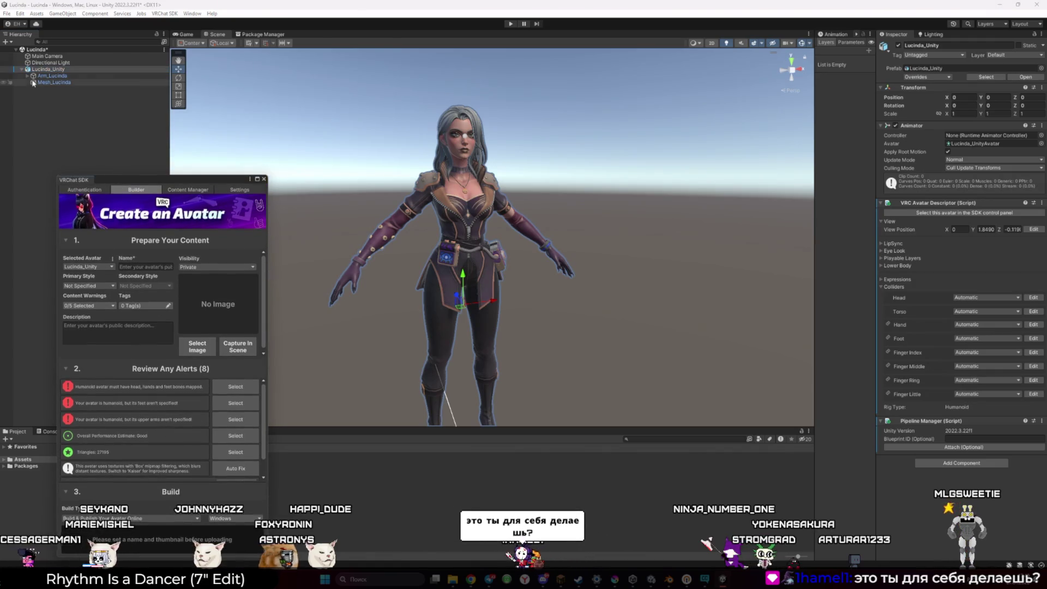
pyautogui.click(27, 76)
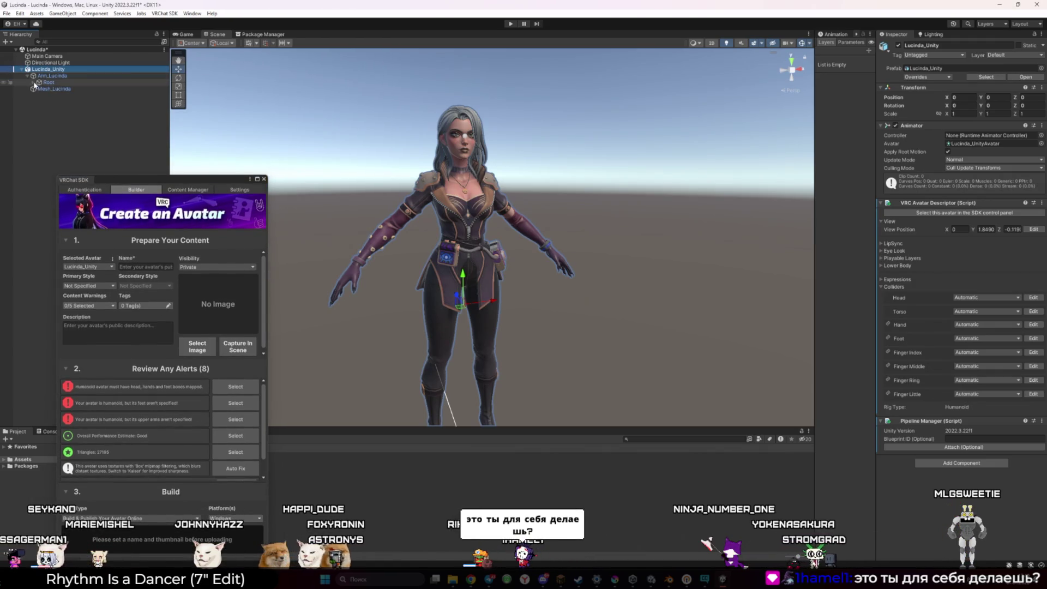
pyautogui.click(34, 82)
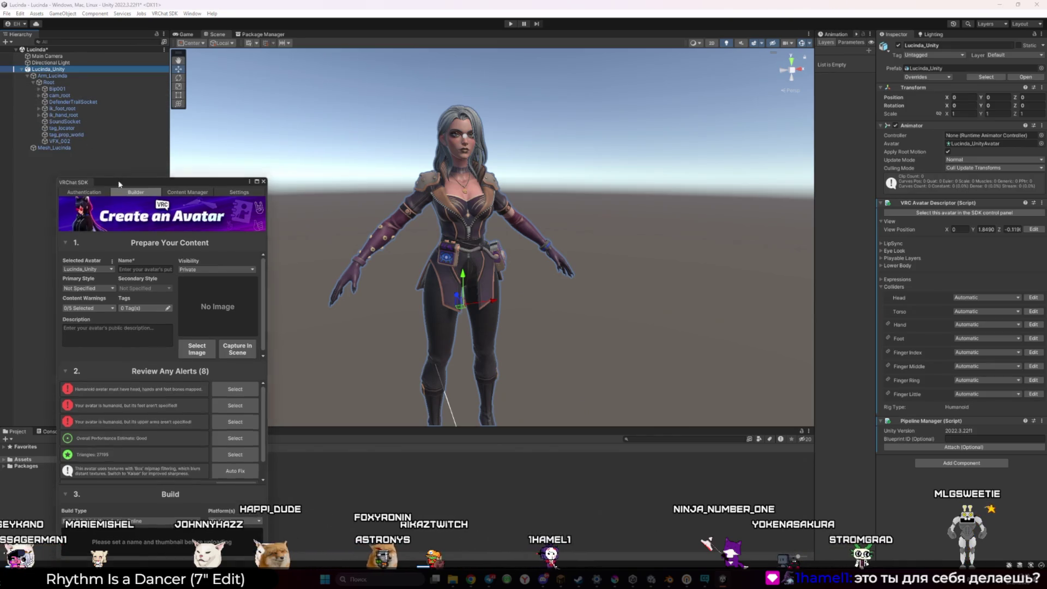
pyautogui.moveTo(119, 181); pyautogui.dragTo(88, 263)
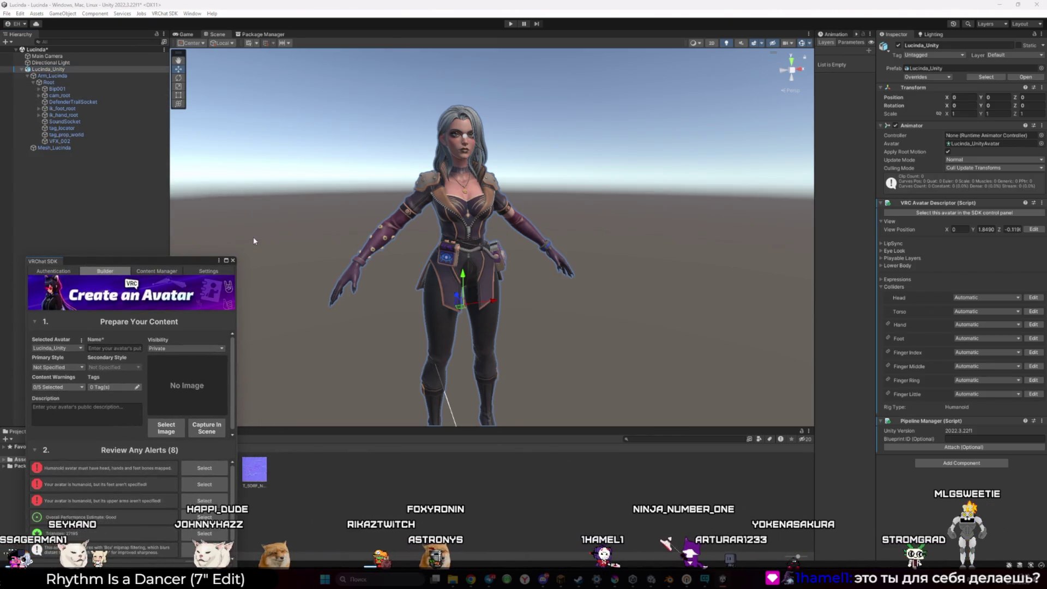
pyautogui.click(1004, 299)
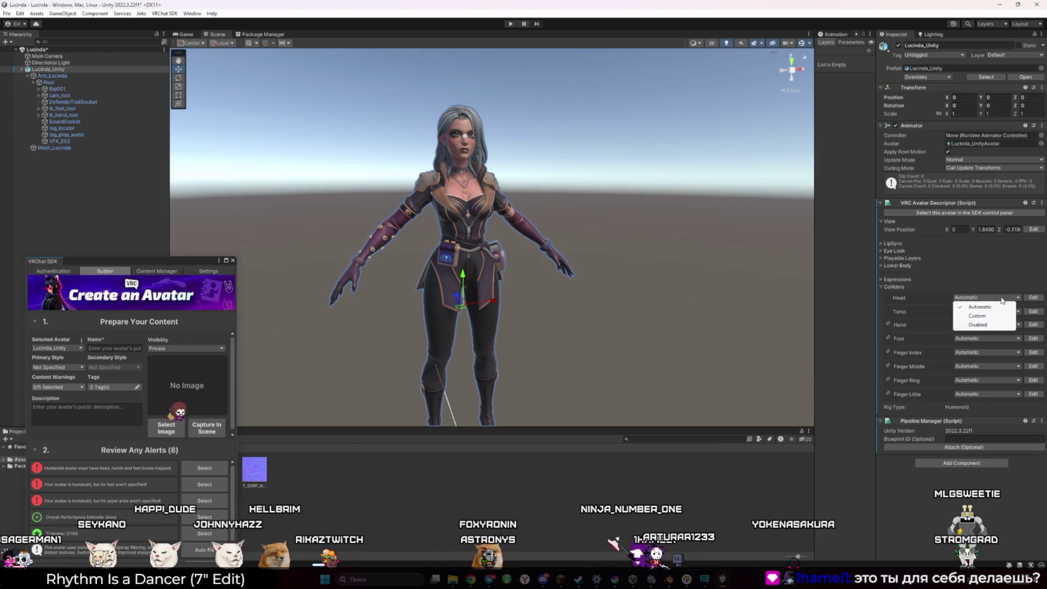
pyautogui.click(977, 316)
pyautogui.click(1033, 297)
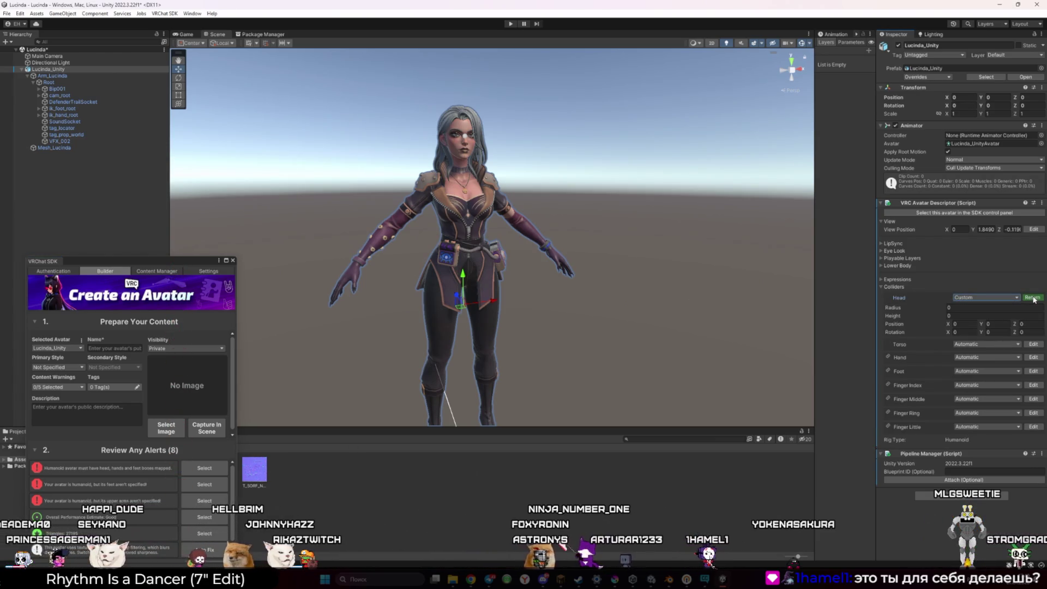
pyautogui.click(1034, 297)
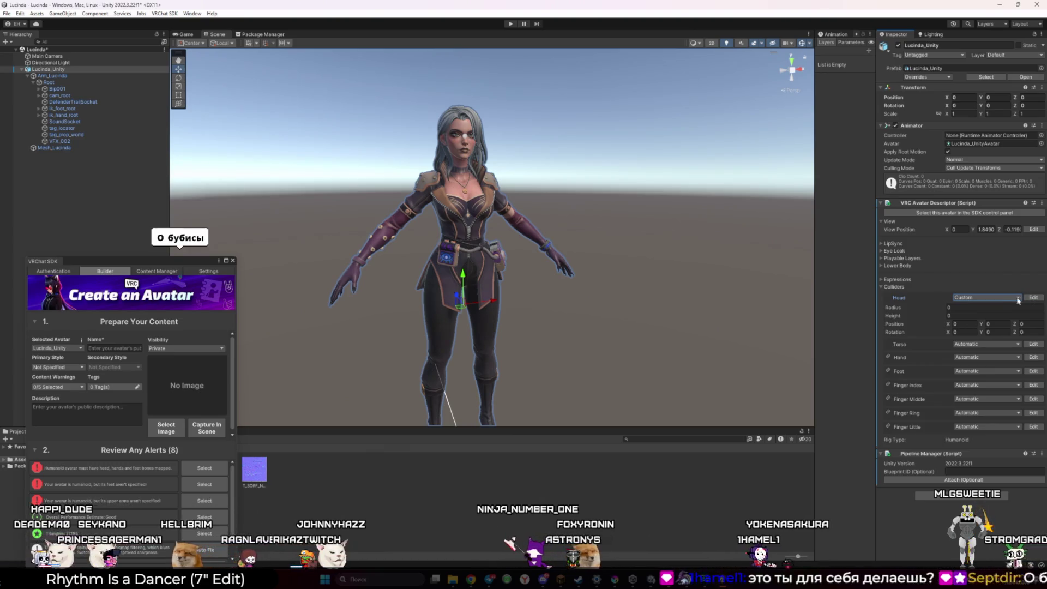
pyautogui.click(1012, 298)
pyautogui.click(1007, 306)
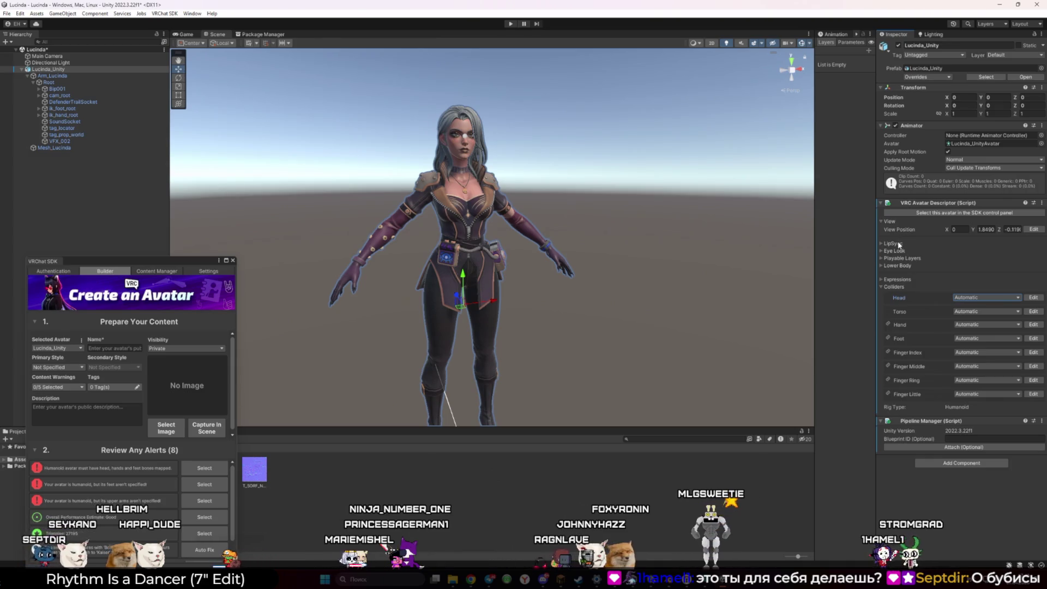
pyautogui.click(882, 244)
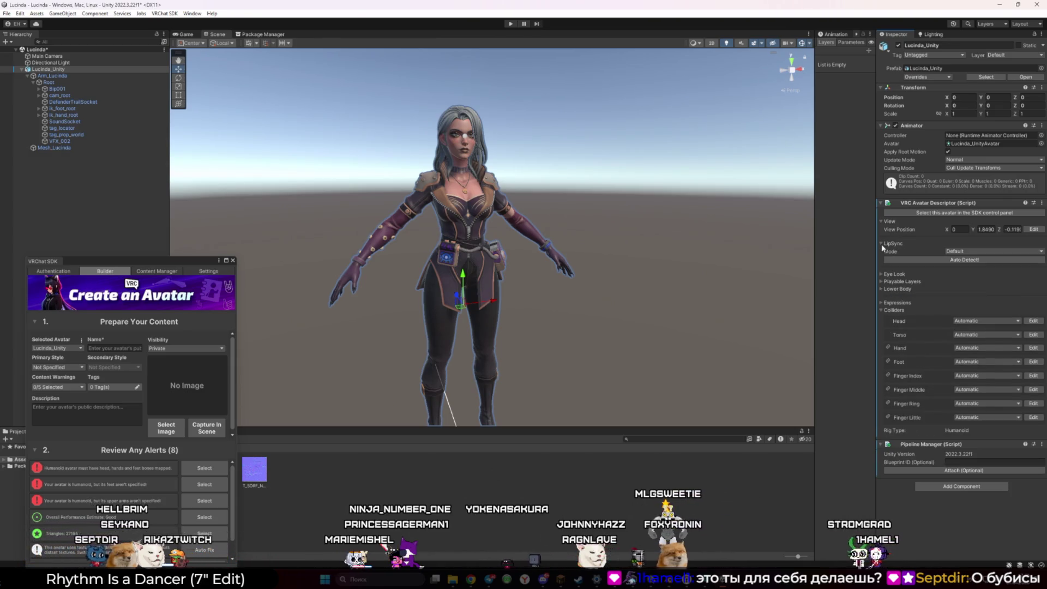
pyautogui.click(882, 244)
pyautogui.click(881, 258)
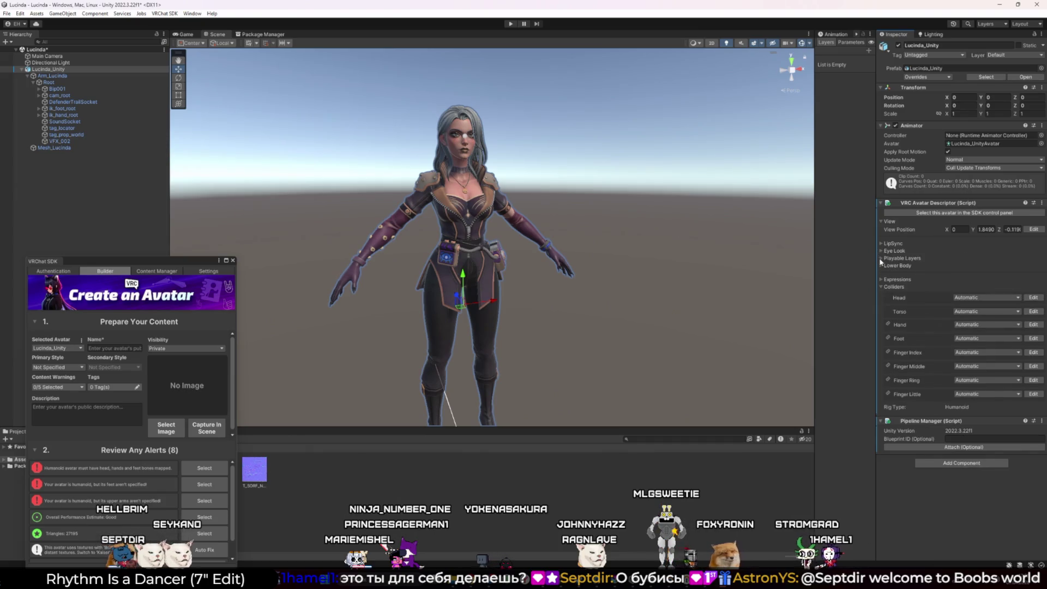
pyautogui.click(881, 258)
pyautogui.click(880, 265)
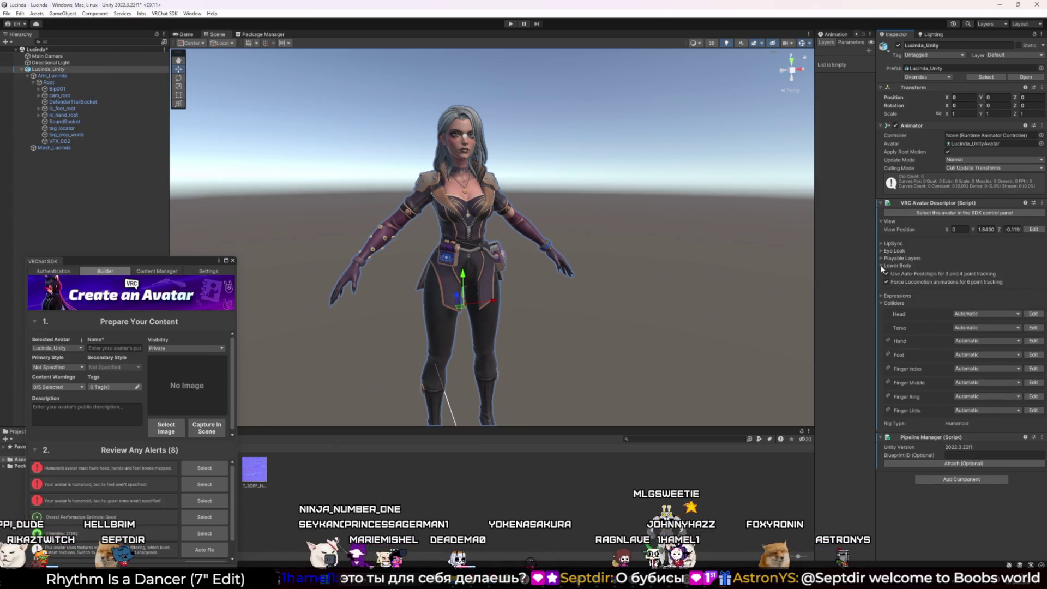
pyautogui.click(881, 266)
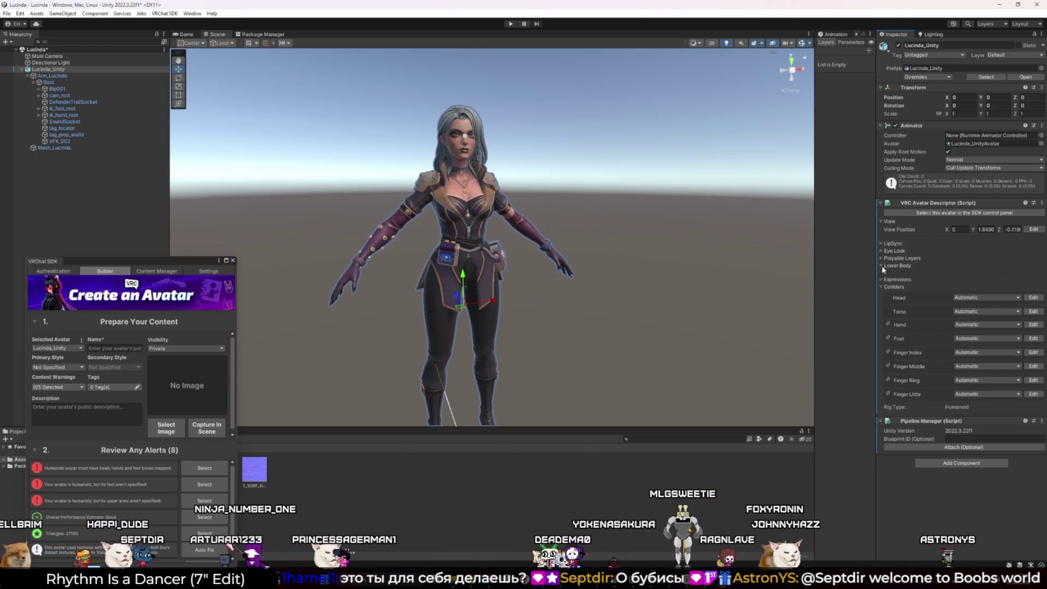
pyautogui.click(881, 286)
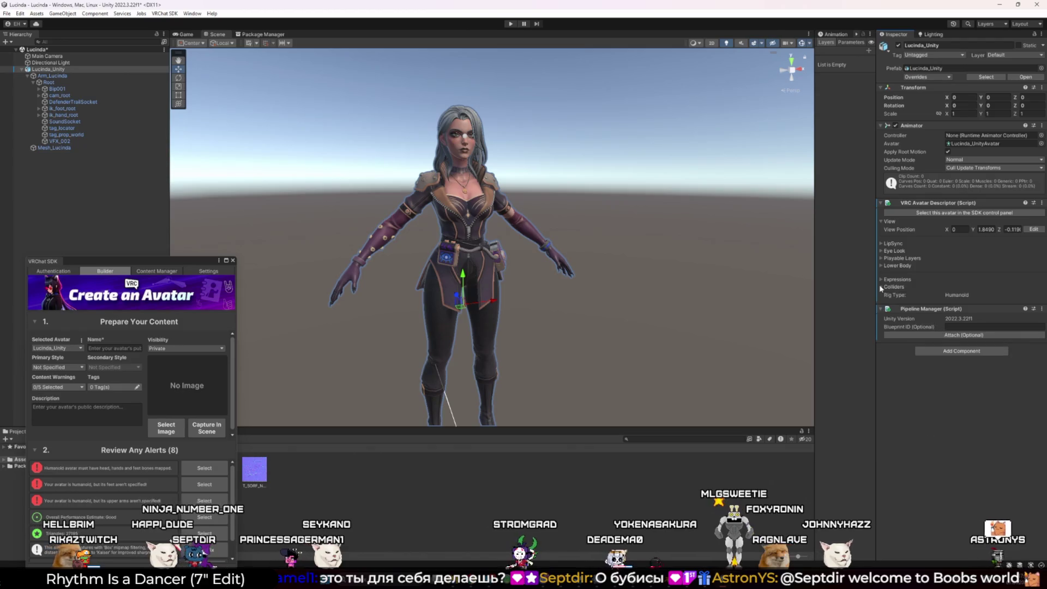
# Re-expand Colliders and move the SDK window up so the Build section shows
pyautogui.click(881, 287)
pyautogui.moveTo(147, 264)
pyautogui.mouseDown()
pyautogui.moveTo(229, 187)
pyautogui.moveTo(262, 113)
pyautogui.mouseUp()
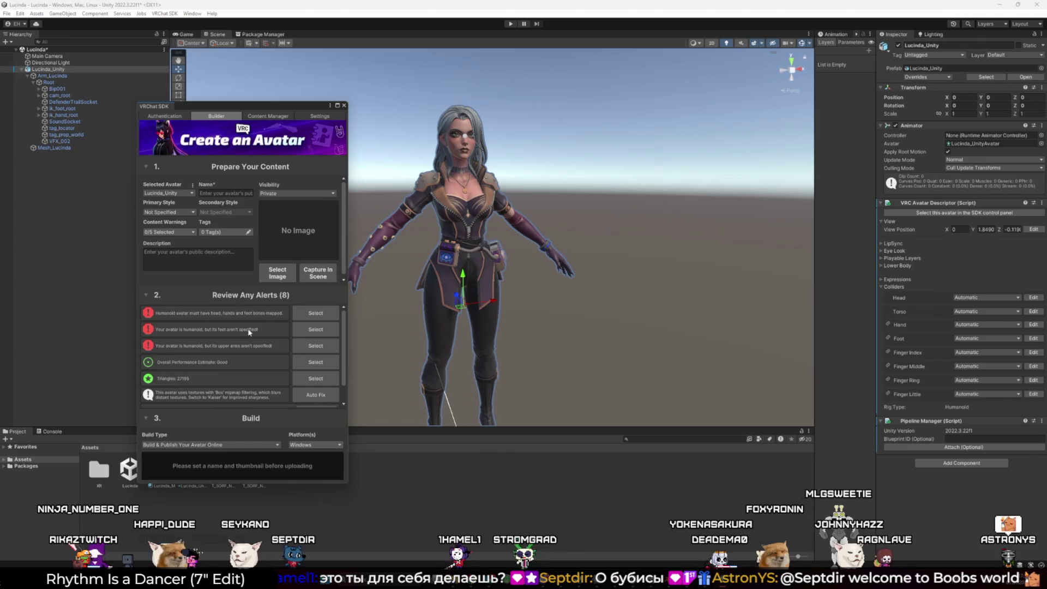
pyautogui.scroll(-2, 249, 331)
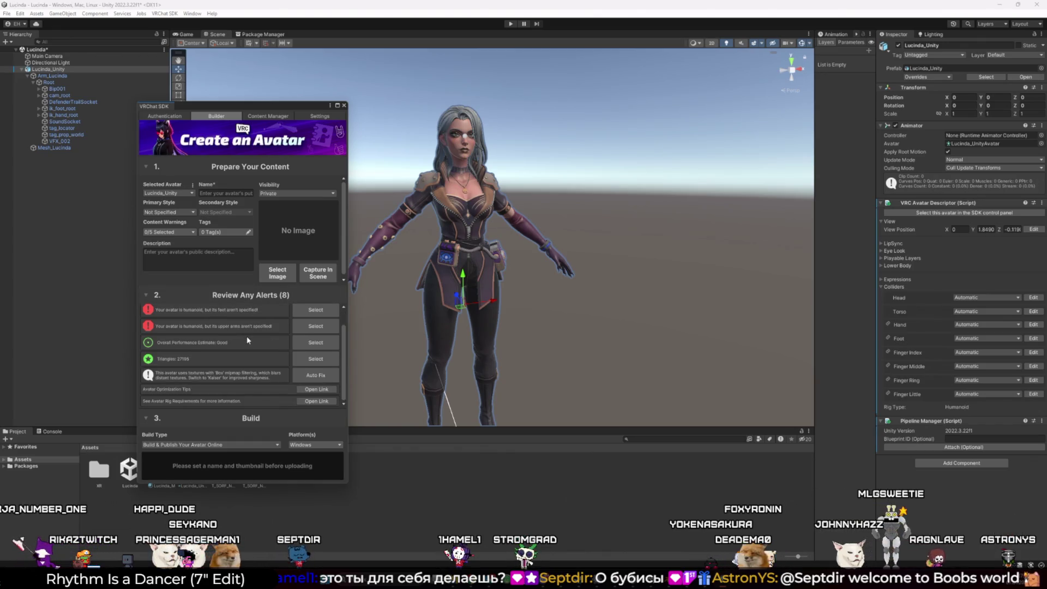
pyautogui.scroll(2, 246, 336)
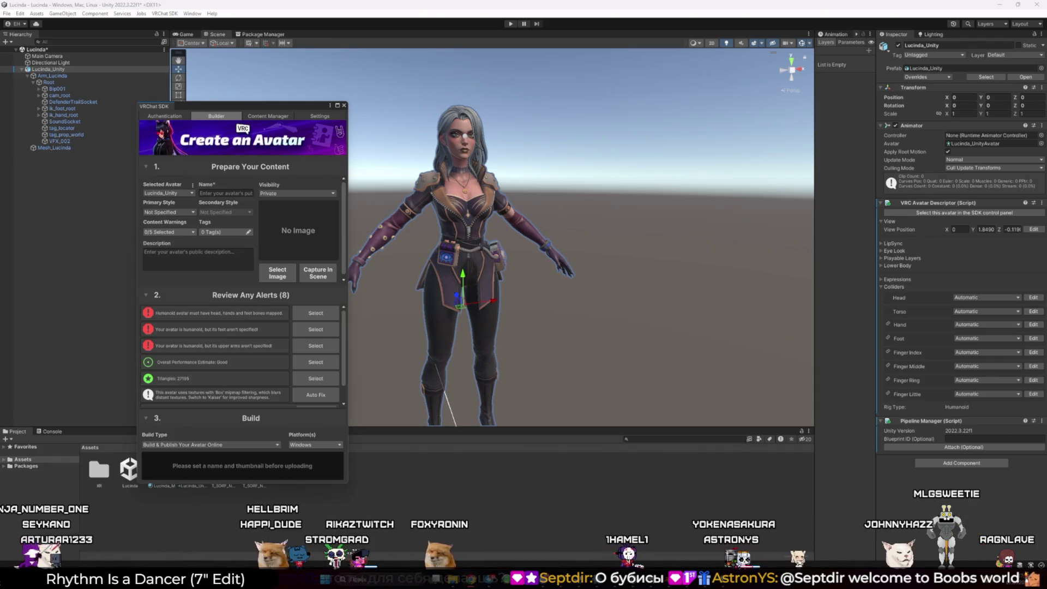
# Snip the Review Any Alerts section as an image and return to the YouTube tutorial
pyautogui.press('super+shift+s')
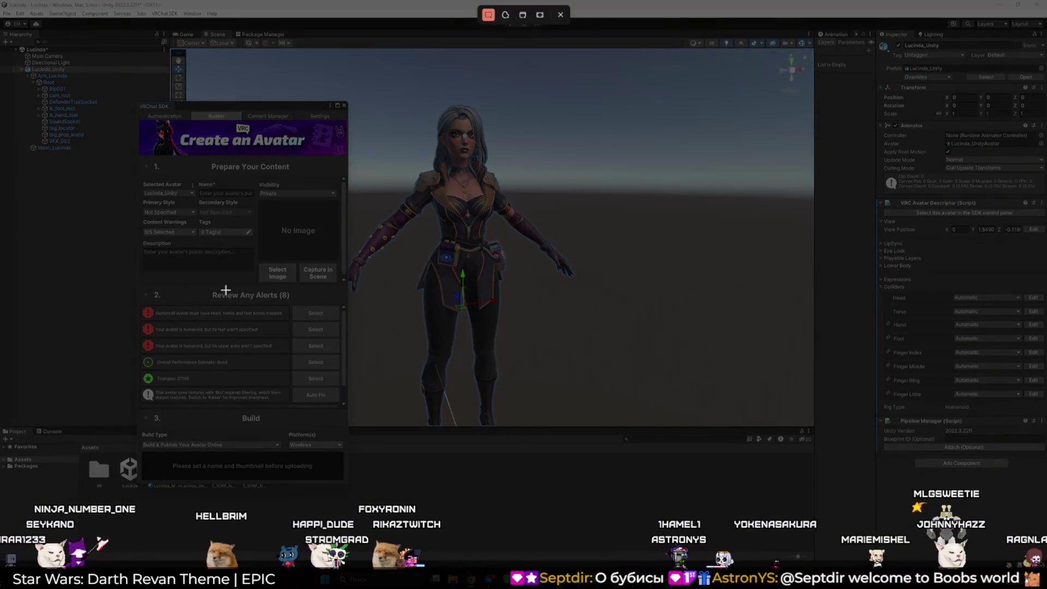
pyautogui.moveTo(141, 288)
pyautogui.mouseDown()
pyautogui.moveTo(320, 369)
pyautogui.moveTo(342, 356)
pyautogui.mouseUp()
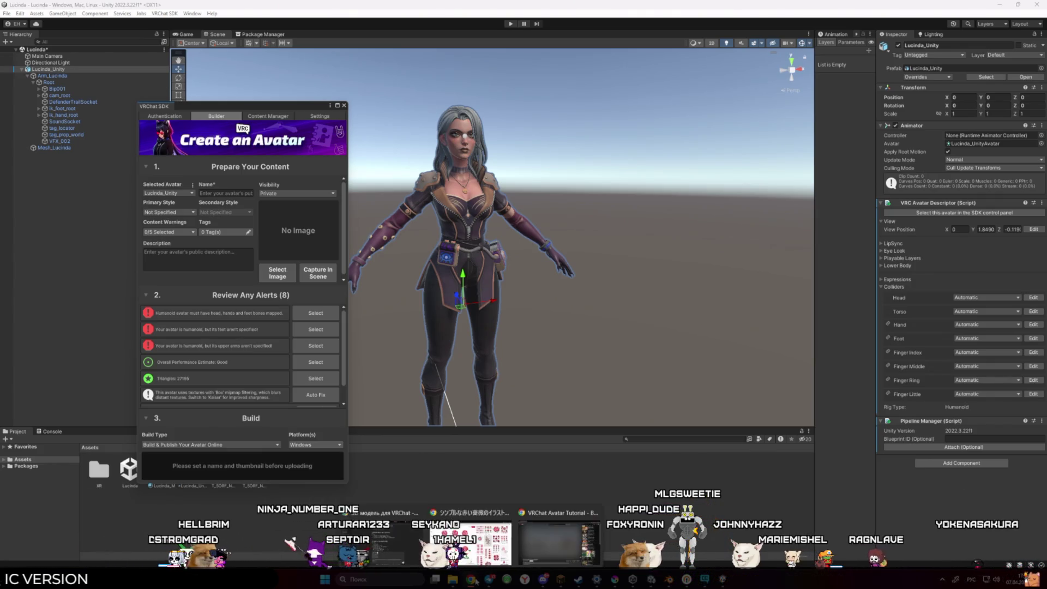
pyautogui.click(550, 550)
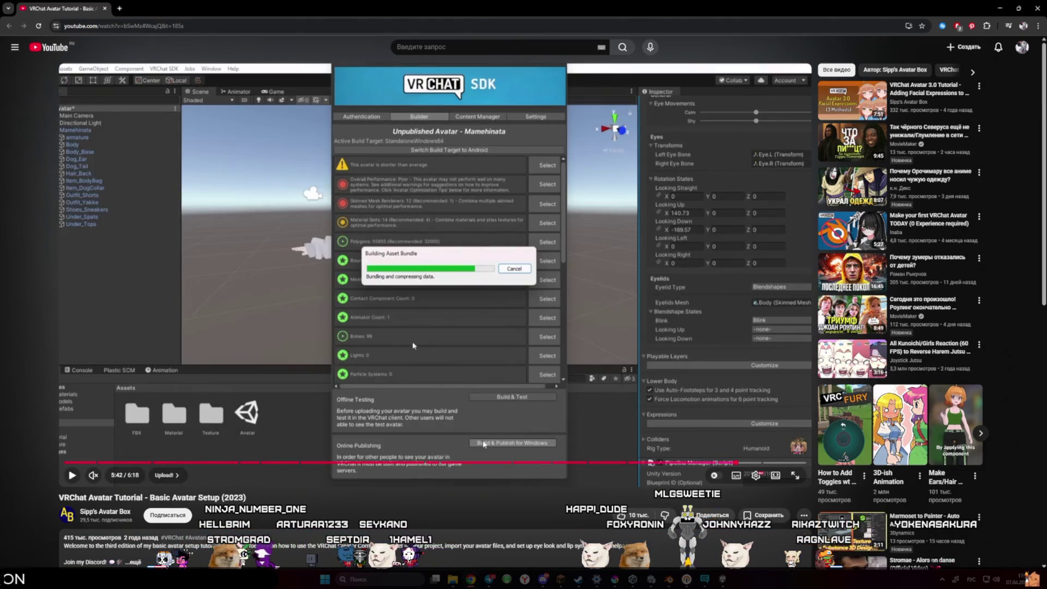
# Play the tutorial to its New Avatar screen, then return to Unity and close the SDK builder
pyautogui.click(484, 444)
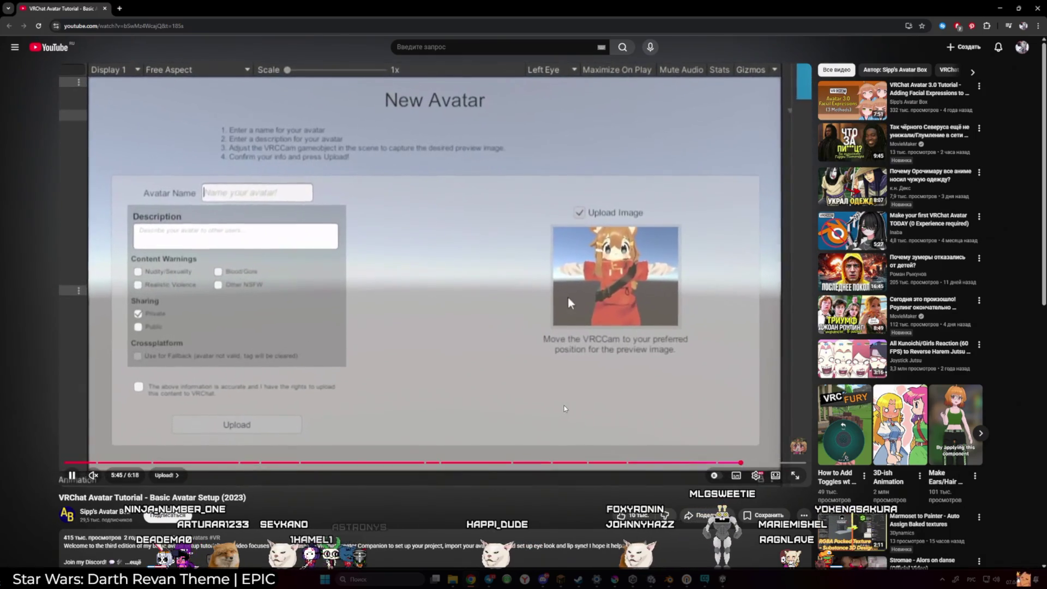
pyautogui.click(564, 404)
pyautogui.moveTo(723, 581)
pyautogui.click(720, 538)
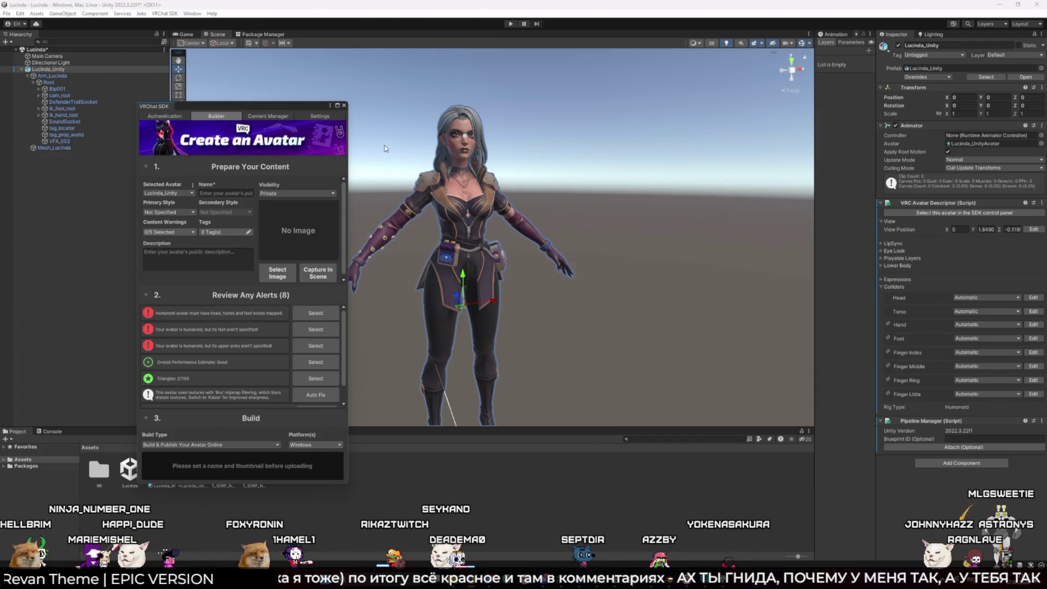
pyautogui.click(344, 105)
# Open the Lucinda_Unity model asset's humanoid avatar configuration to inspect its bone mapping
pyautogui.click(59, 69)
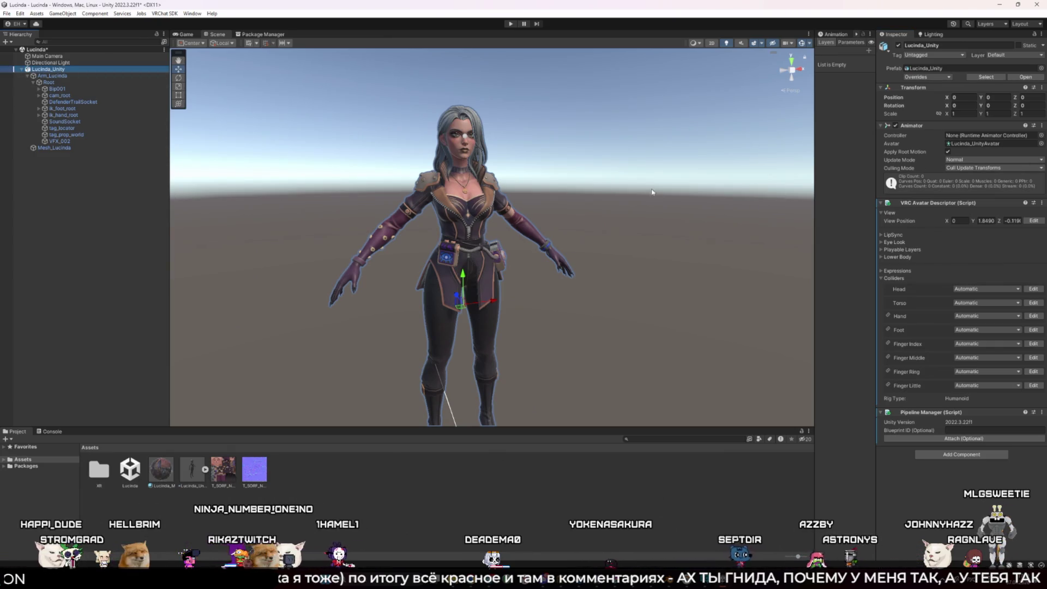
pyautogui.click(186, 473)
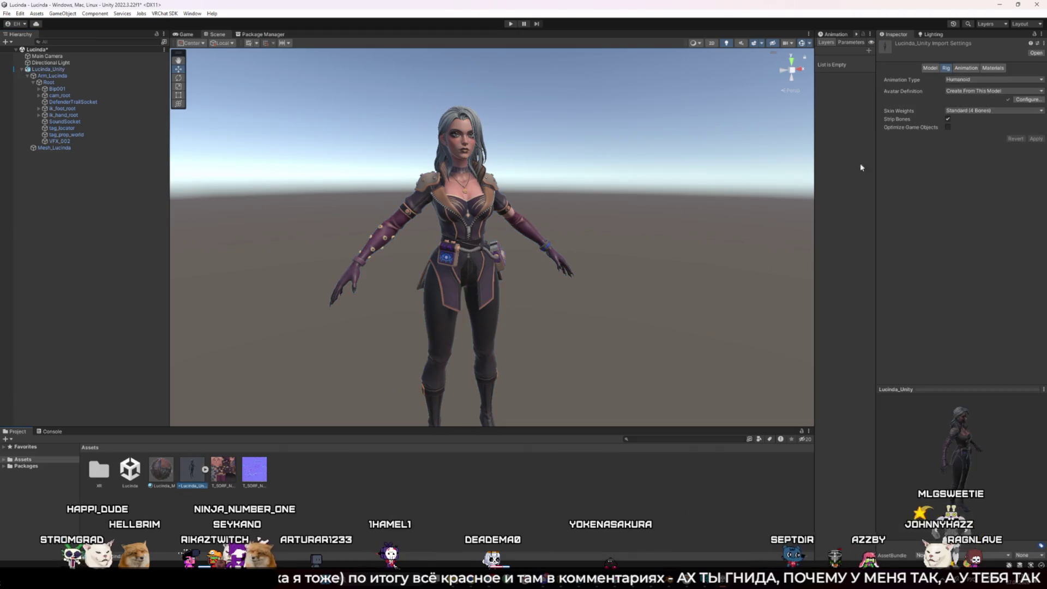
pyautogui.click(1020, 102)
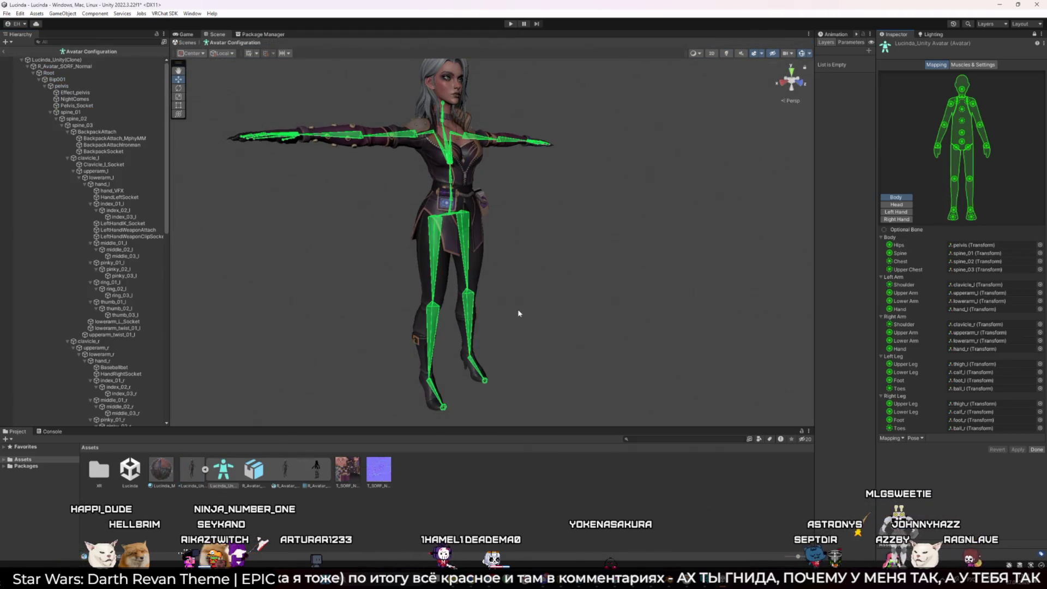
pyautogui.moveTo(627, 217); pyautogui.dragTo(562, 221)
pyautogui.scroll(10, 546, 225)
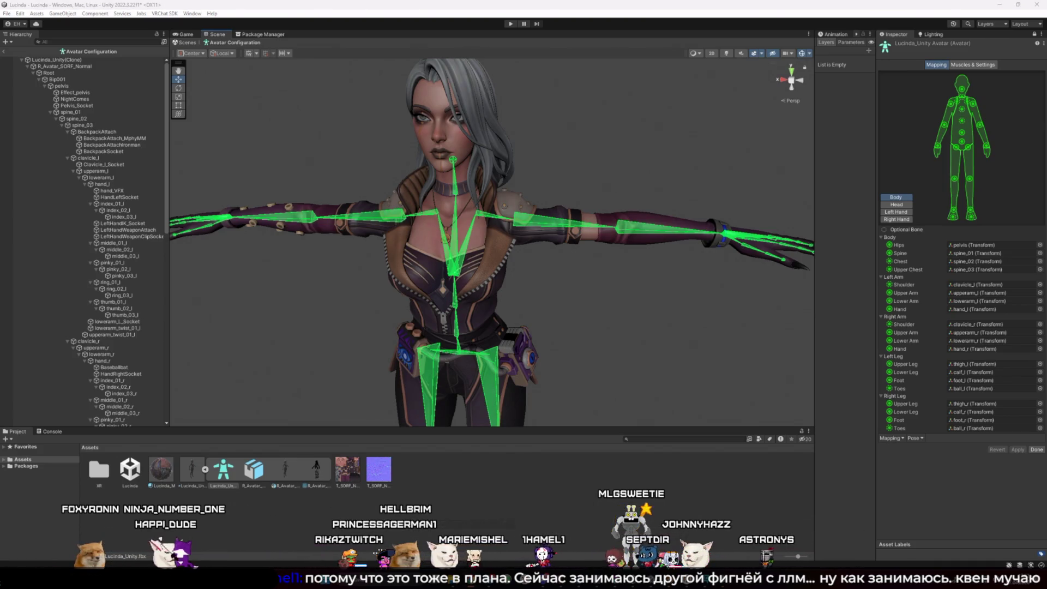
pyautogui.hotkey('alt', 'Tab')
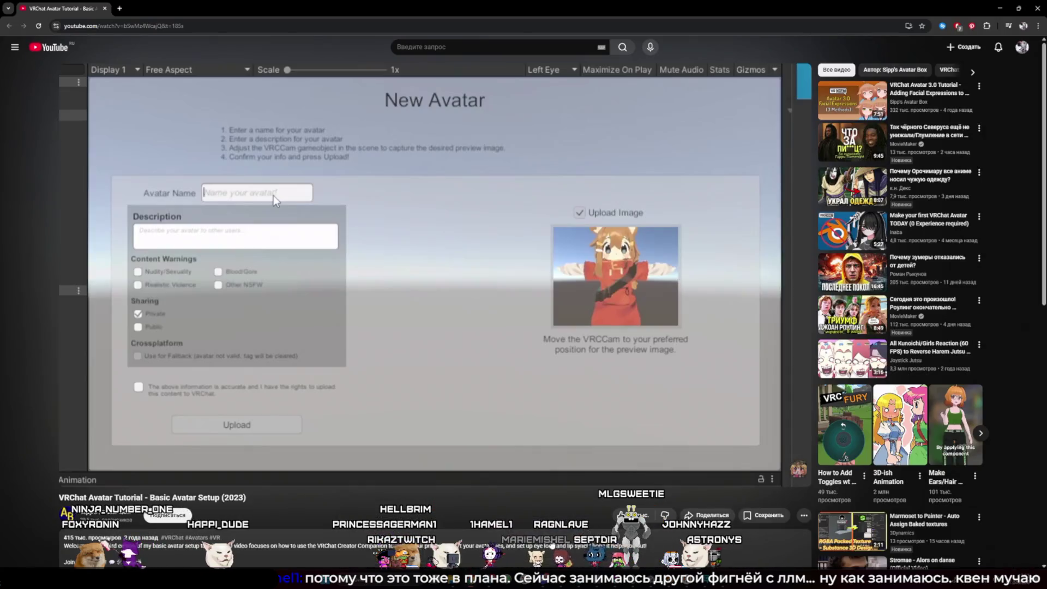
# Check the paused New Avatar screen and the tutorial page's address, then go back to Unity
pyautogui.click(226, 22)
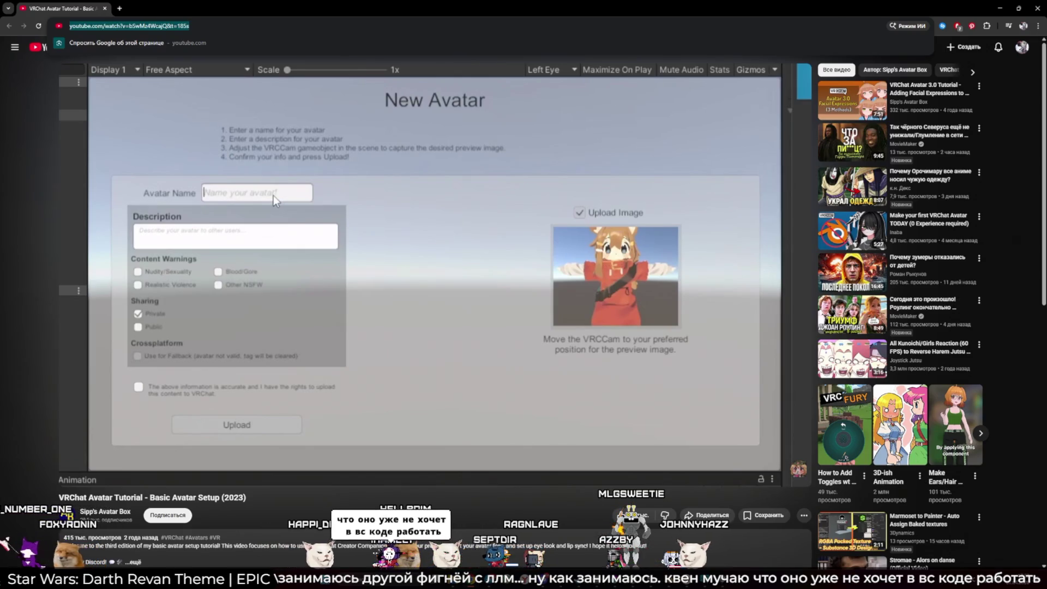
pyautogui.hotkey('alt', 'Tab')
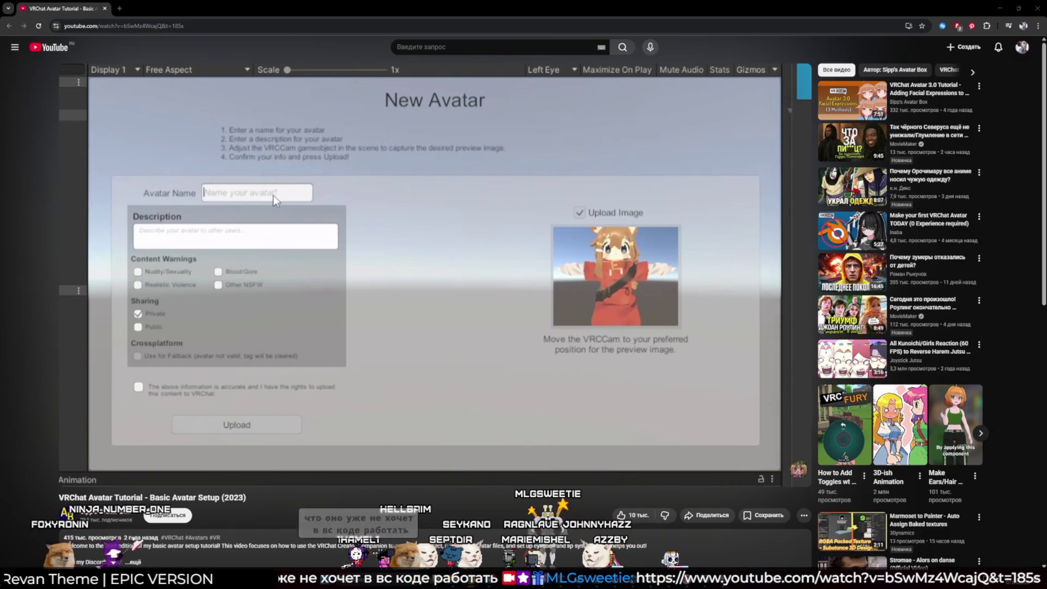
pyautogui.moveTo(679, 238)
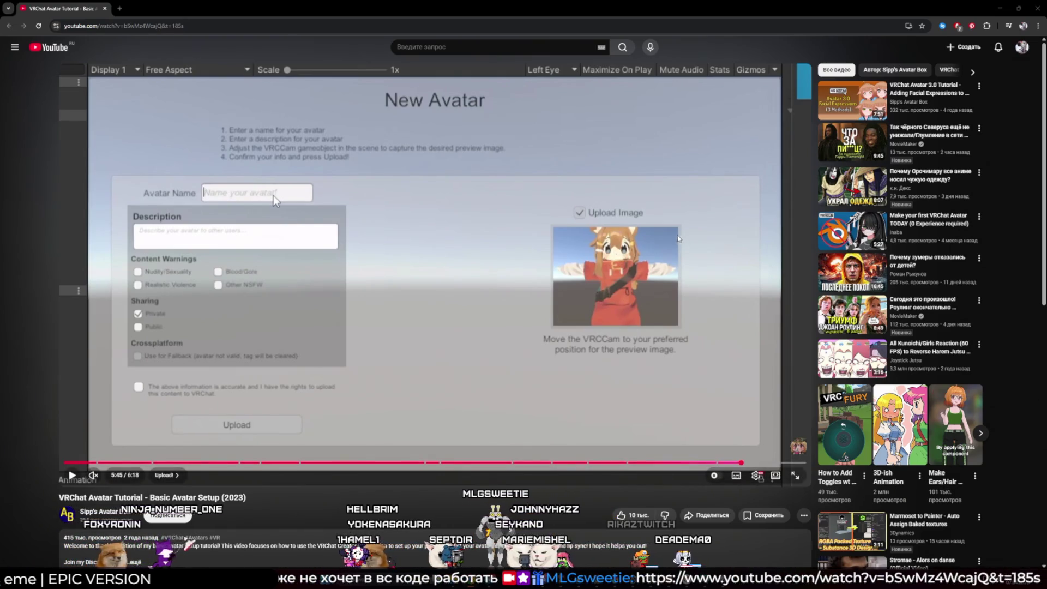
pyautogui.hotkey('alt', 'Tab')
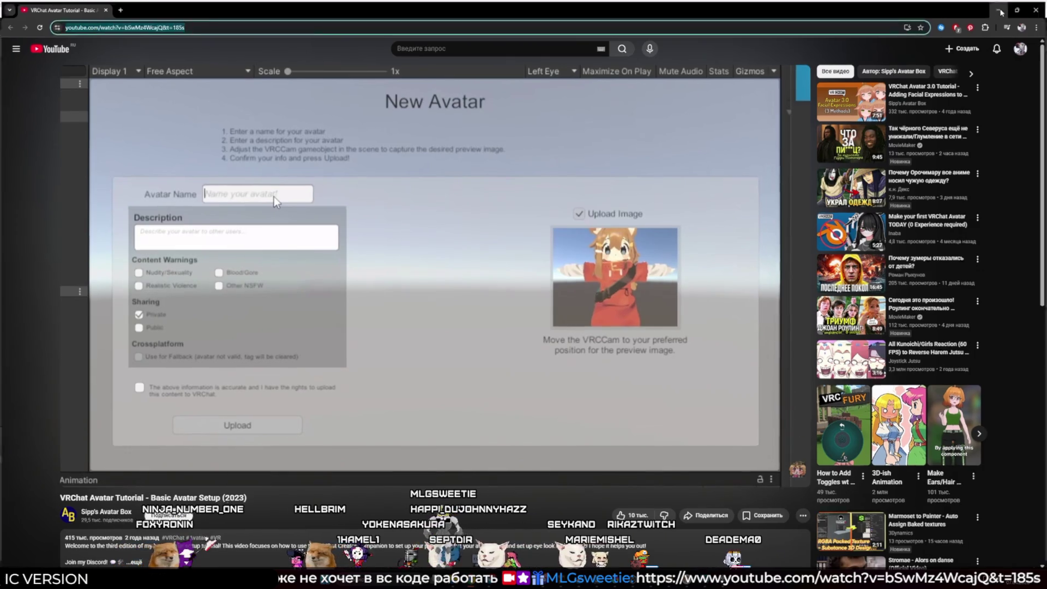
# Test-rotate the left clavicle bone, undo it, then apply the humanoid mapping and finish with Done
pyautogui.click(492, 217)
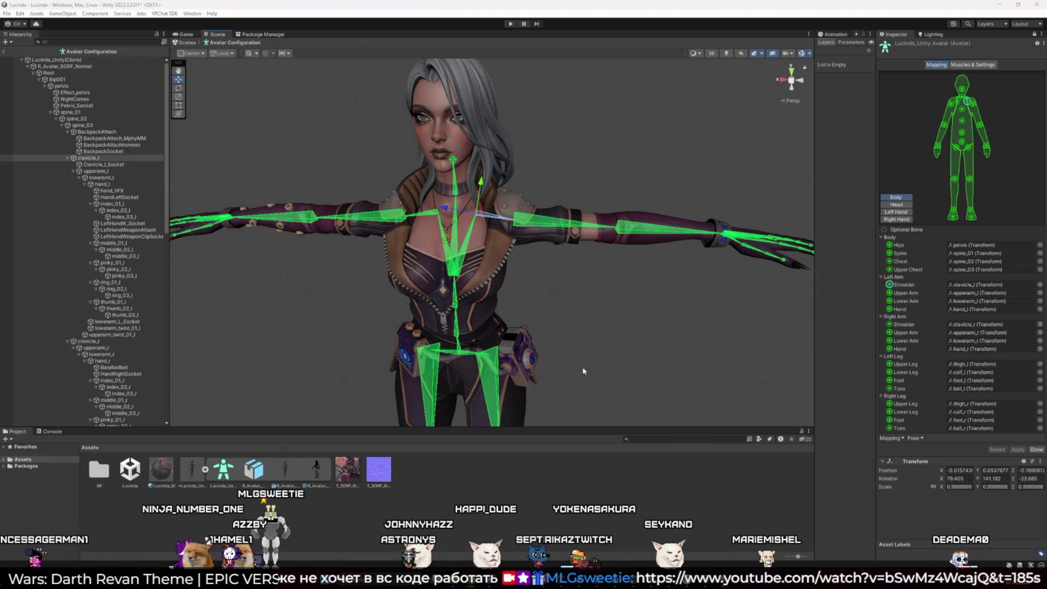
pyautogui.moveTo(503, 230); pyautogui.dragTo(490, 172)
pyautogui.hotkey('ctrl', 'z')
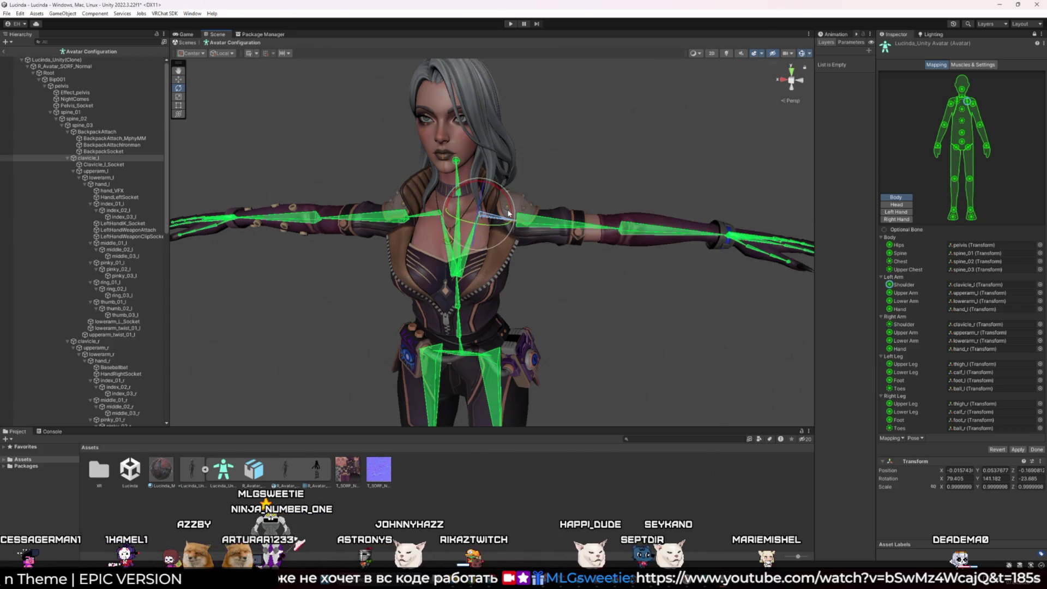
pyautogui.click(1017, 450)
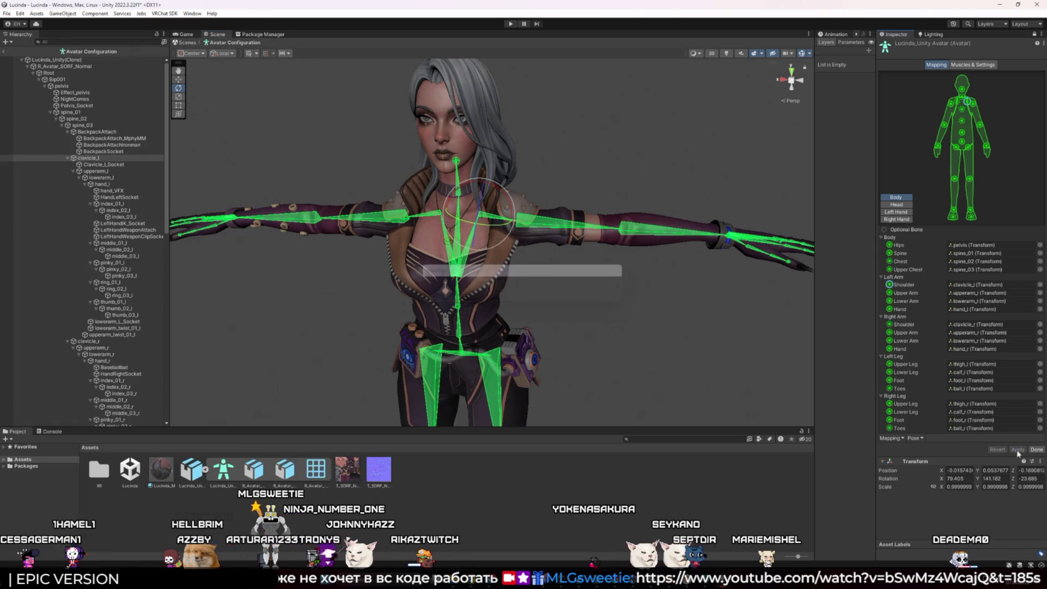
pyautogui.click(183, 35)
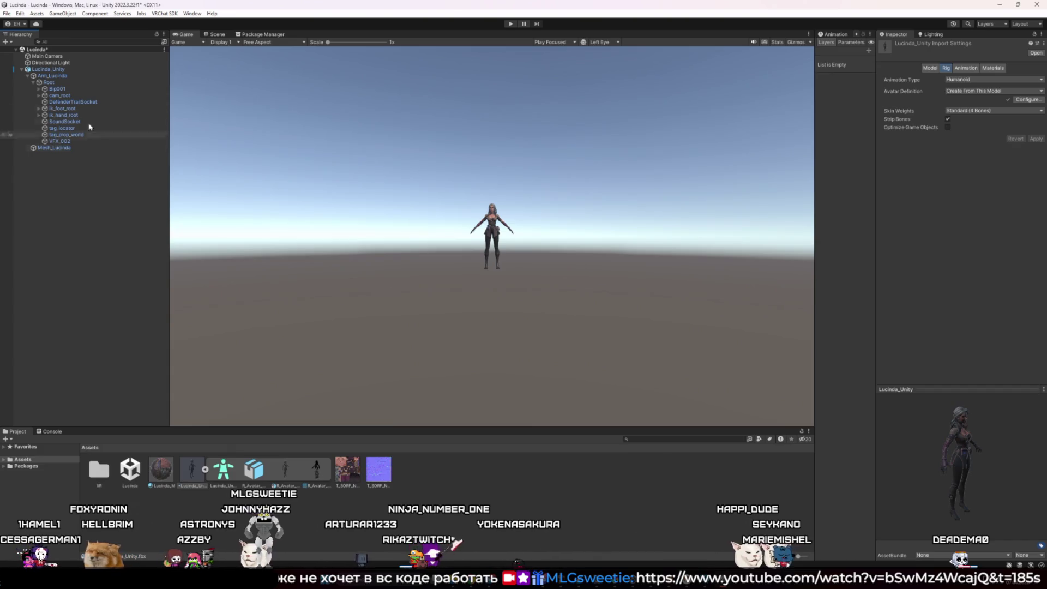
# Reopen the avatar builder from the VRChat SDK menu, select the flagged avatar, and collapse its Colliders
pyautogui.click(165, 13)
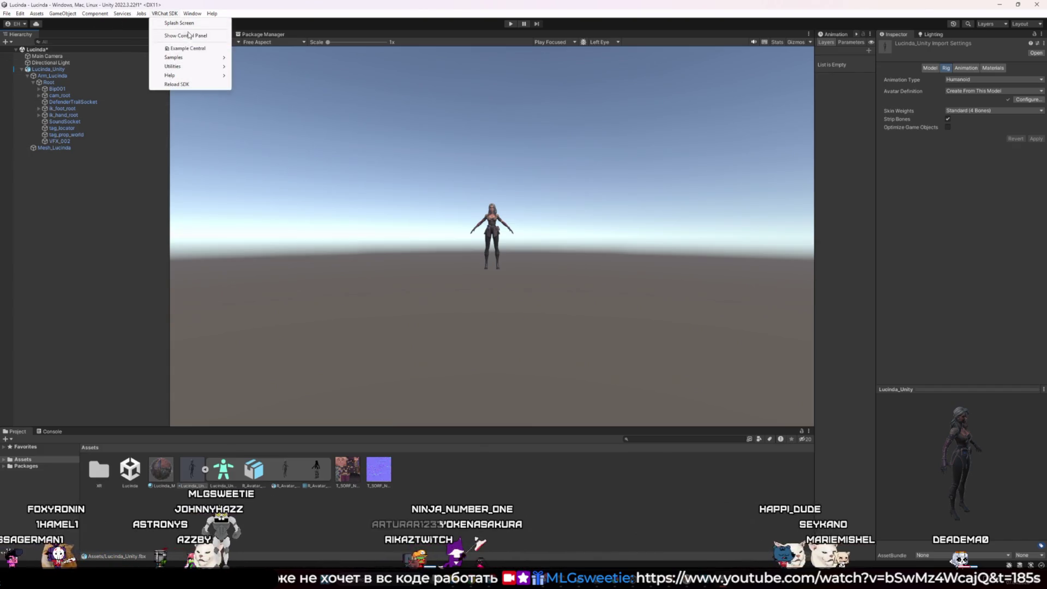
pyautogui.click(180, 34)
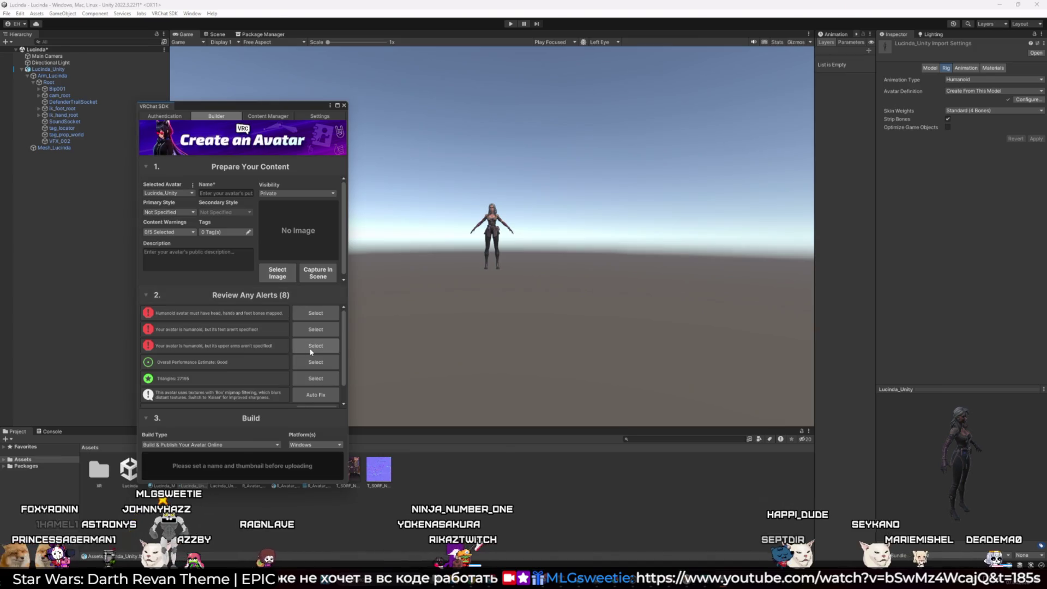
pyautogui.click(318, 315)
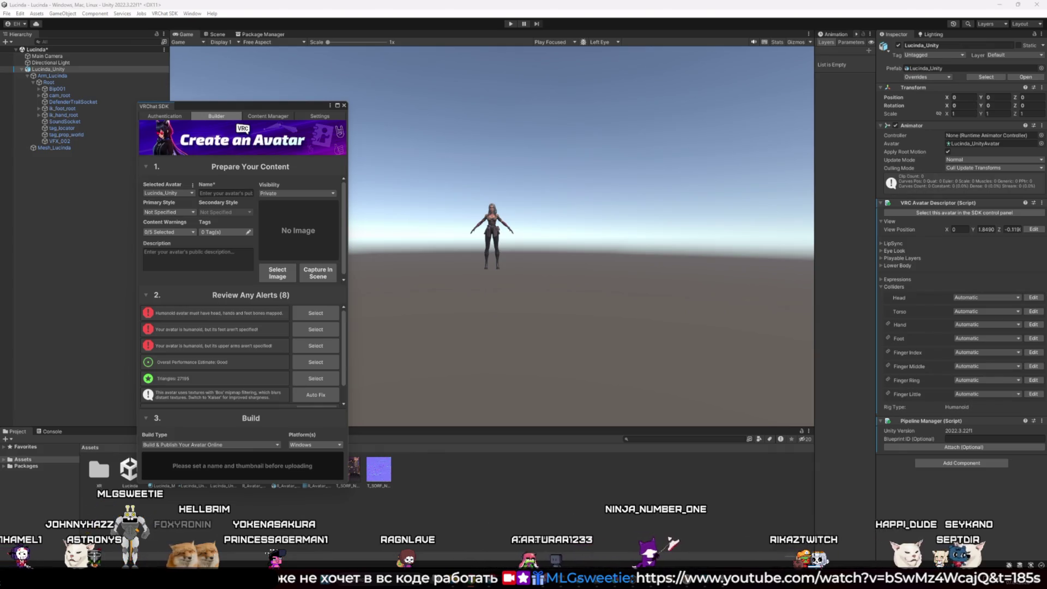
pyautogui.click(893, 287)
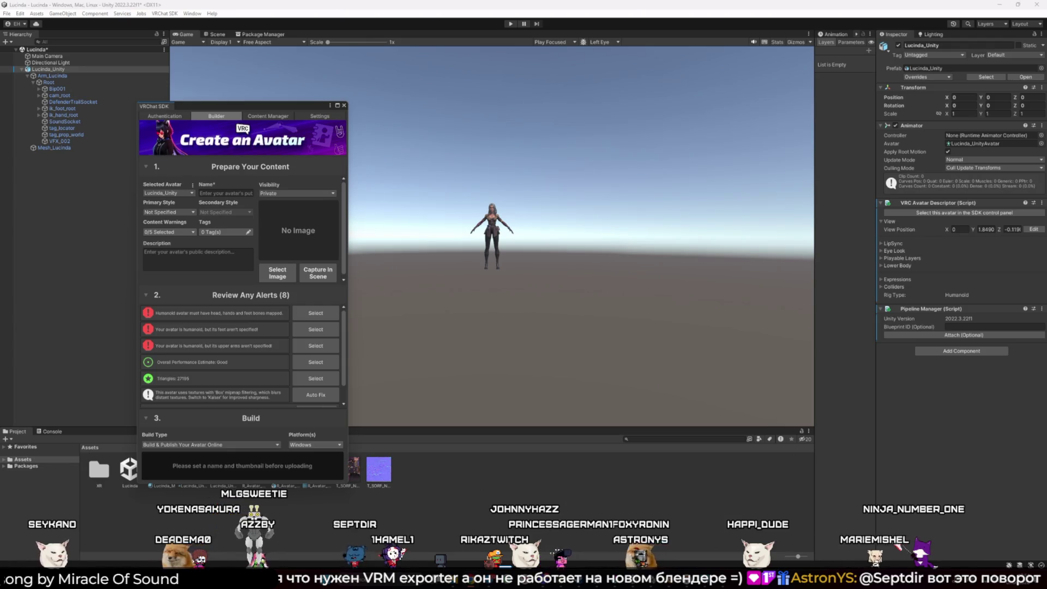
# Close the VRChat builder and check the Lucinda_Unity model's humanoid rig configuration, leaving it unchanged
pyautogui.click(344, 105)
pyautogui.click(192, 469)
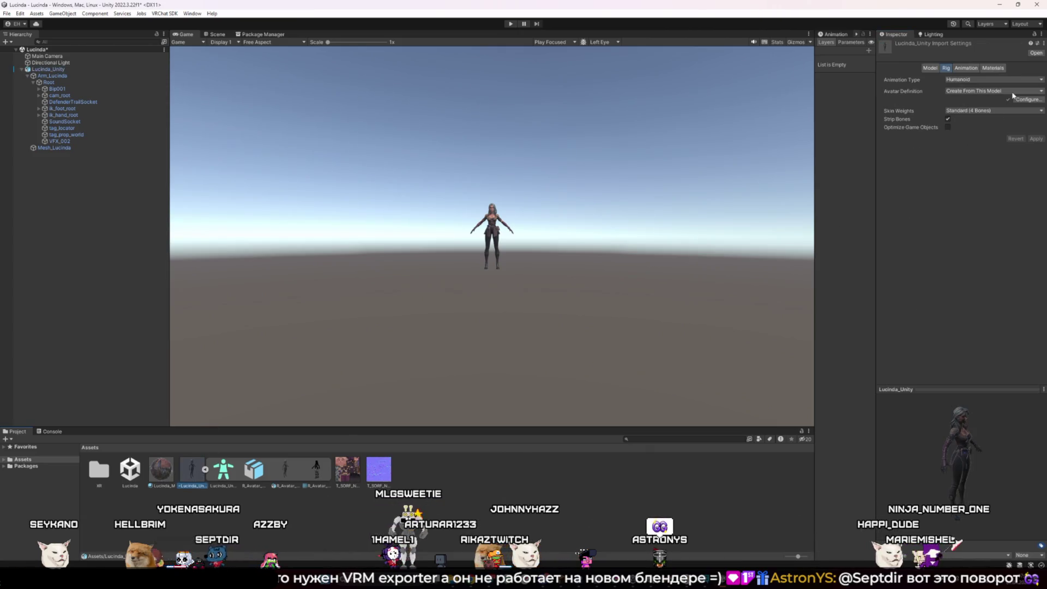
pyautogui.click(1028, 100)
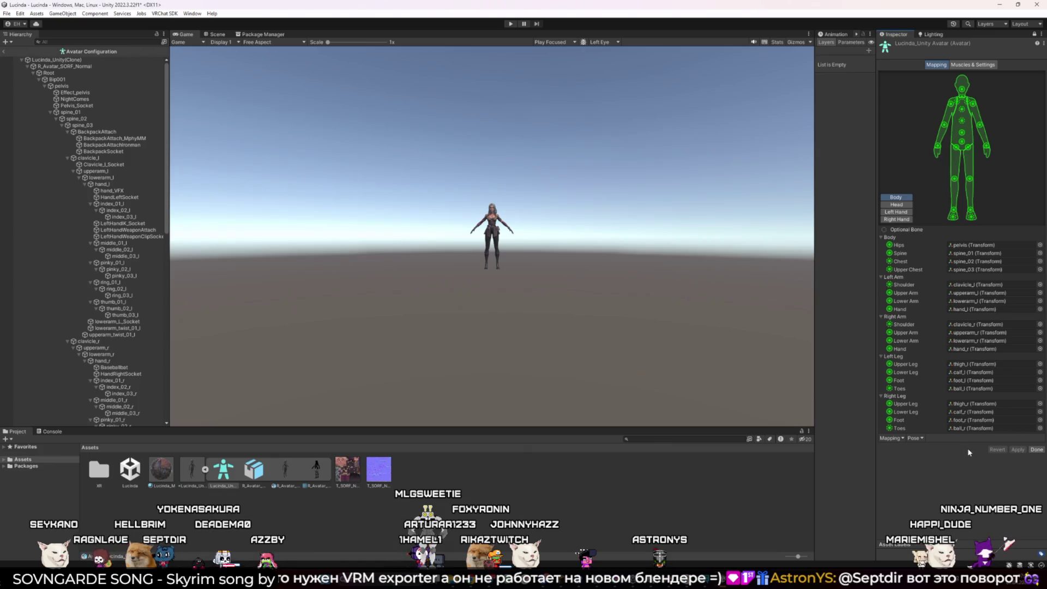
pyautogui.click(1036, 450)
# Delete and restore the Lucinda_Unity scene object, leaving only Transform and Animator
pyautogui.click(49, 69)
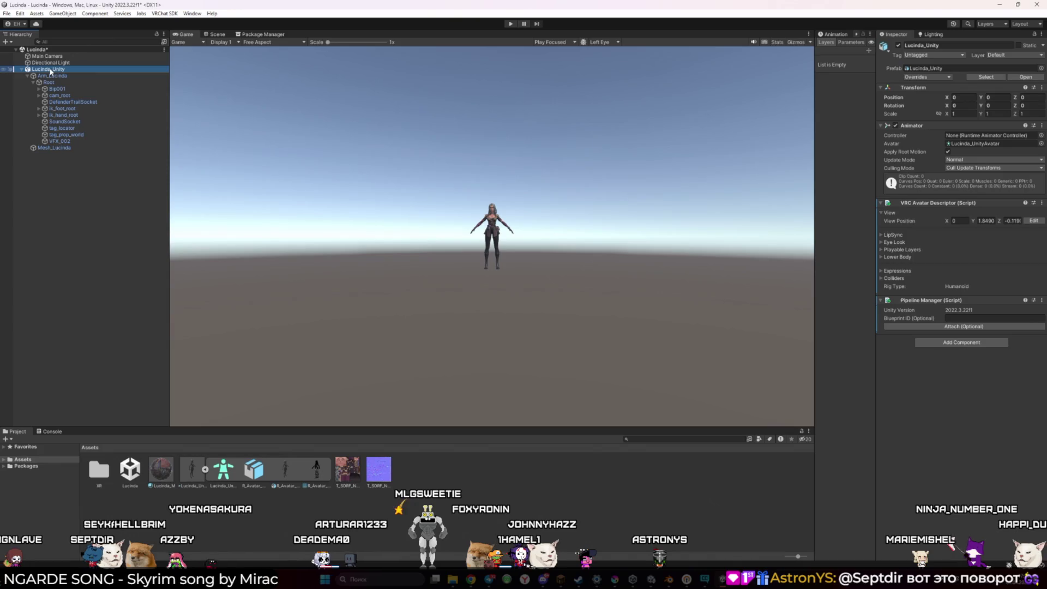
pyautogui.press('Delete')
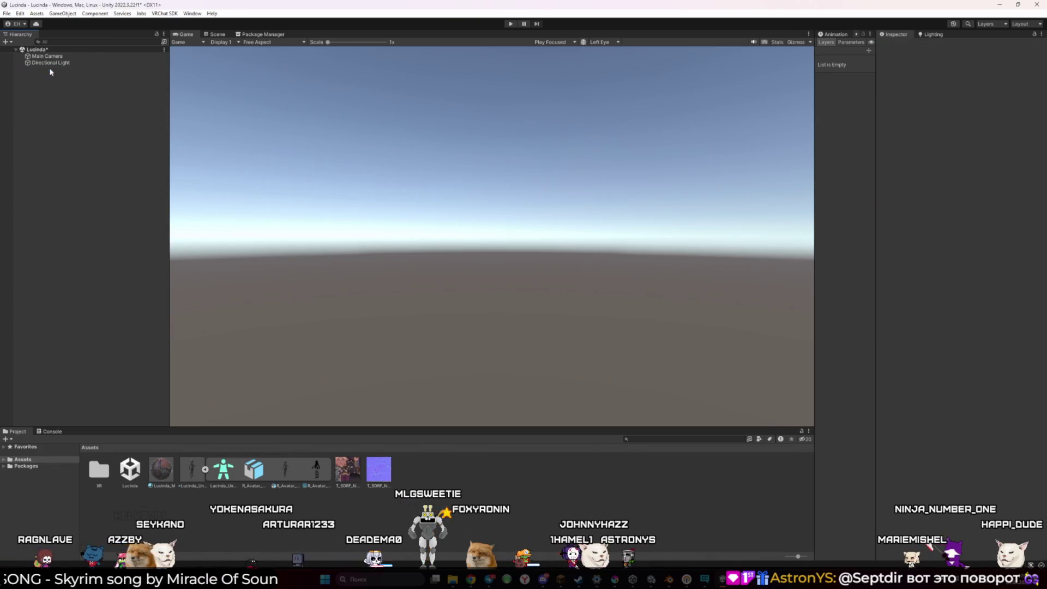
pyautogui.hotkey('ctrl', 'z')
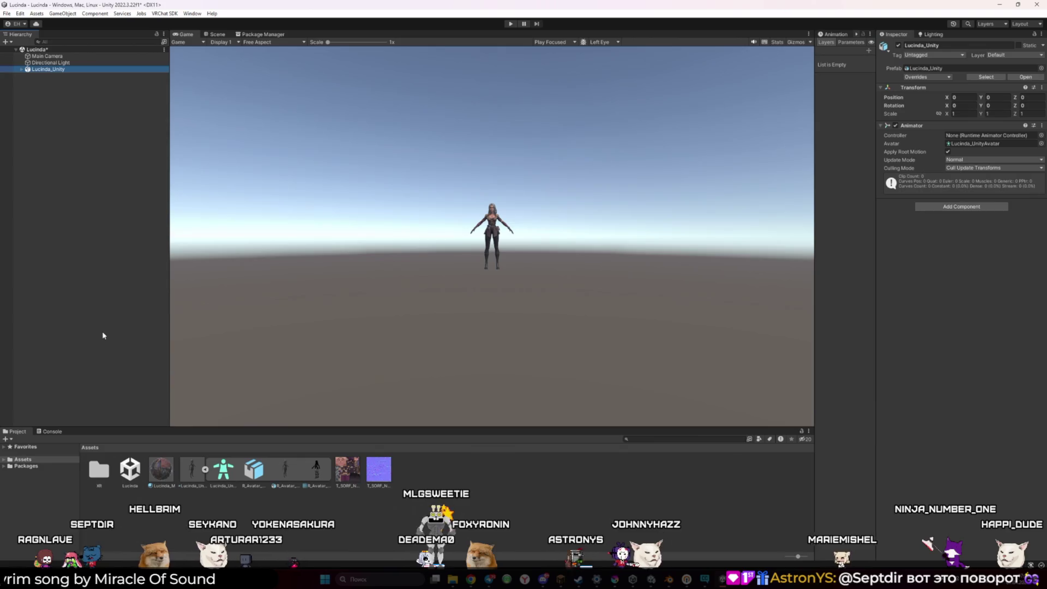
pyautogui.click(962, 207)
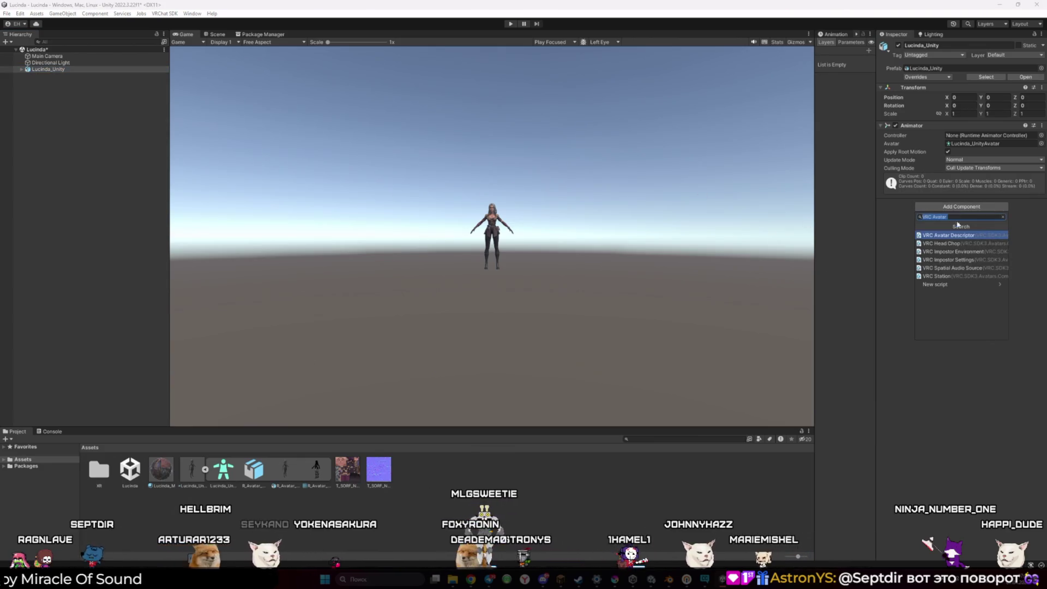
# Add a VRC Avatar Descriptor to Lucinda_Unity and begin editing its view position in the Scene view
pyautogui.click(959, 238)
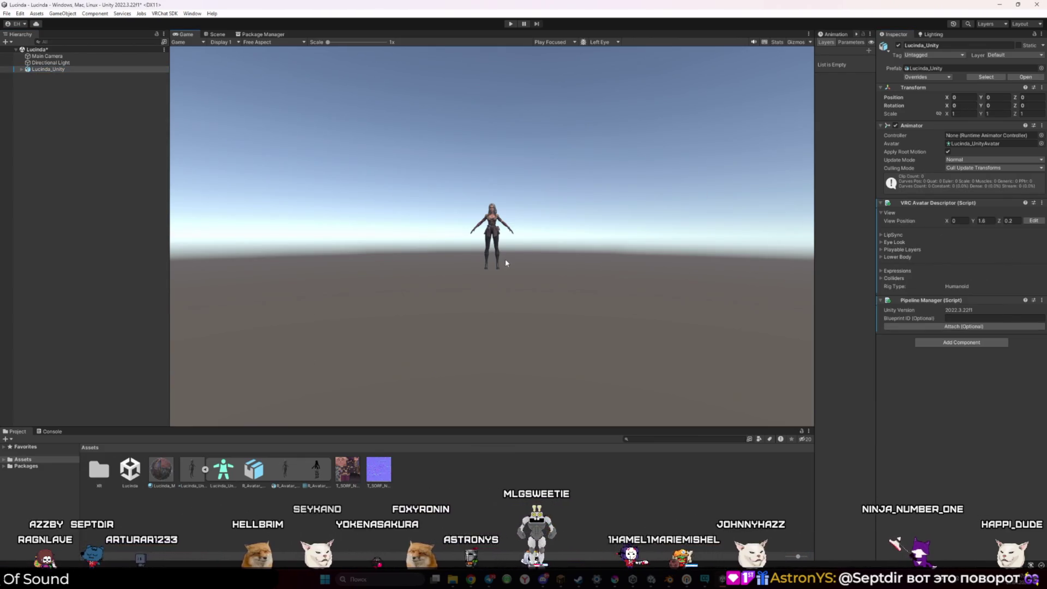
pyautogui.click(217, 35)
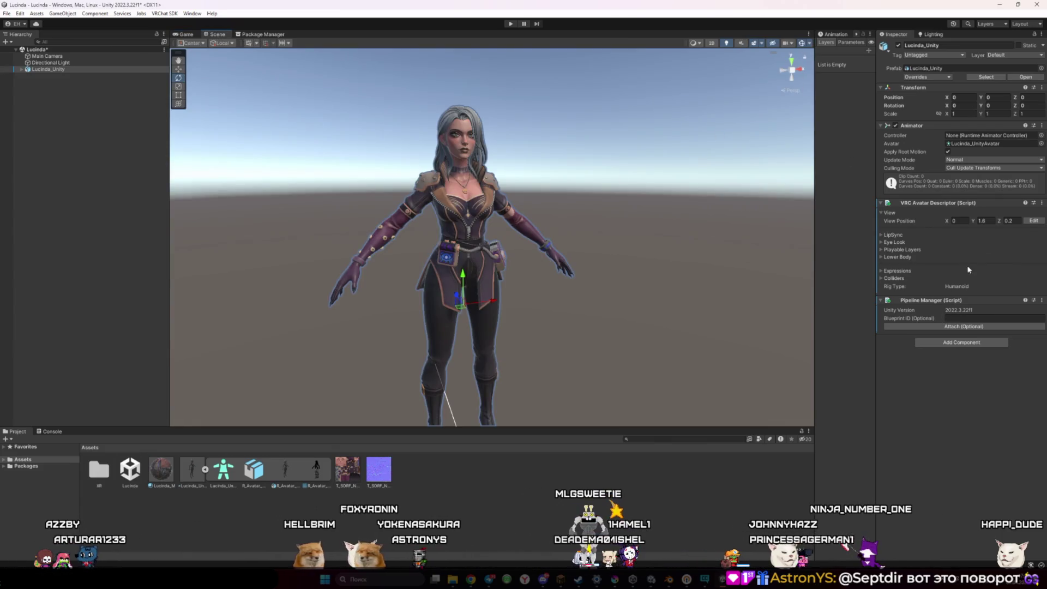
pyautogui.click(1032, 222)
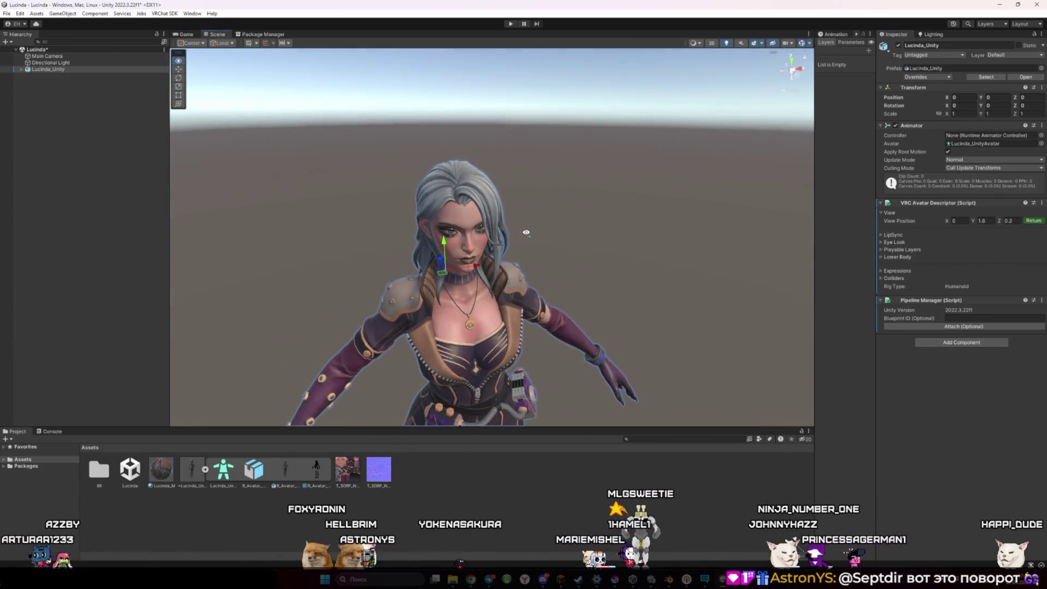
# Drag the view position between Lucinda's eyes, to Y 1.8532 and Z -0.113
pyautogui.moveTo(504, 223); pyautogui.dragTo(485, 154)
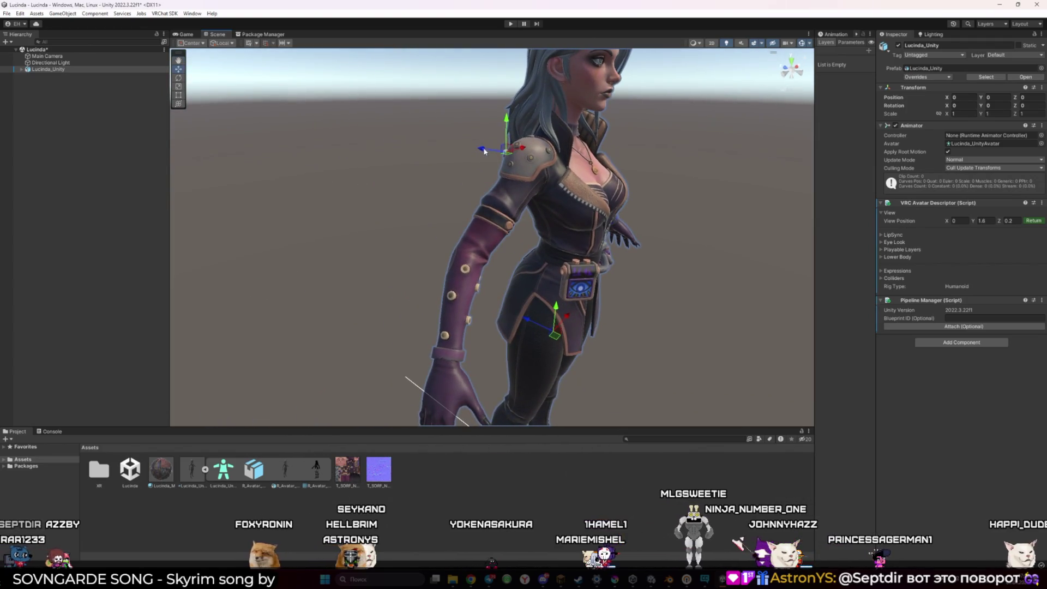
pyautogui.moveTo(575, 176)
pyautogui.mouseDown()
pyautogui.moveTo(599, 180)
pyautogui.moveTo(625, 105)
pyautogui.mouseUp()
pyautogui.press('f')
pyautogui.scroll(5, 496, 180)
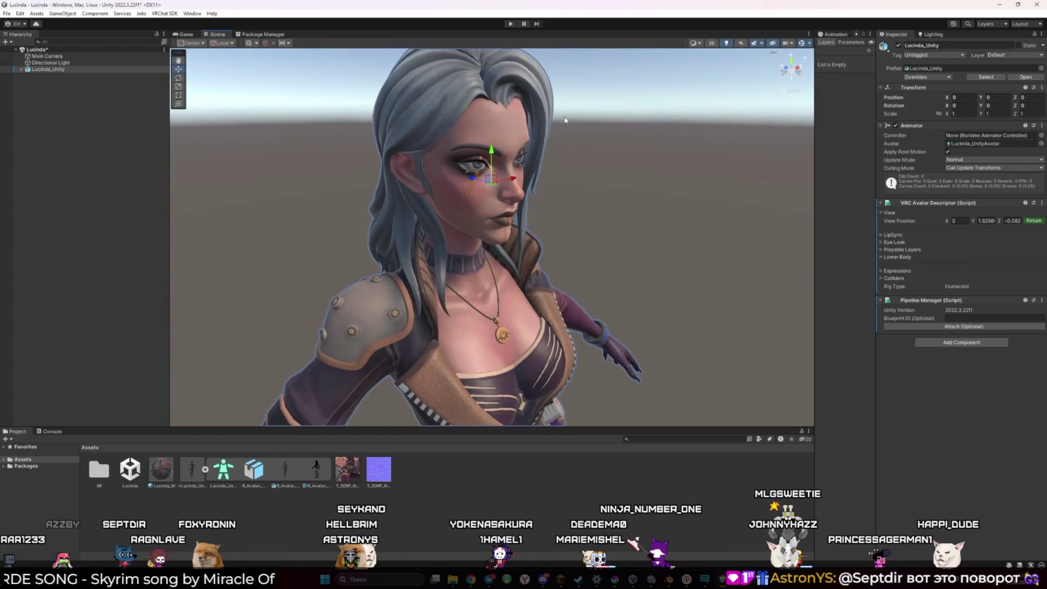
pyautogui.moveTo(495, 180)
pyautogui.mouseDown()
pyautogui.moveTo(501, 159)
pyautogui.moveTo(573, 174)
pyautogui.moveTo(488, 168)
pyautogui.mouseUp()
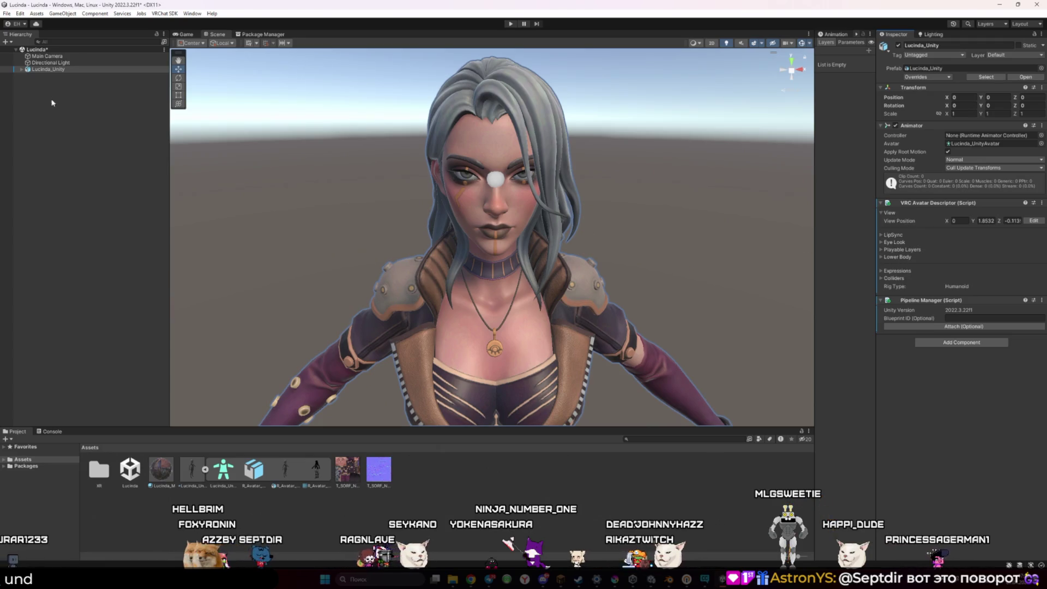
pyautogui.click(164, 13)
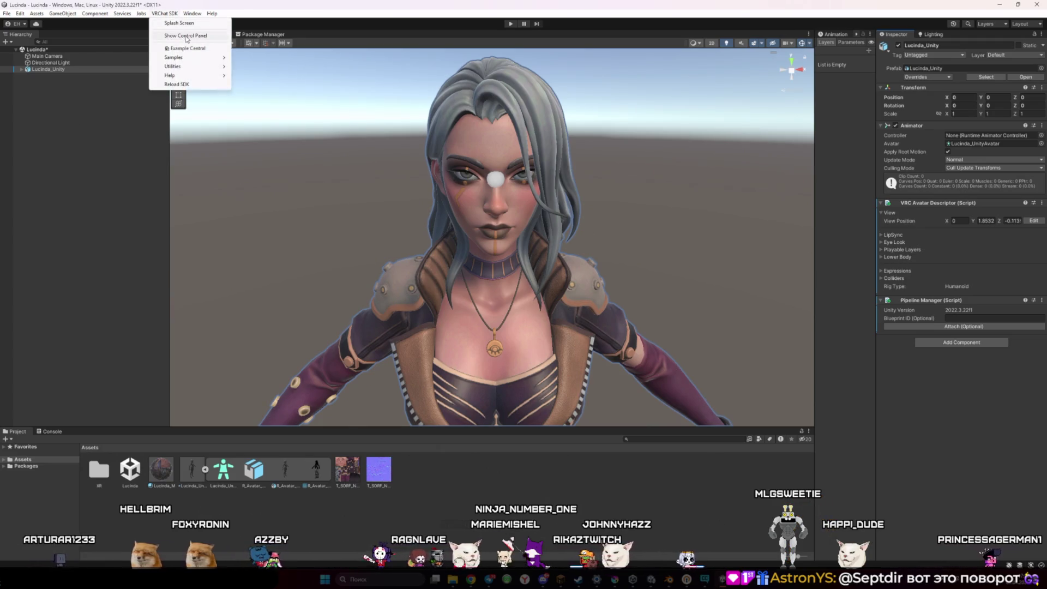
# Reopen the VRChat avatar builder and read its 8 alerts, led by two leg-bone warnings
pyautogui.click(186, 36)
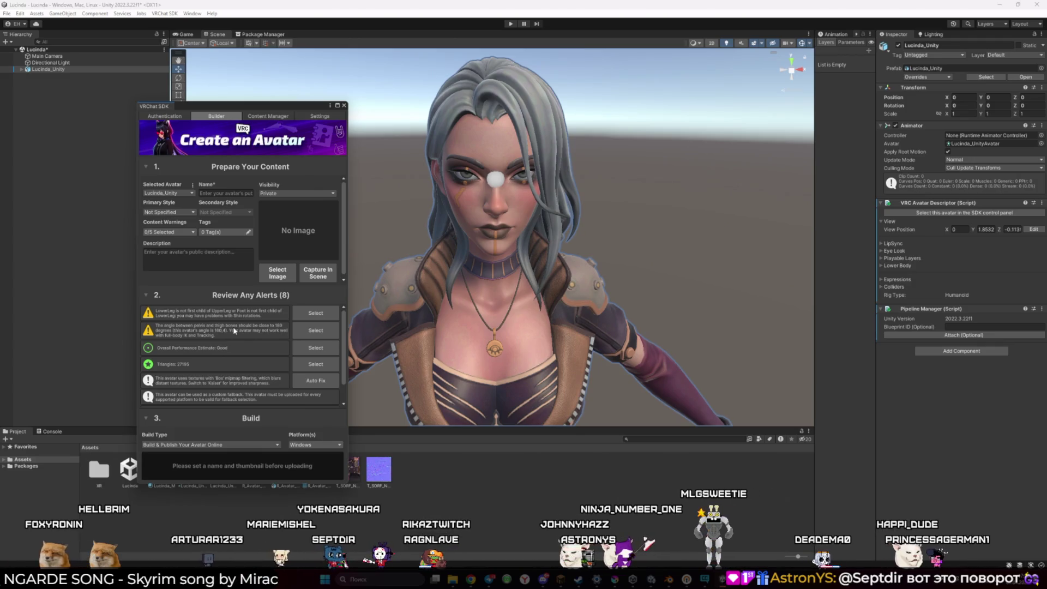
pyautogui.moveTo(154, 304); pyautogui.dragTo(293, 320)
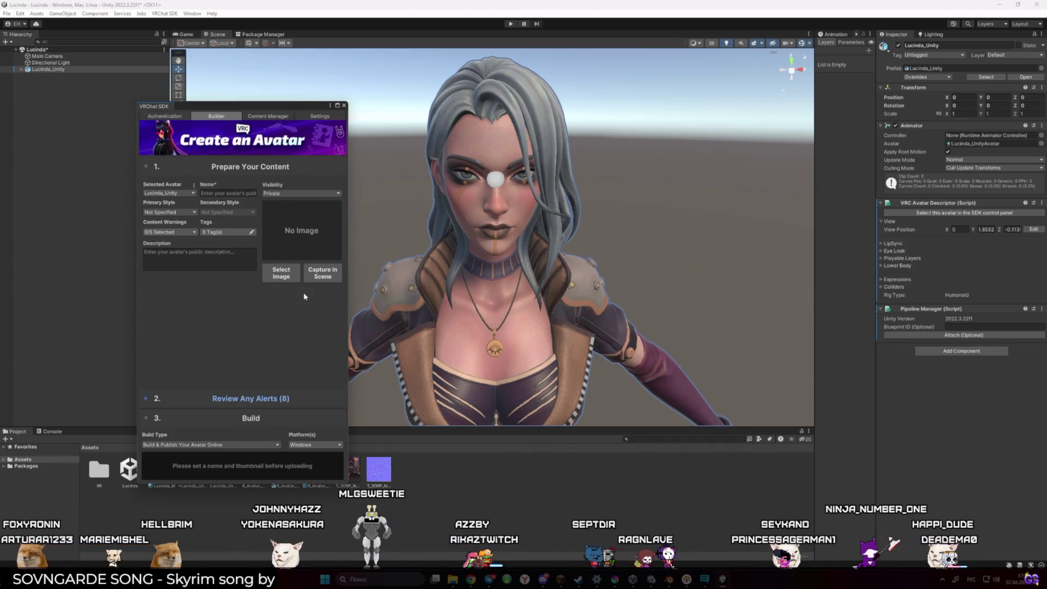
pyautogui.moveTo(156, 321)
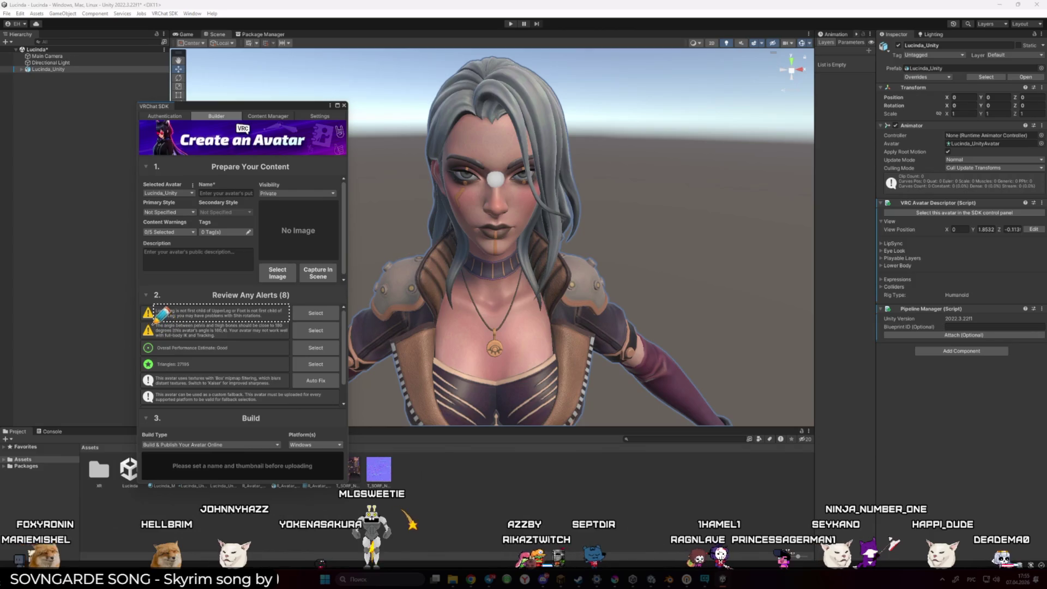
pyautogui.moveTo(157, 320)
pyautogui.mouseDown()
pyautogui.moveTo(298, 336)
pyautogui.moveTo(290, 343)
pyautogui.mouseUp()
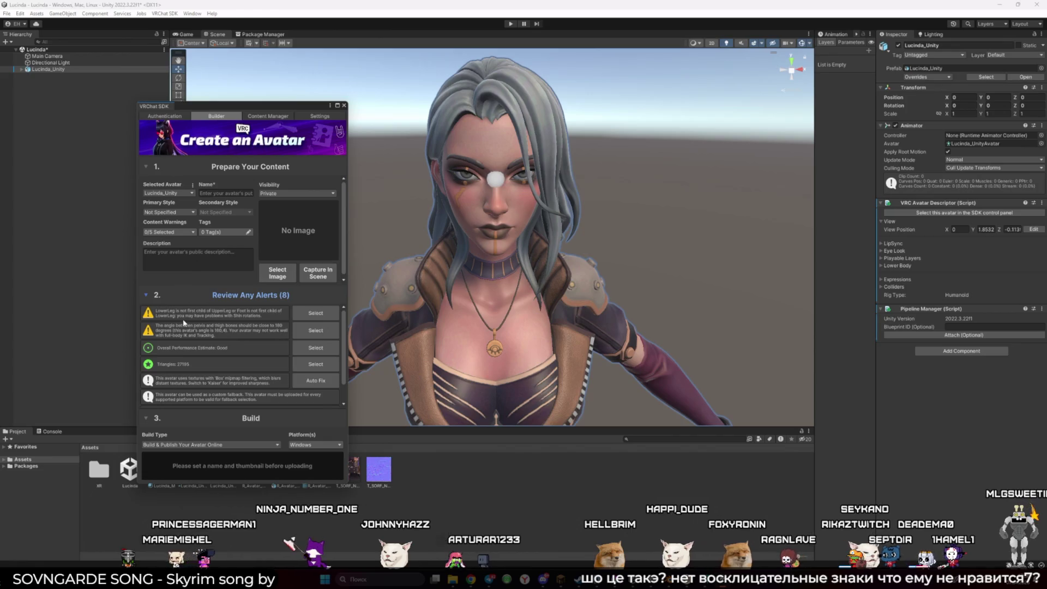
pyautogui.scroll(-2, 207, 342)
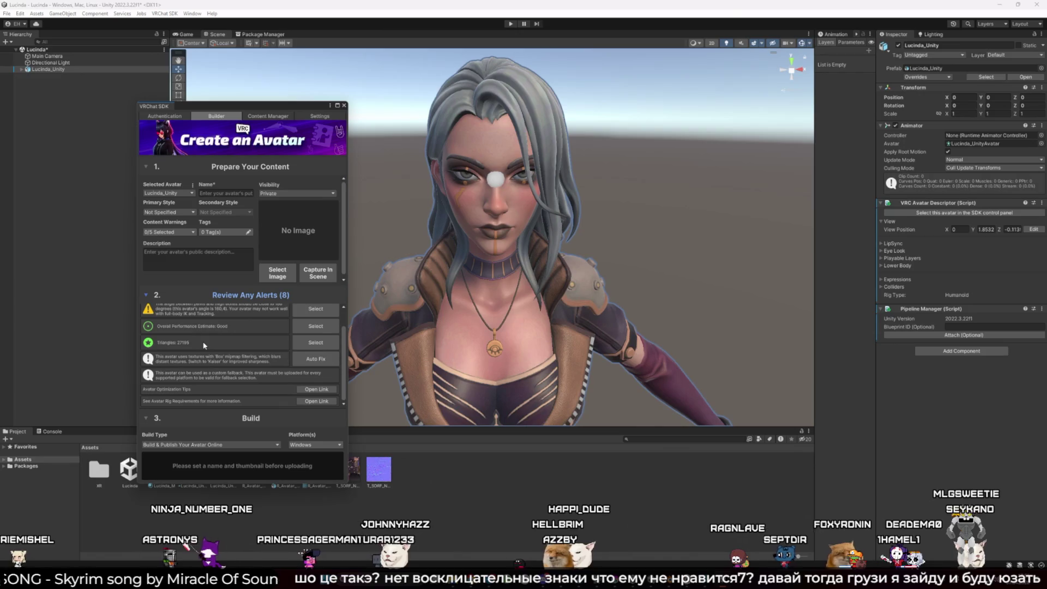
pyautogui.scroll(3, 209, 355)
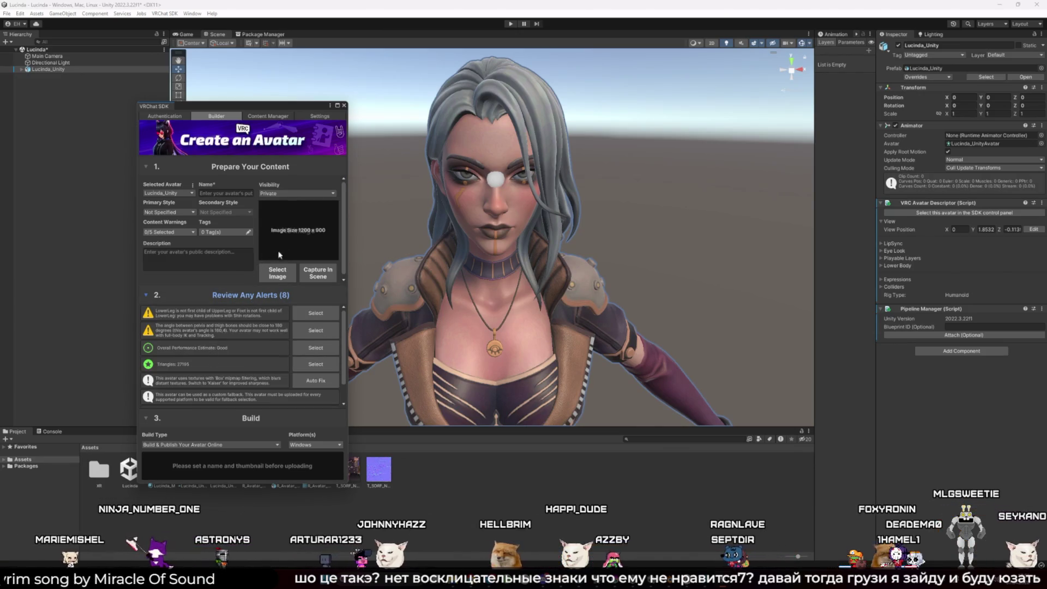
pyautogui.click(279, 193)
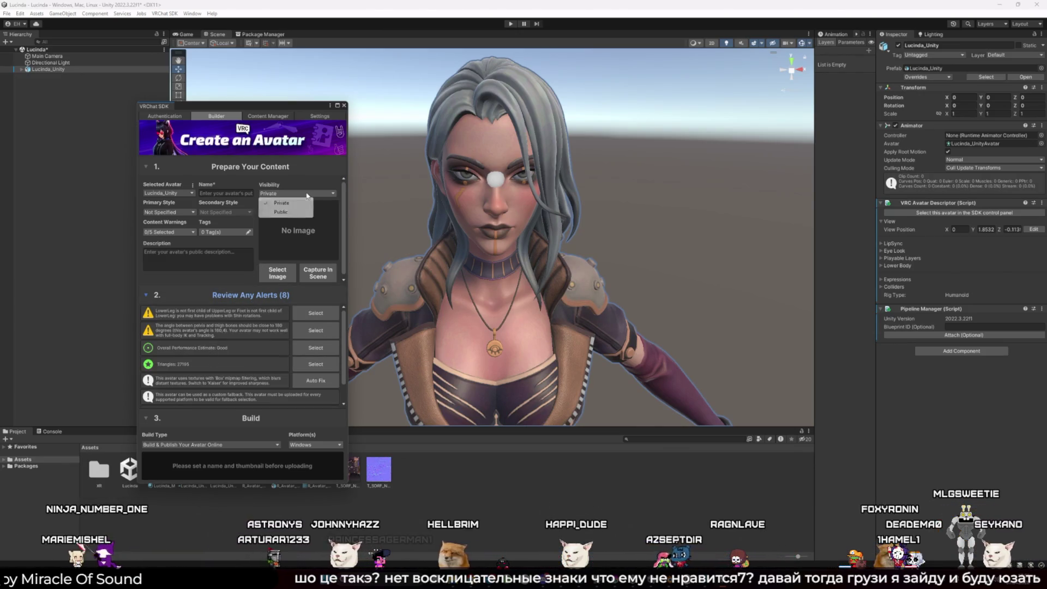
# Keep visibility Private, then briefly play and pause the YouTube tutorial before returning to Unity
pyautogui.click(196, 284)
pyautogui.click(227, 192)
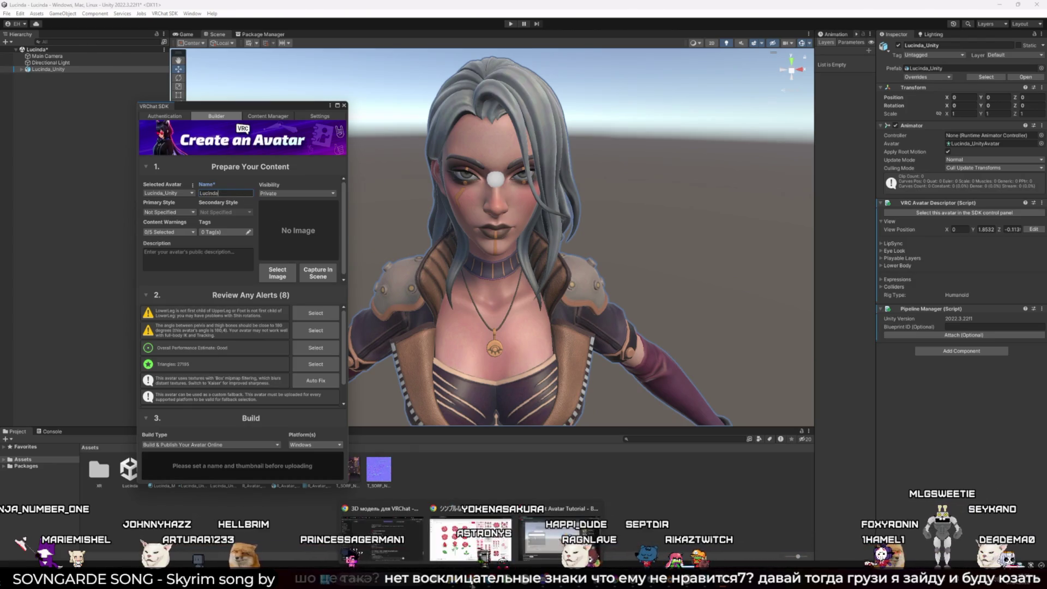
pyautogui.click(562, 537)
pyautogui.click(273, 195)
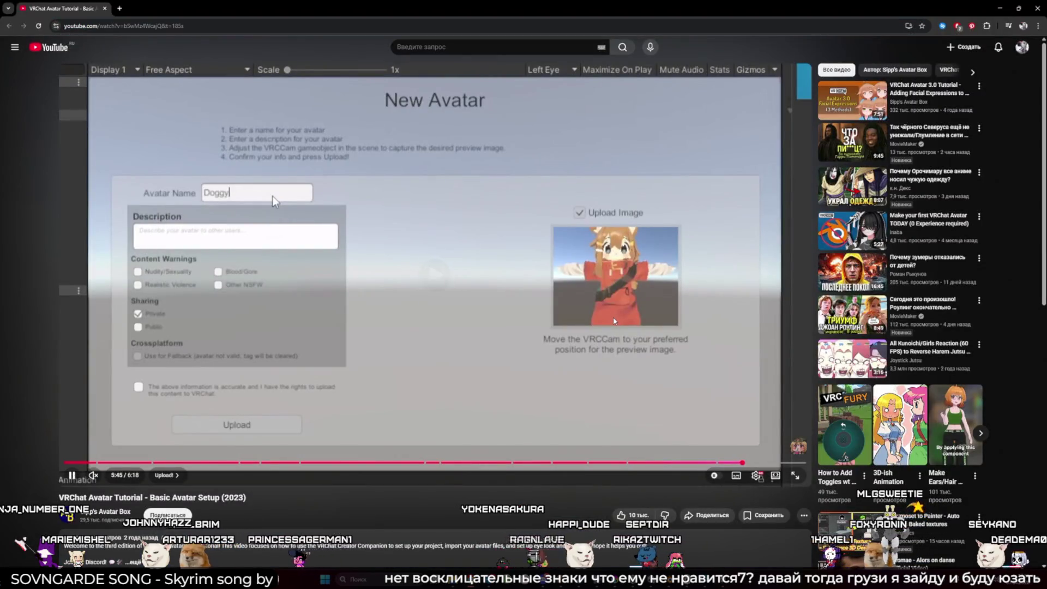
pyautogui.click(614, 321)
pyautogui.hotkey('alt', 'Tab')
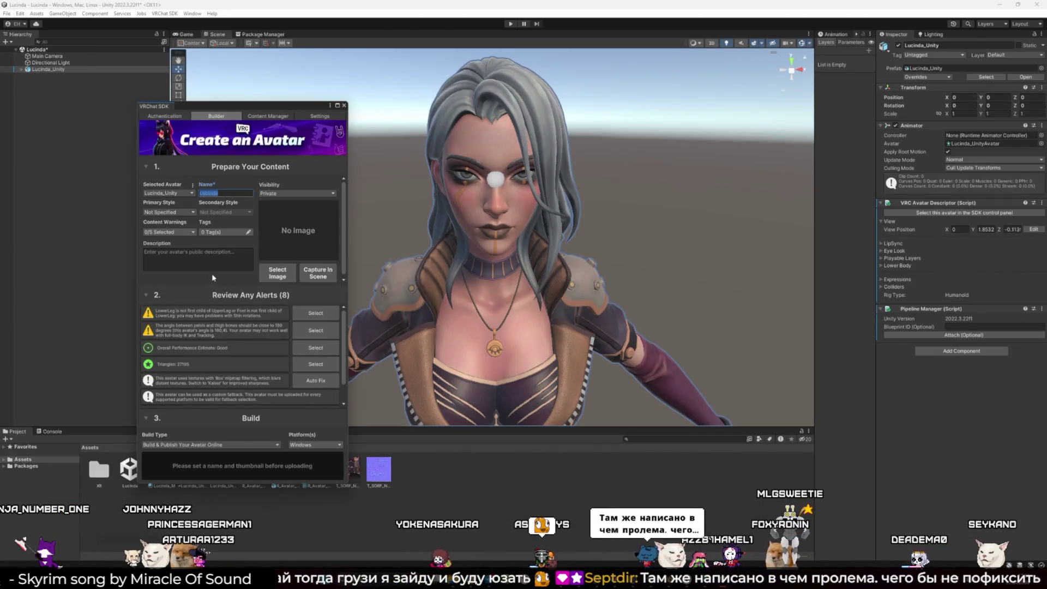
# Leave Primary Style as Not Specified and collapse the Review Any Alerts list
pyautogui.click(187, 212)
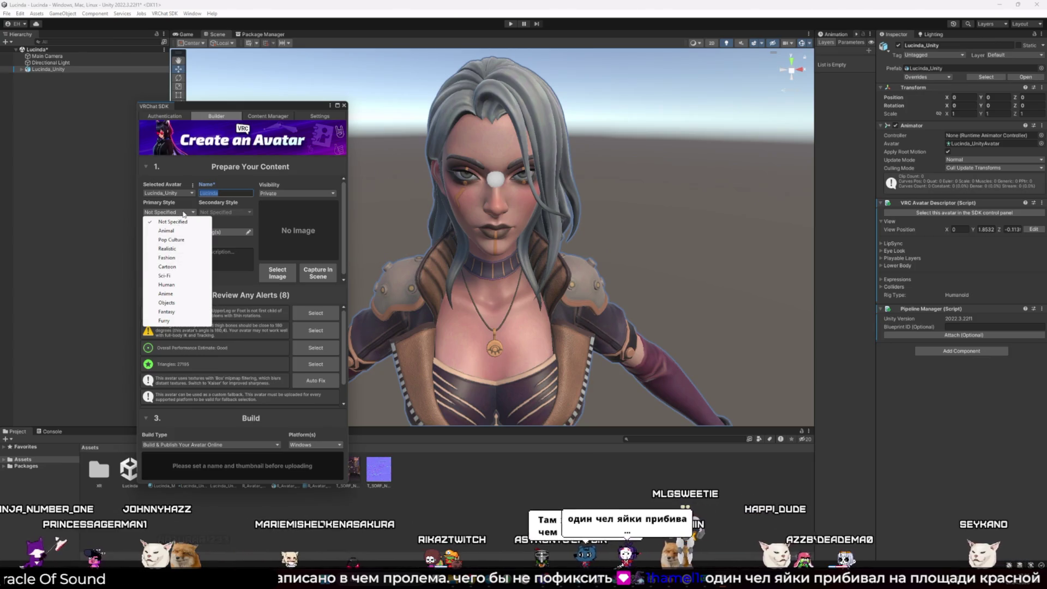
pyautogui.click(183, 214)
pyautogui.click(183, 214)
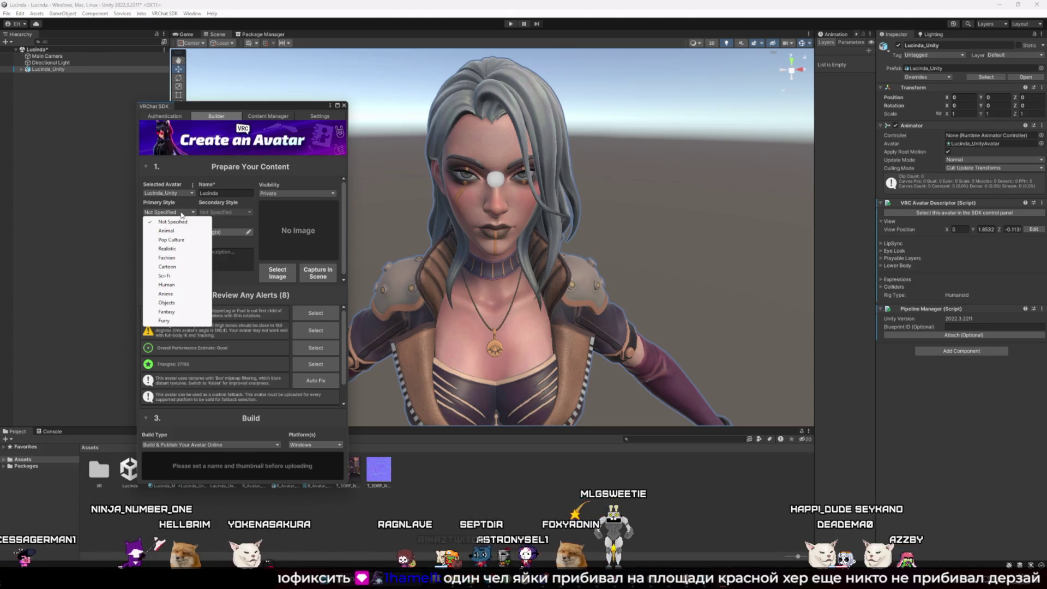
pyautogui.click(242, 283)
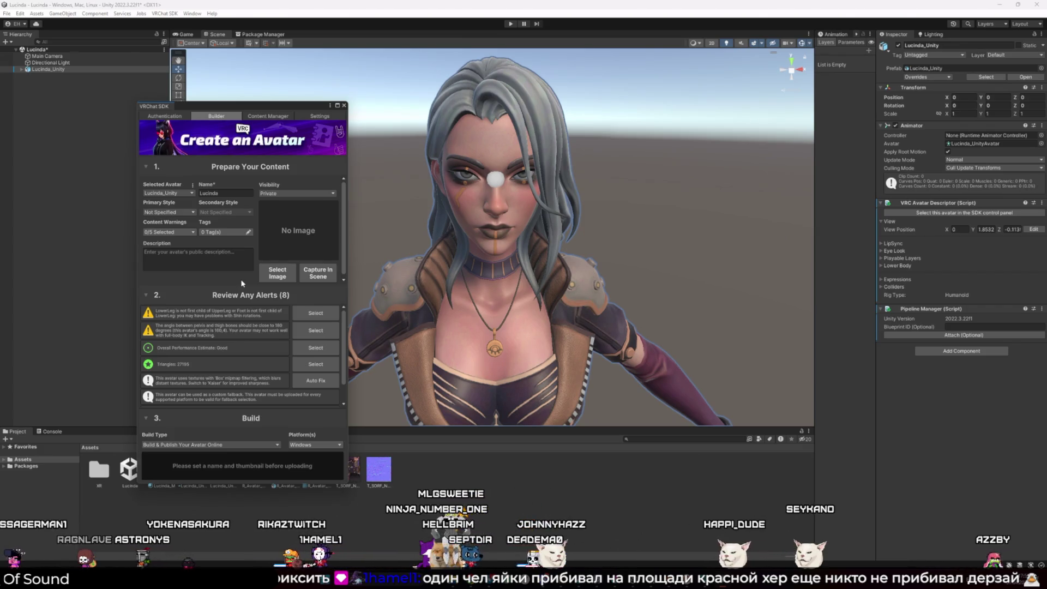
pyautogui.scroll(-1, 243, 278)
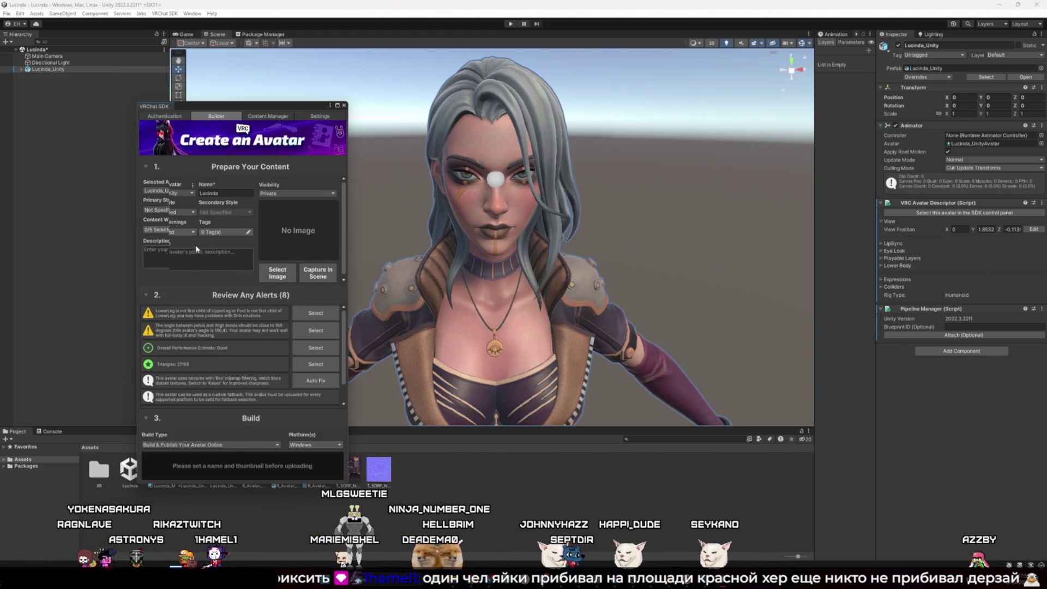
pyautogui.click(153, 293)
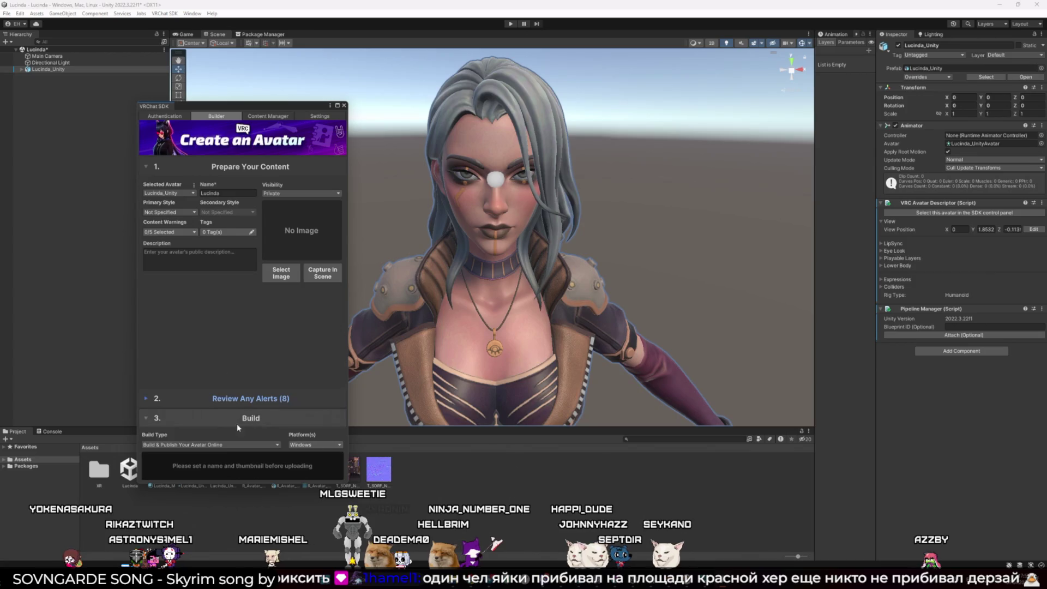
pyautogui.click(218, 445)
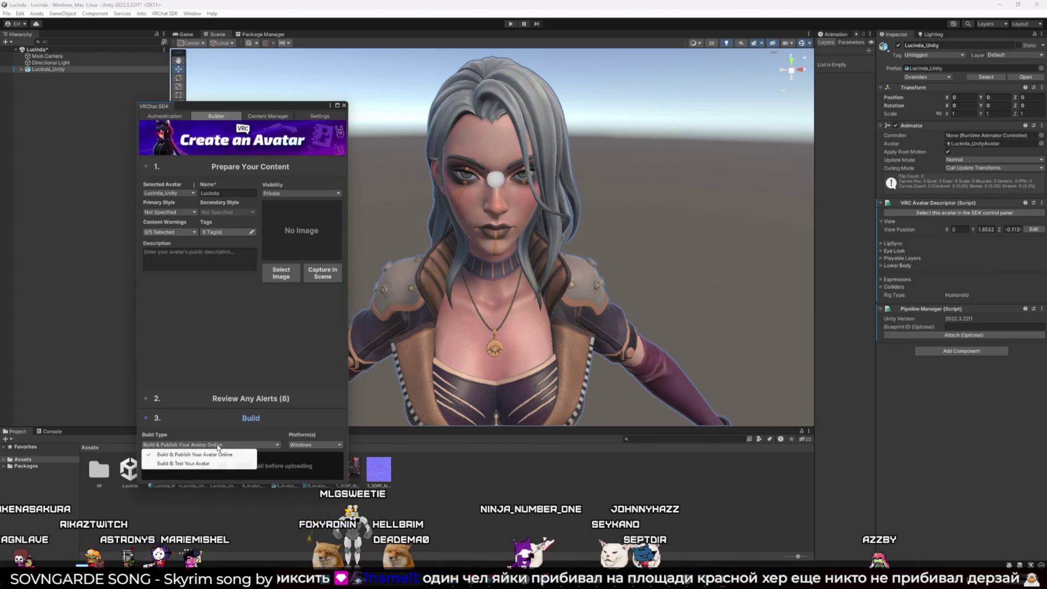
# Leave the build type on Build & Publish Your Avatar Online for Windows
pyautogui.click(218, 450)
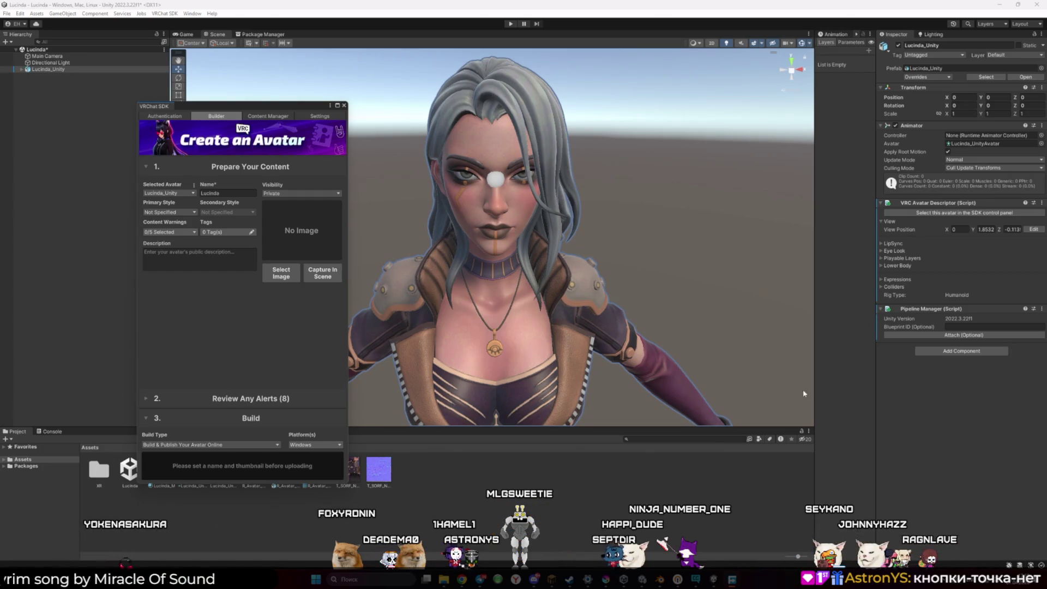
pyautogui.click(286, 280)
pyautogui.click(345, 249)
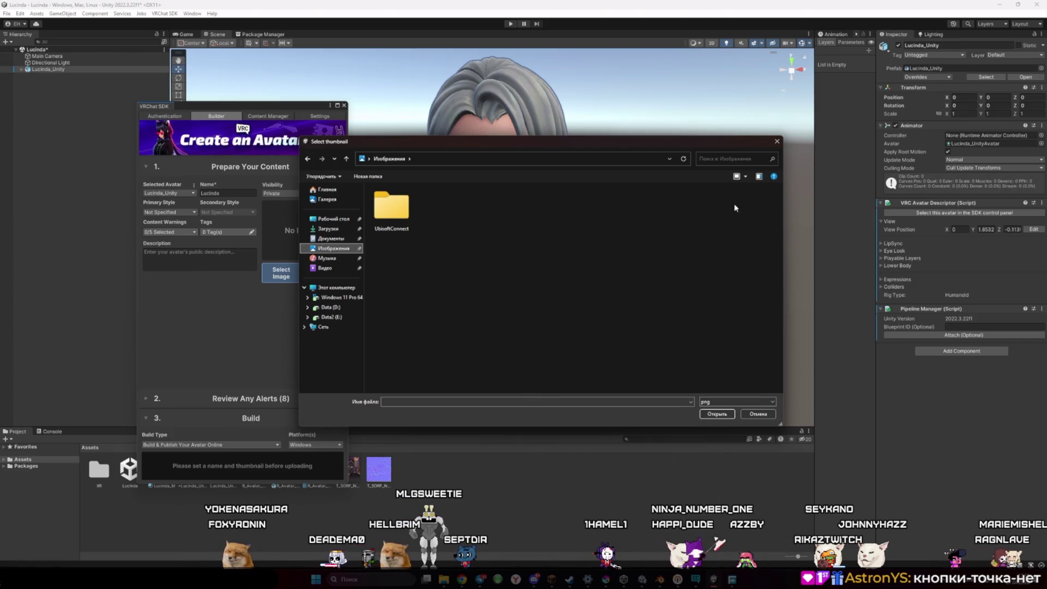
pyautogui.click(777, 143)
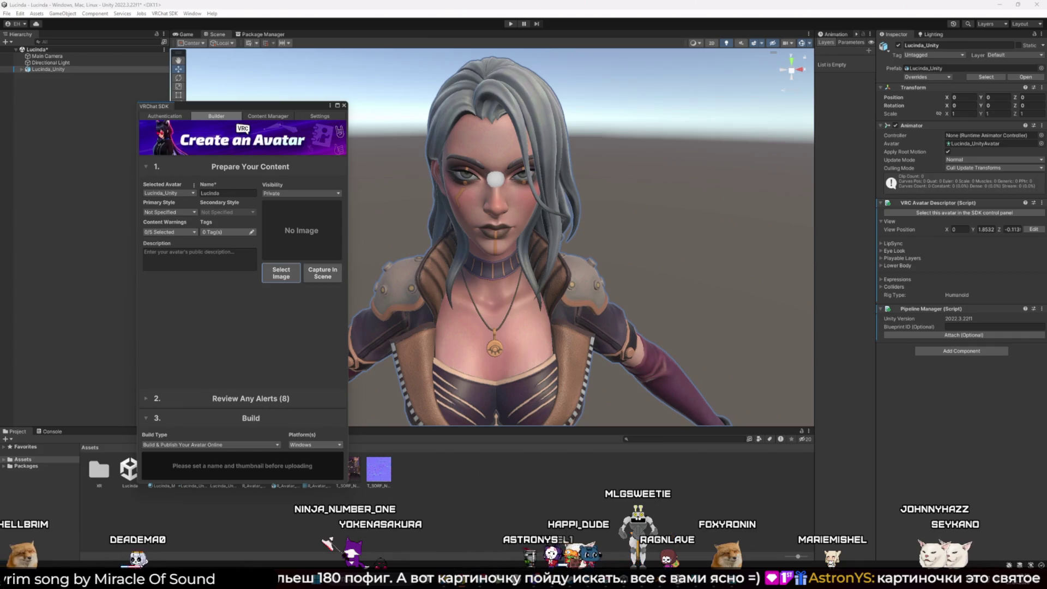
pyautogui.click(281, 273)
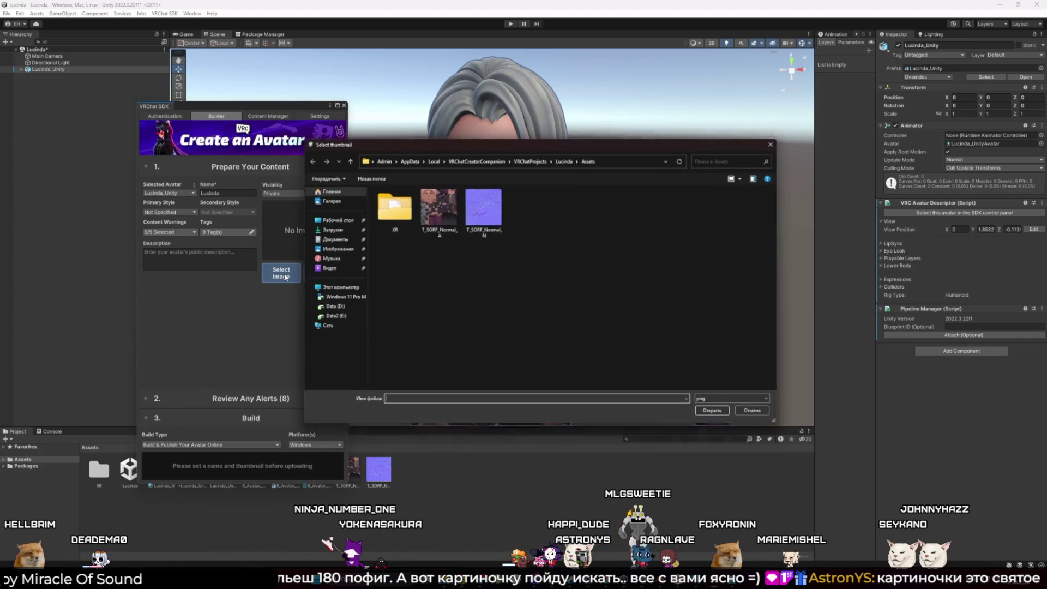
pyautogui.click(345, 251)
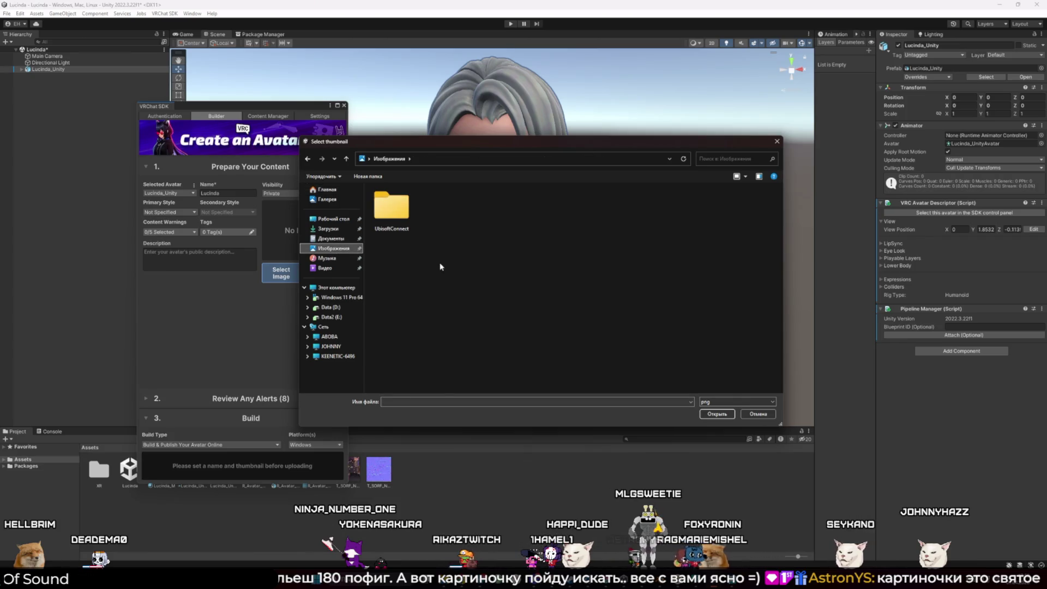
pyautogui.click(736, 404)
pyautogui.click(736, 413)
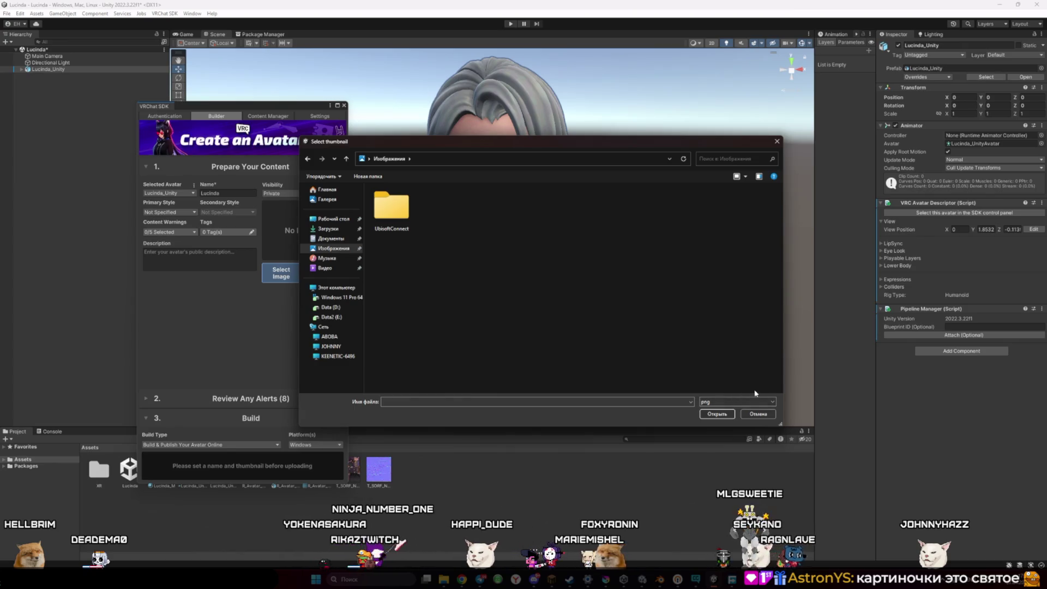
pyautogui.click(758, 413)
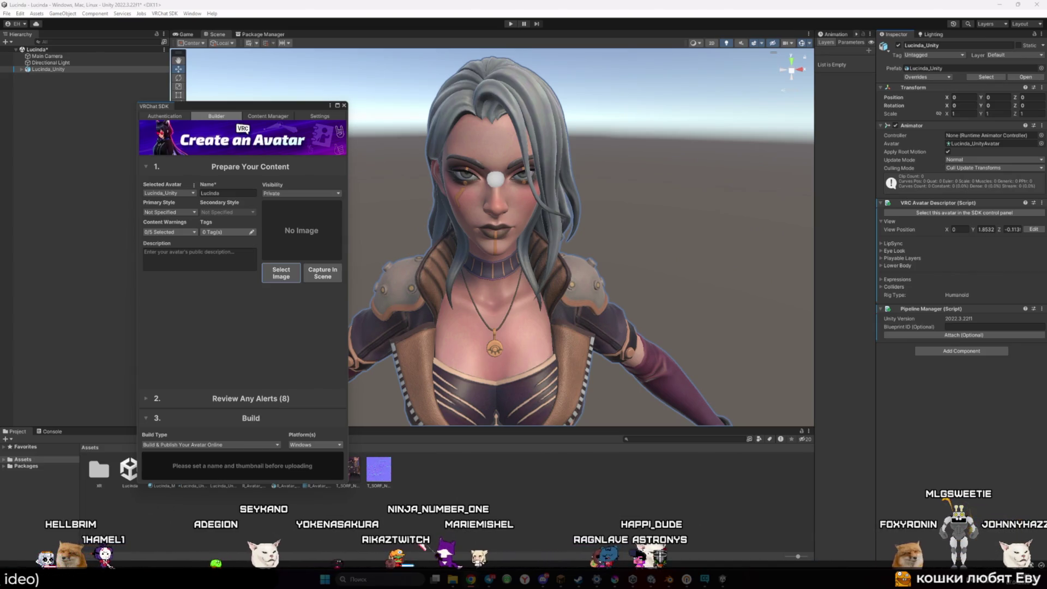
# Cancel saving Lucinda_Icon, try T_SORF_Normal_A as the thumbnail, then switch to Krita's grass document
pyautogui.press('XF86AudioLowerVolume')
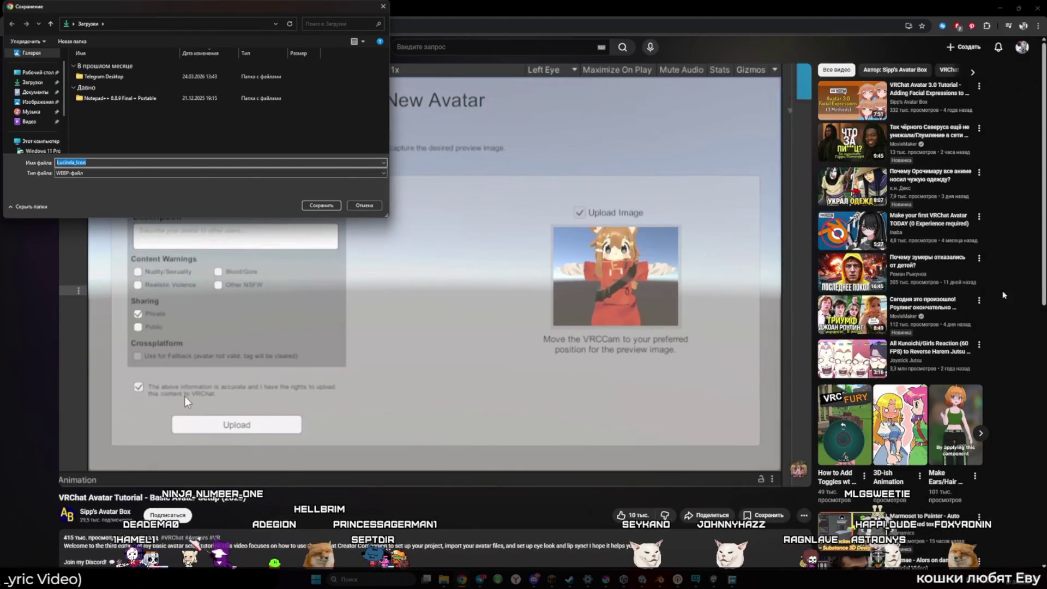
pyautogui.click(369, 208)
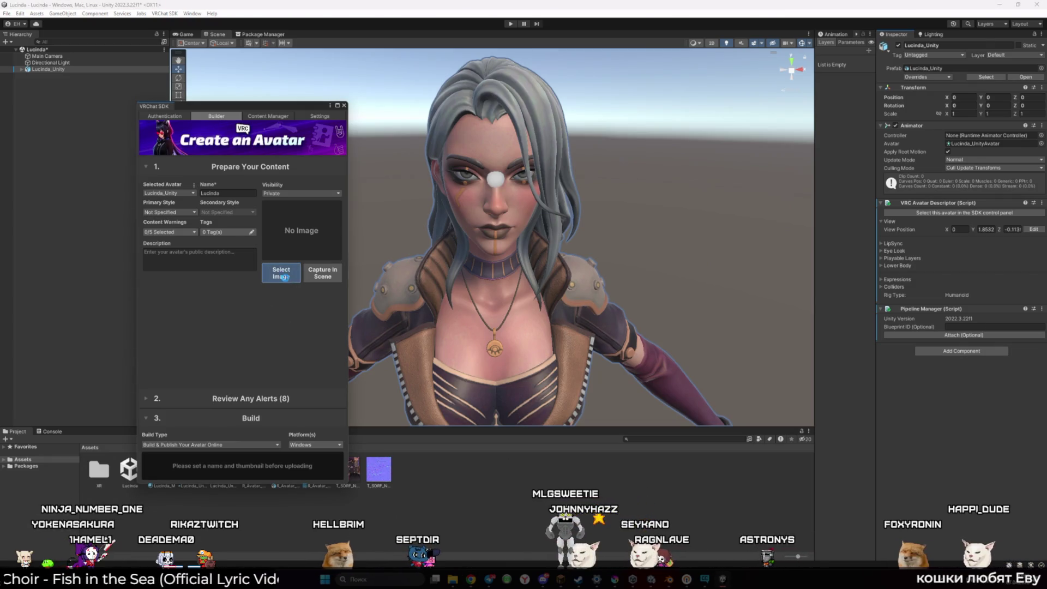
pyautogui.click(287, 278)
pyautogui.click(442, 219)
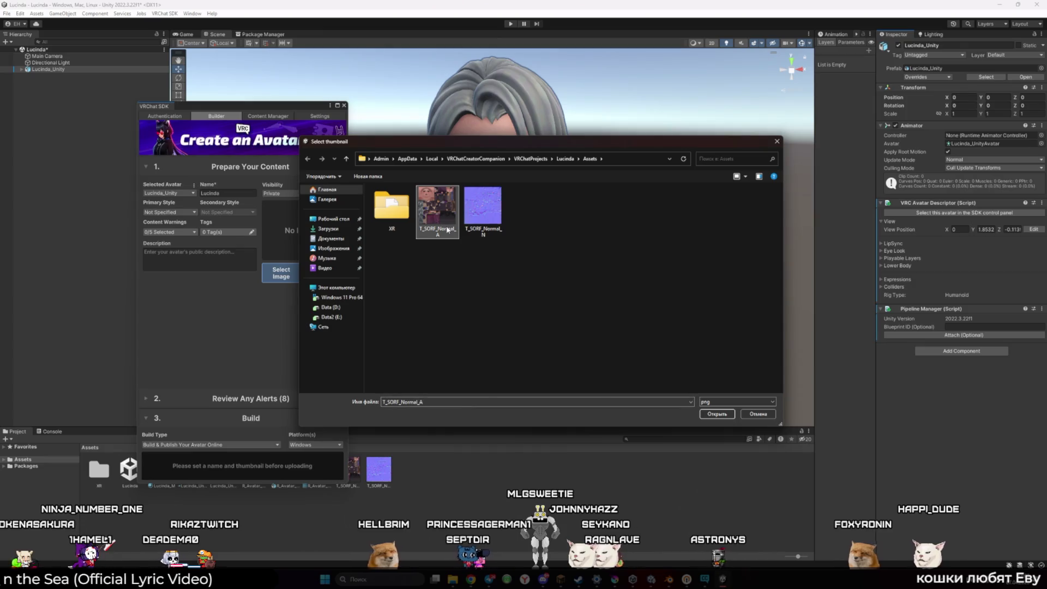
pyautogui.doubleClick(447, 230)
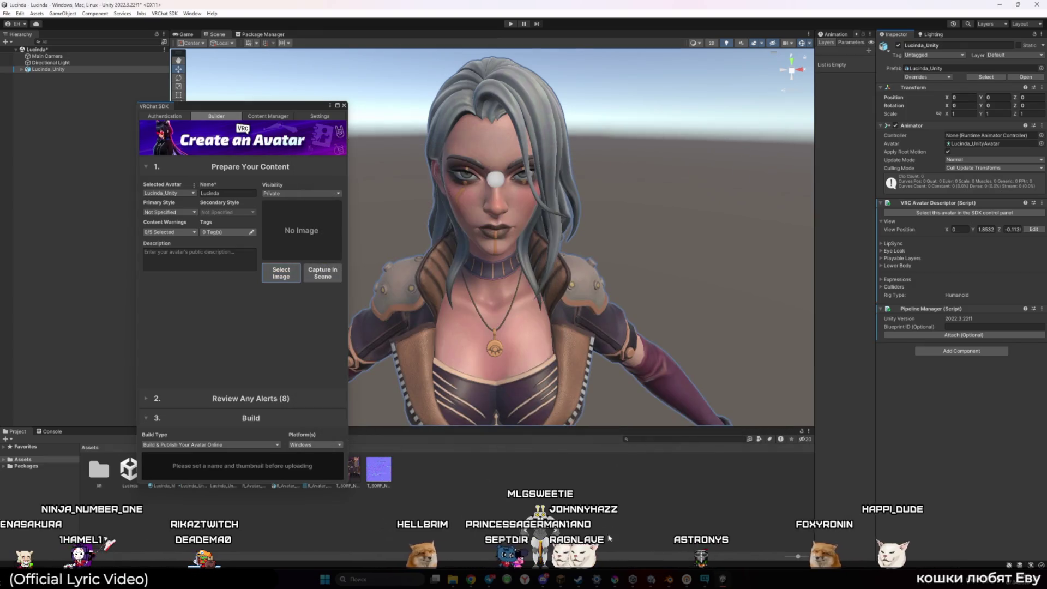
pyautogui.click(619, 584)
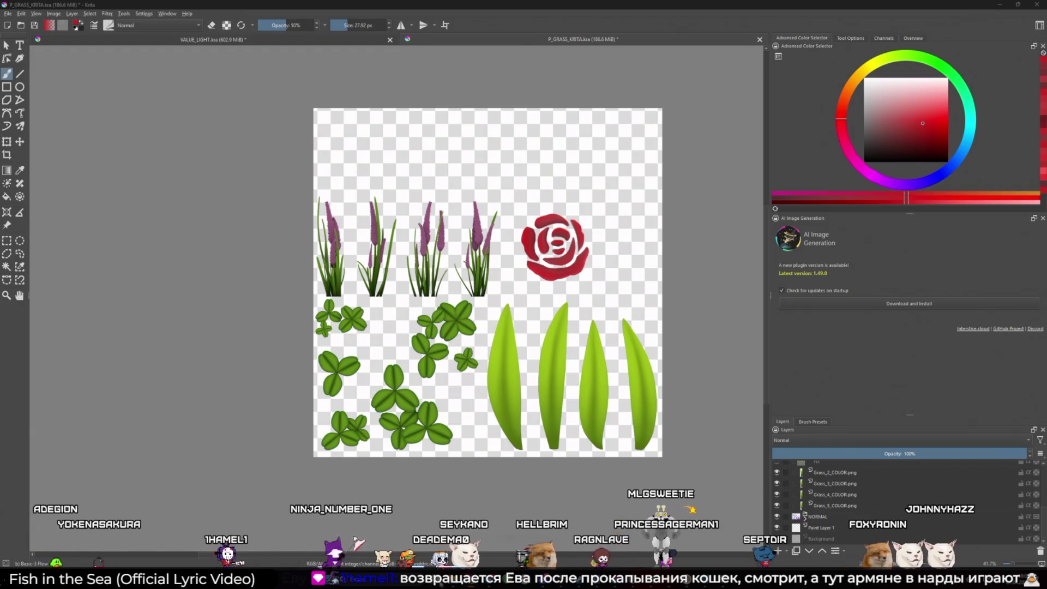
# Drag Lucinda_Portrait.webp into Krita, undo the layer inserts, and open it as a new document
pyautogui.moveTo(460, 542)
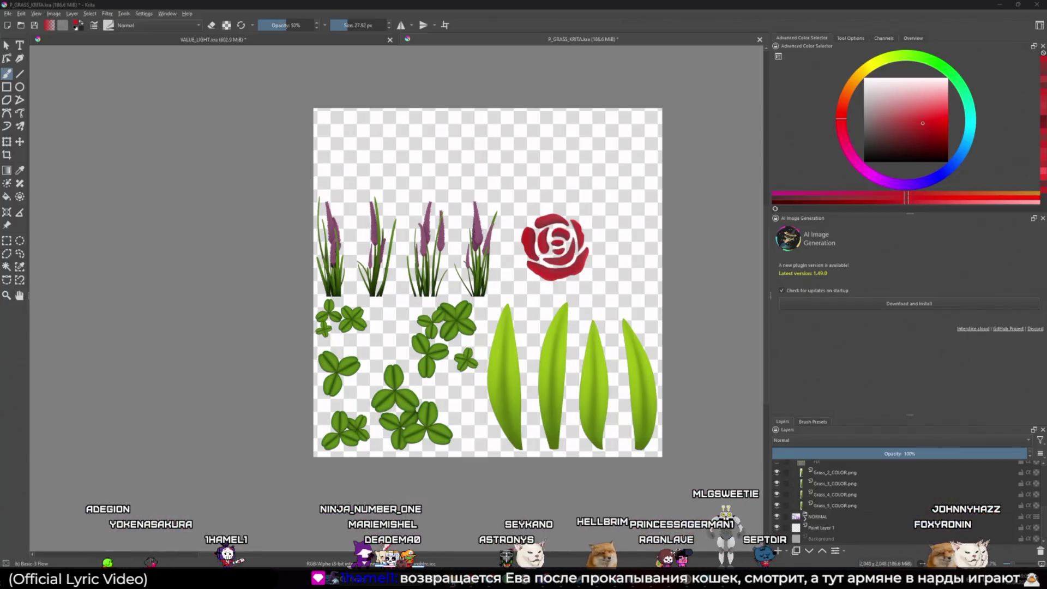
pyautogui.rightClick(444, 569)
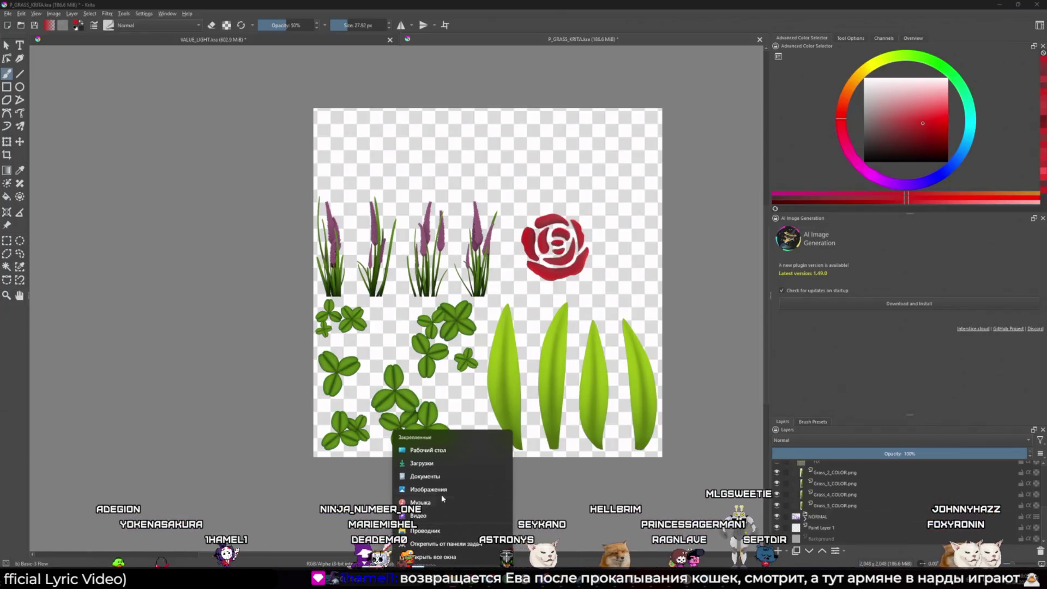
pyautogui.click(431, 531)
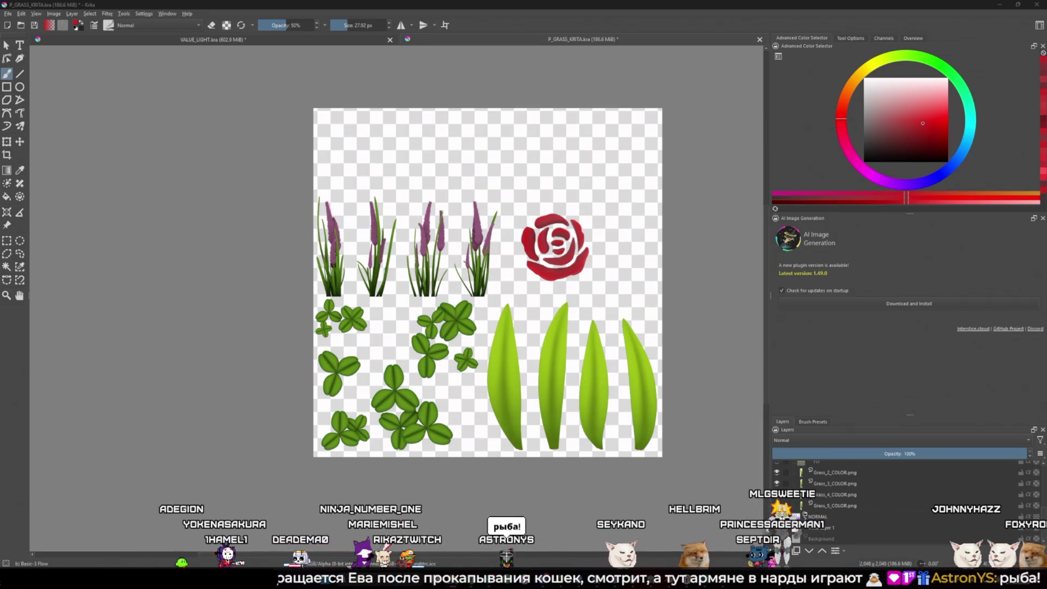
pyautogui.moveTo(1046, 224); pyautogui.dragTo(607, 199)
pyautogui.click(662, 203)
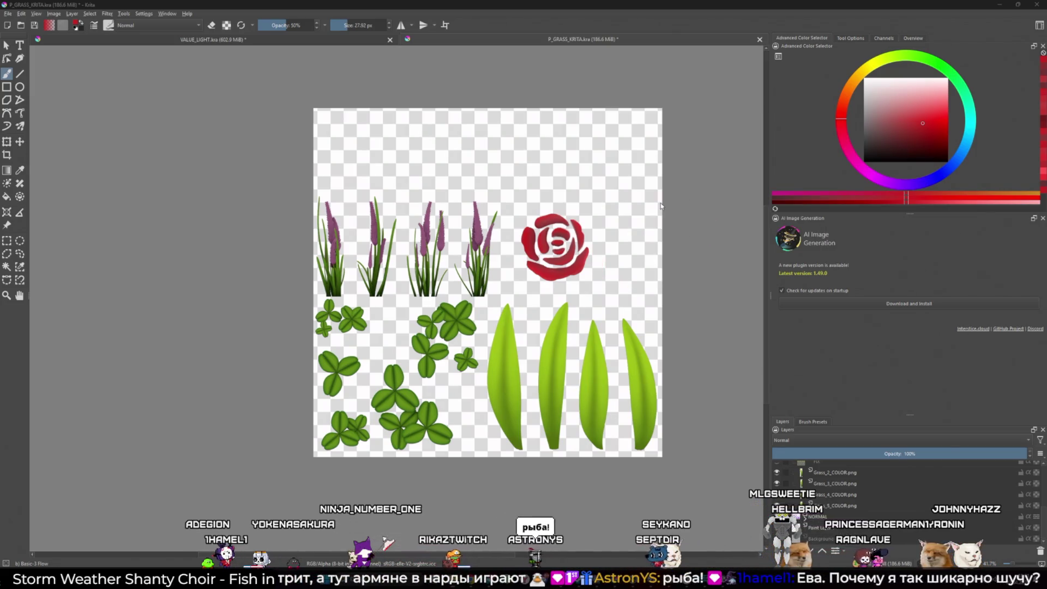
pyautogui.hotkey('ctrl', 'z')
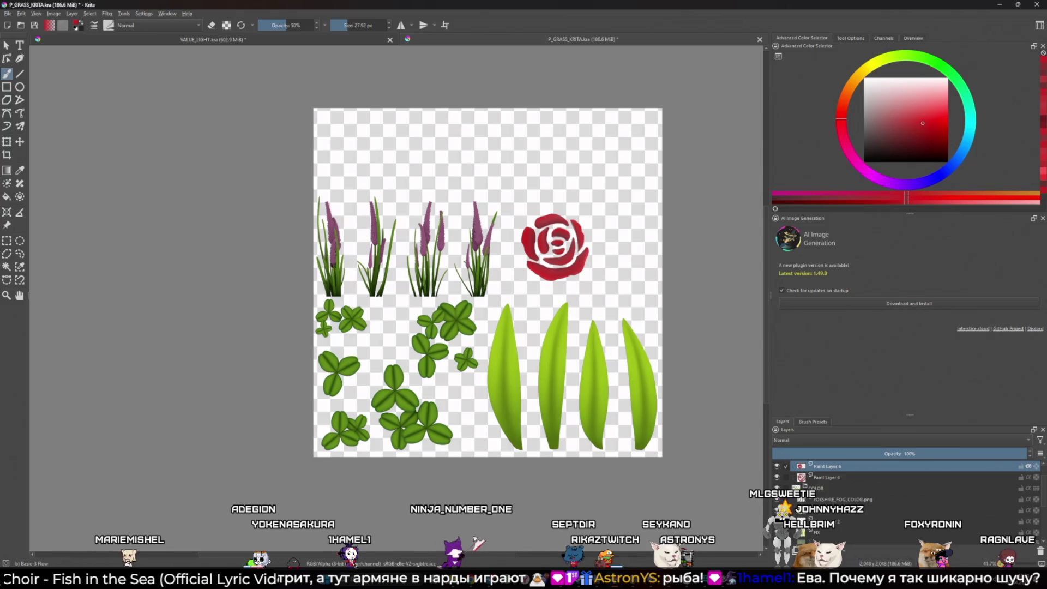
pyautogui.moveTo(1046, 245); pyautogui.dragTo(637, 276)
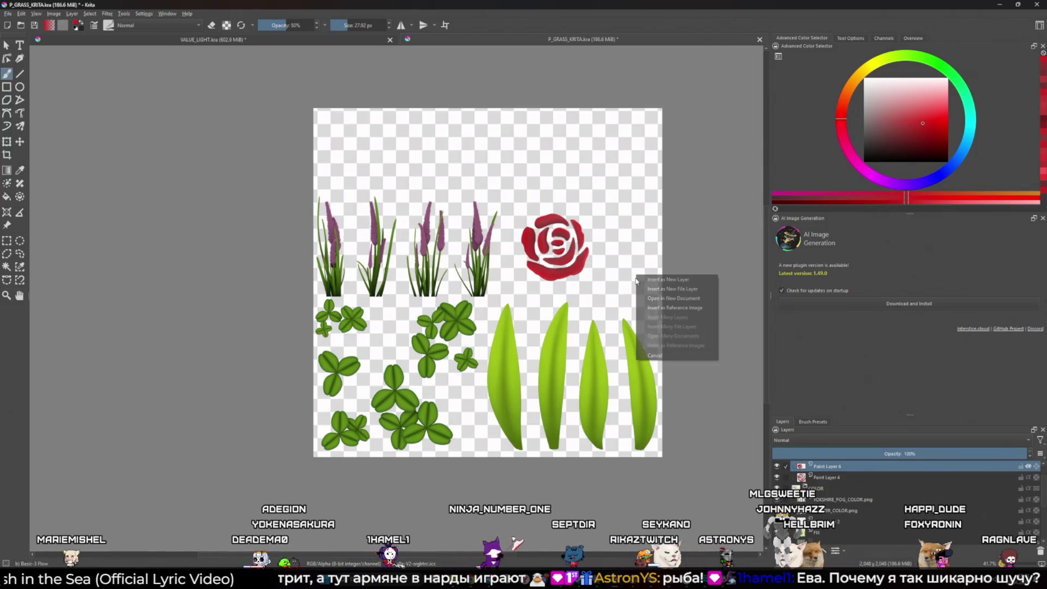
pyautogui.click(695, 289)
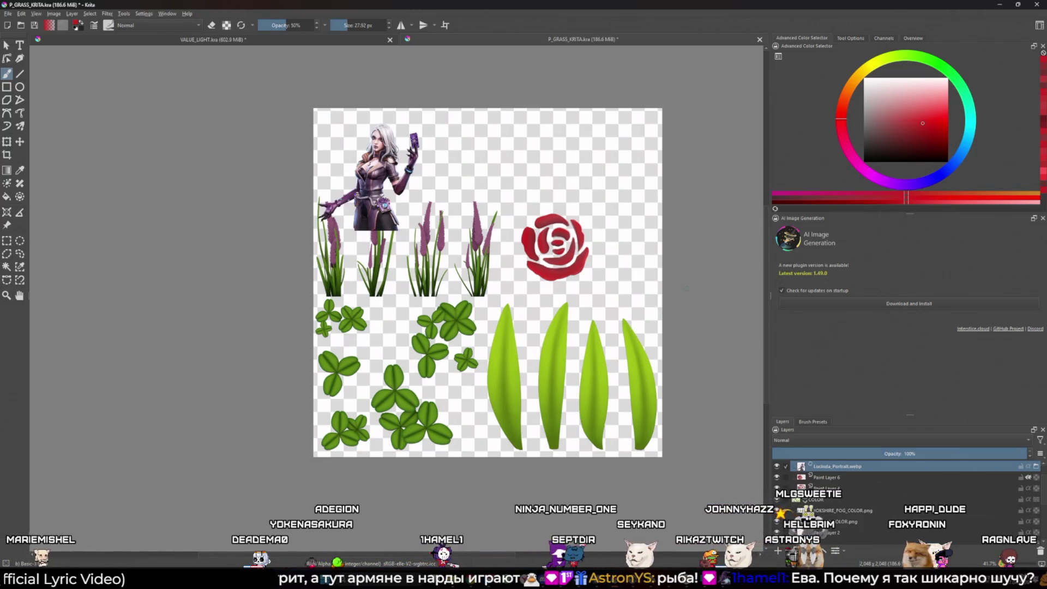
pyautogui.hotkey('ctrl', 'z')
pyautogui.moveTo(1046, 246); pyautogui.dragTo(582, 311)
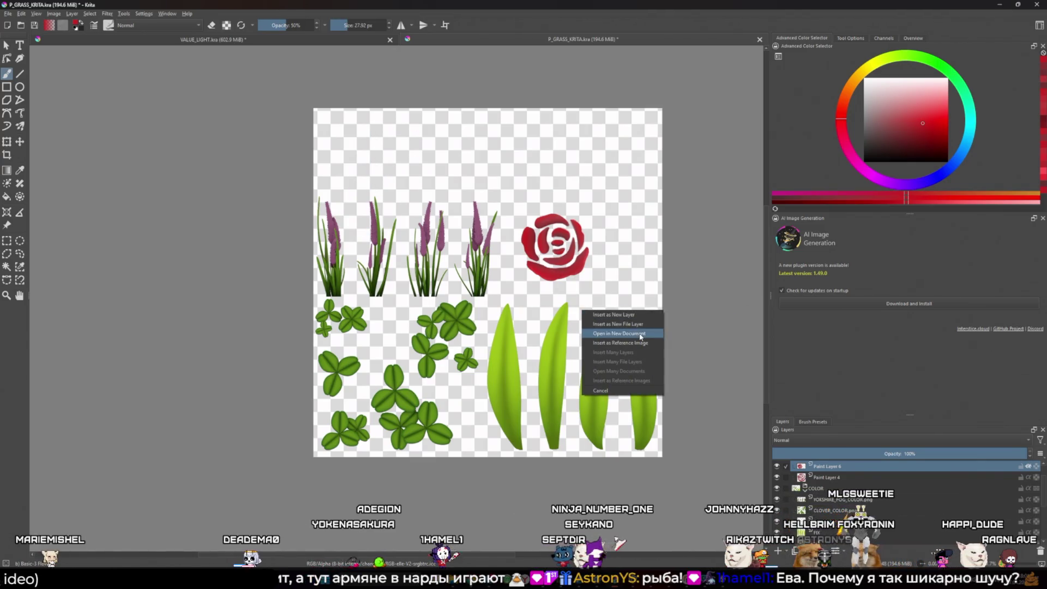
pyautogui.click(641, 336)
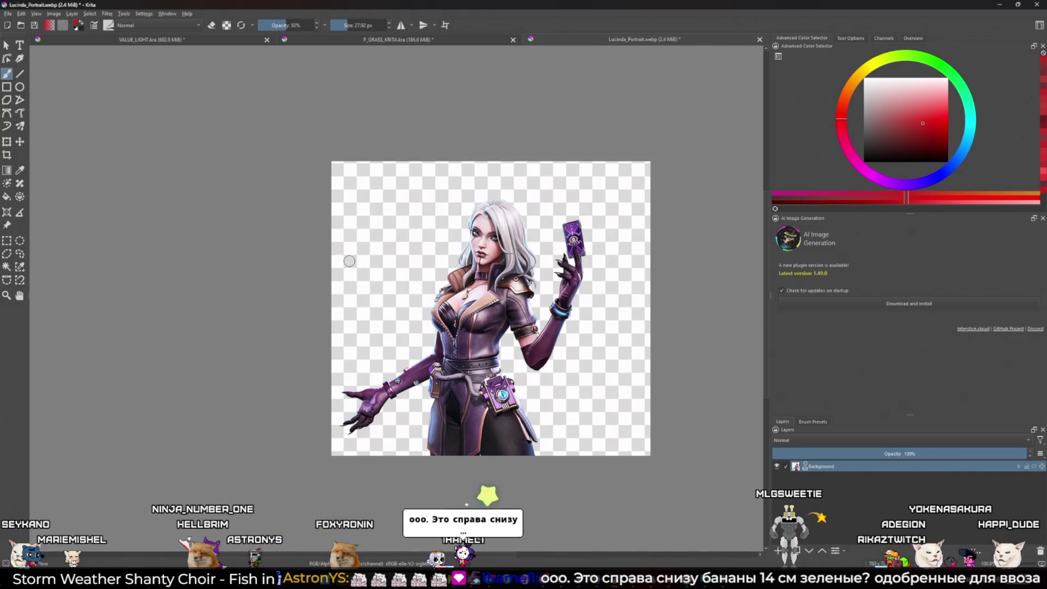
# Attempt to save the portrait under a new name, cancel the WebP options and dismiss the error
pyautogui.click(8, 14)
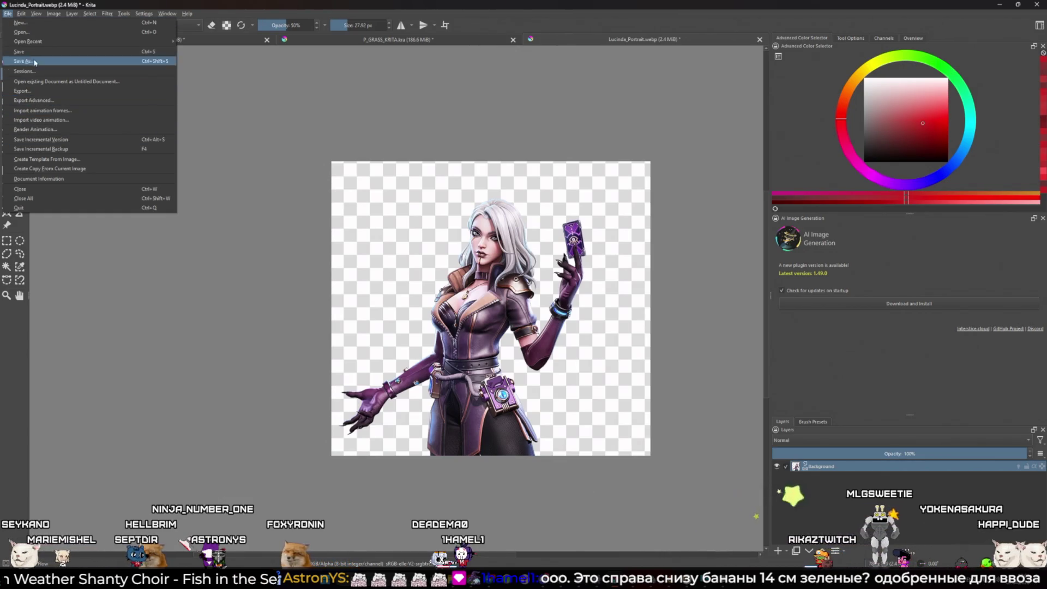
pyautogui.click(24, 51)
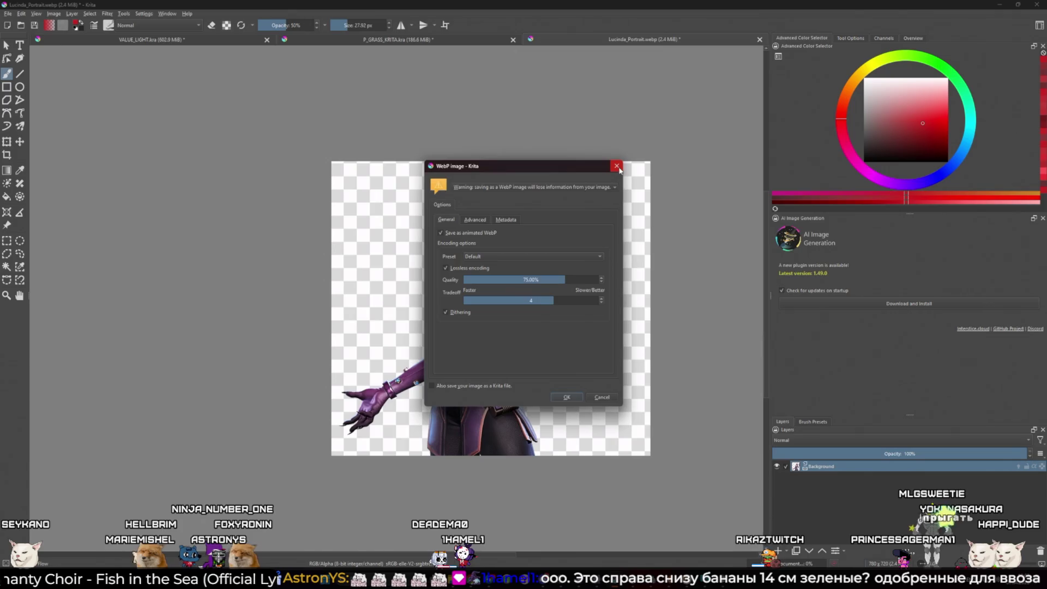
pyautogui.click(618, 167)
pyautogui.click(552, 301)
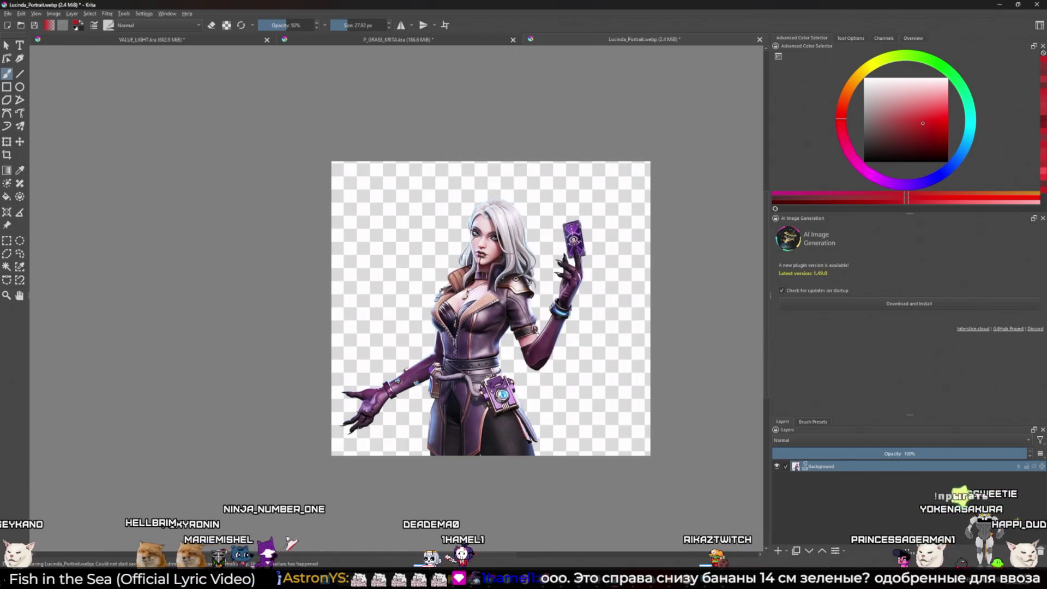
# Export the portrait as a Lucinda_Portrait PNG into Pictures and return to Unity
pyautogui.click(9, 16)
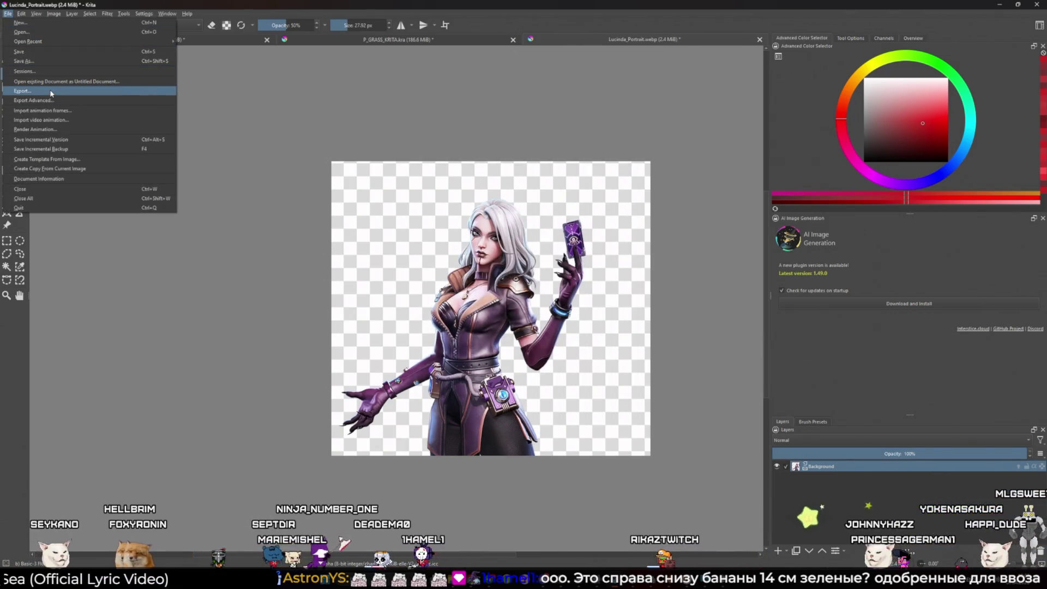
pyautogui.click(87, 112)
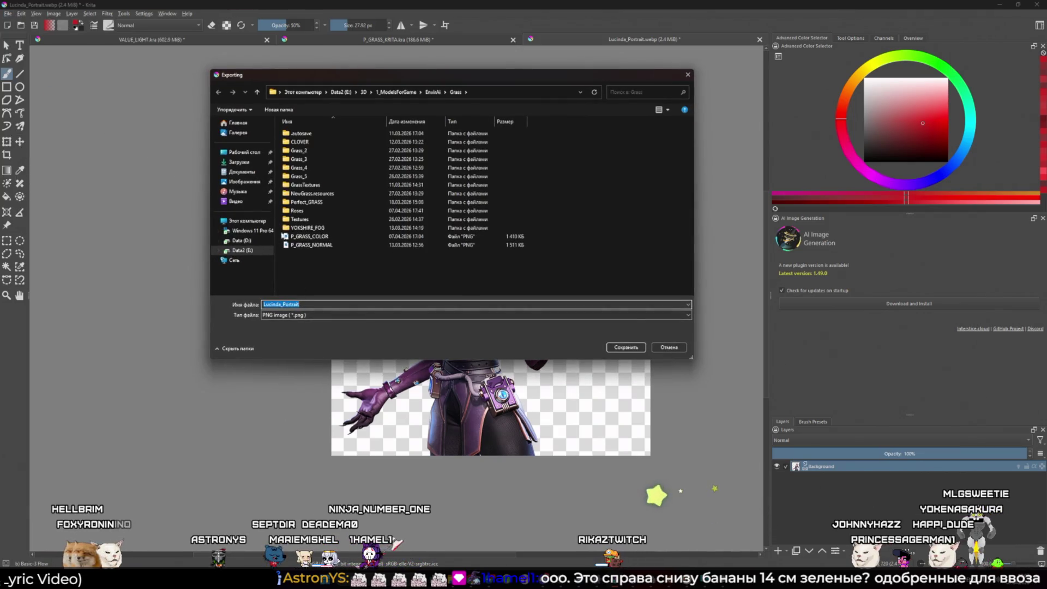
pyautogui.click(257, 182)
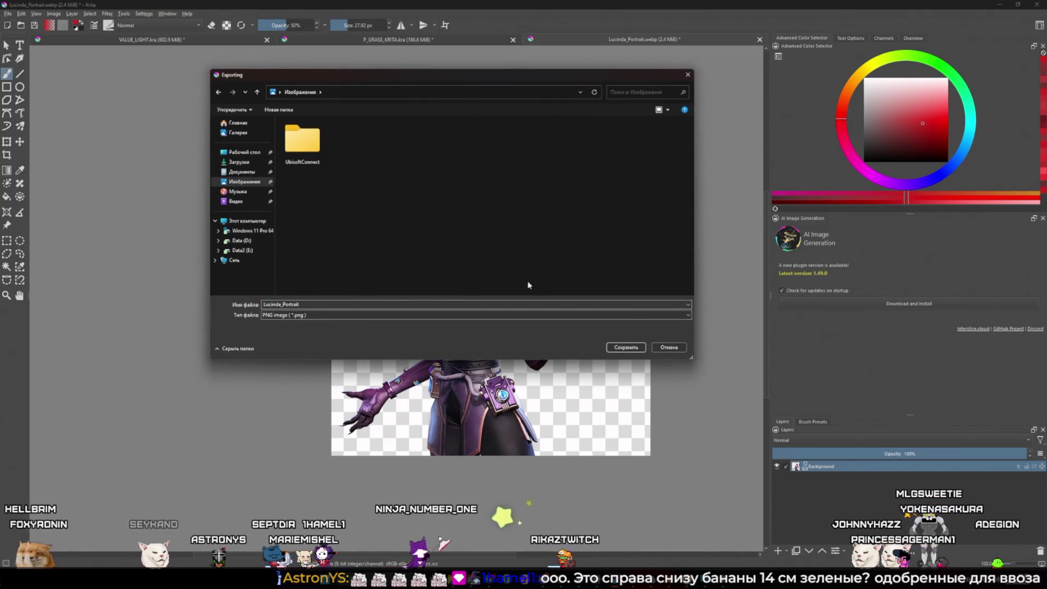
pyautogui.click(627, 347)
pyautogui.click(587, 363)
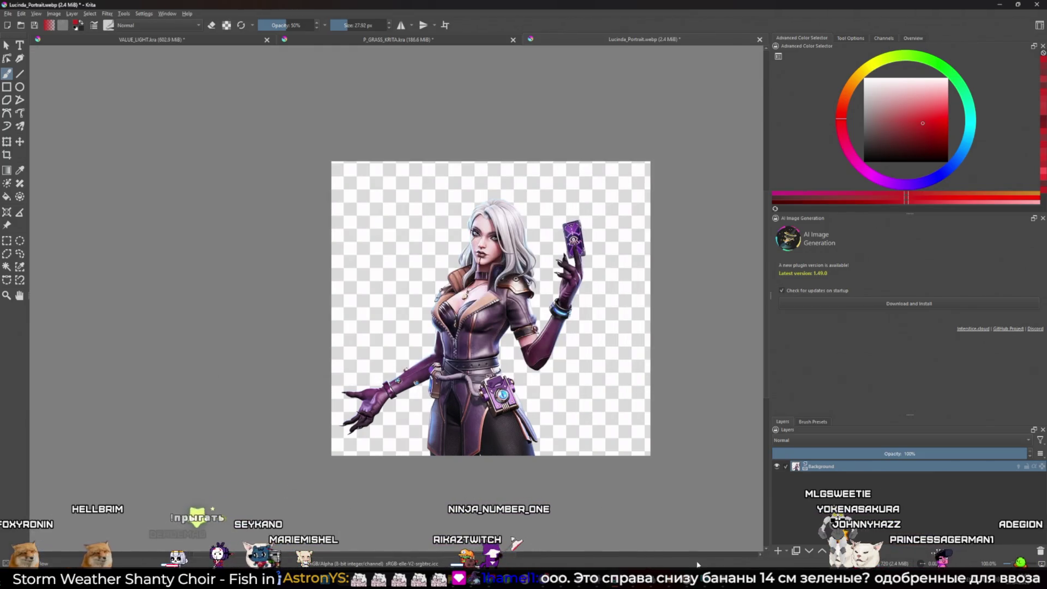
pyautogui.click(724, 584)
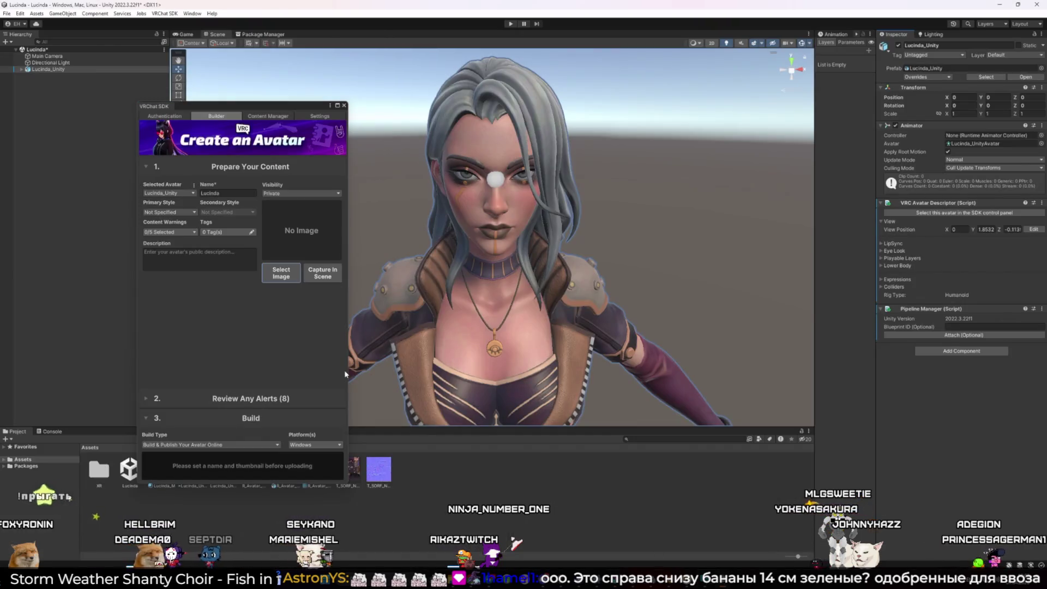
# Select Lucinda_Portrait from the Pictures folder as the avatar's thumbnail image
pyautogui.click(278, 276)
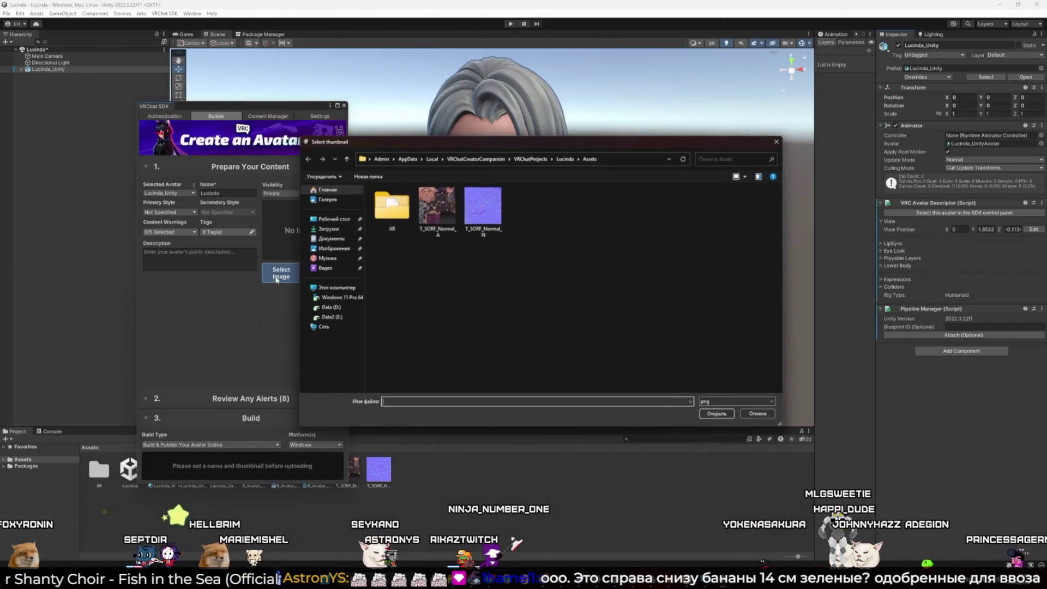
pyautogui.click(331, 249)
pyautogui.click(454, 224)
pyautogui.click(717, 414)
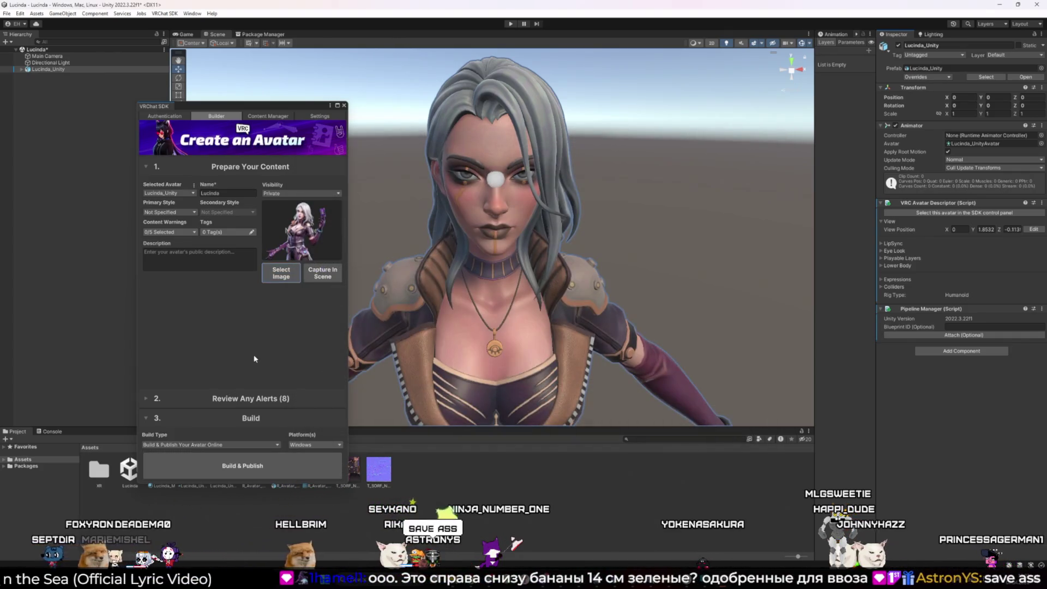
pyautogui.click(312, 445)
pyautogui.click(262, 445)
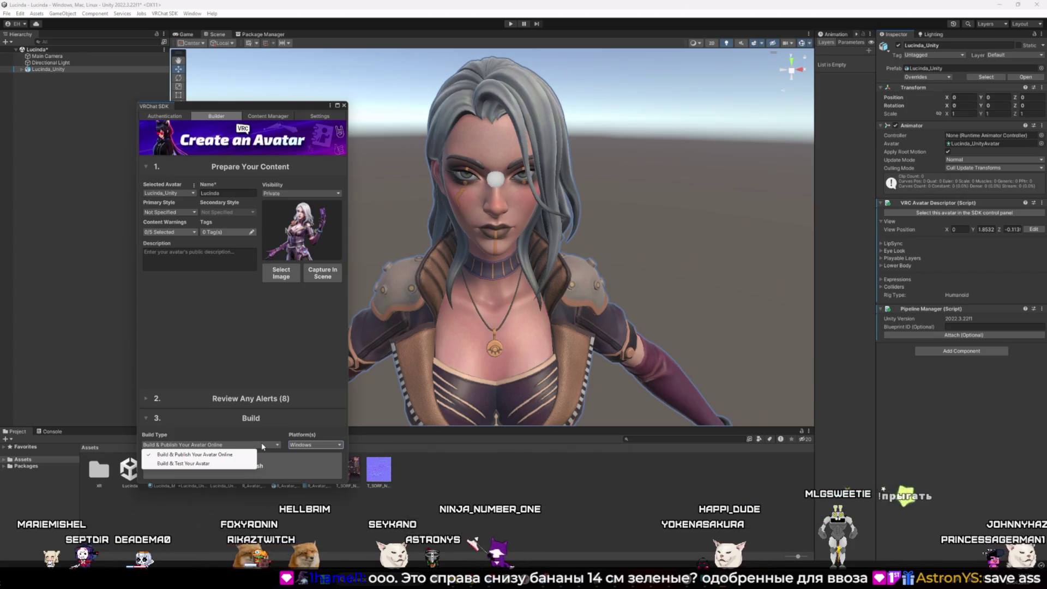
# Keep Build & Publish Your Avatar Online, start the build, and accept the copyright agreement
pyautogui.click(270, 434)
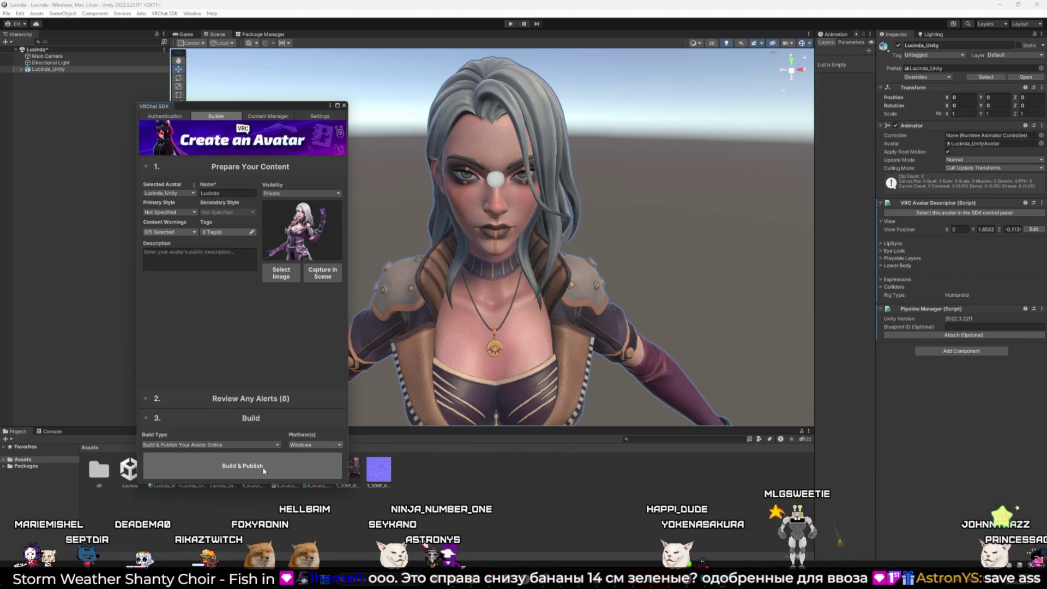
pyautogui.click(263, 469)
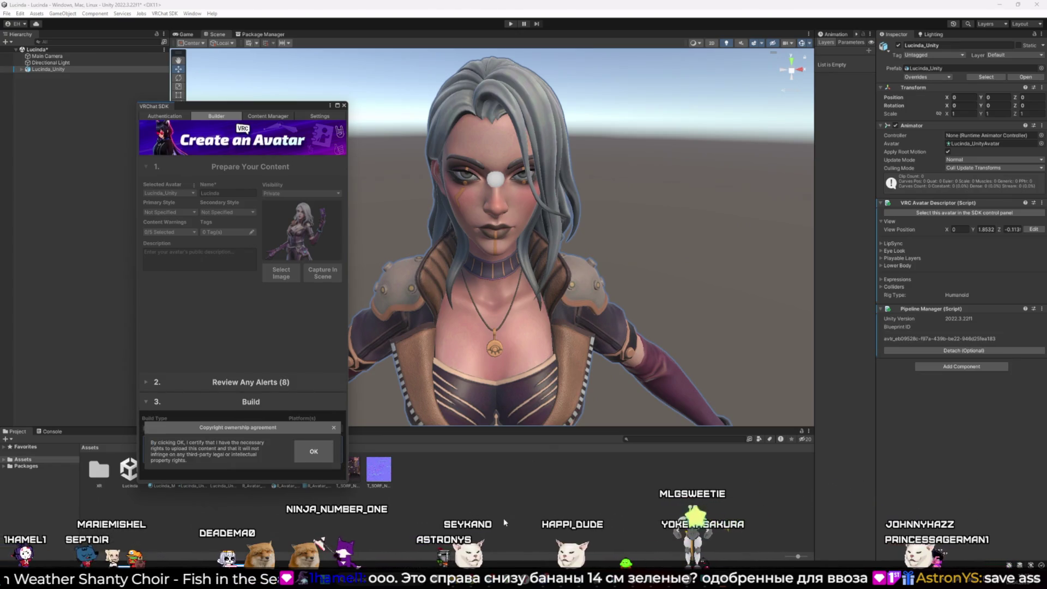
pyautogui.moveTo(146, 436); pyautogui.dragTo(278, 467)
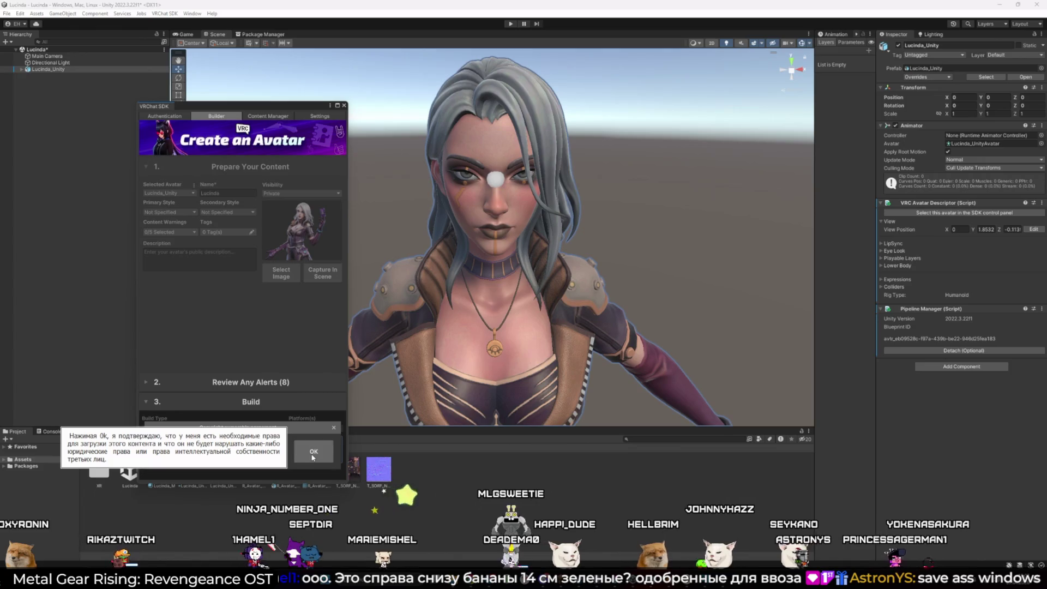
pyautogui.click(313, 452)
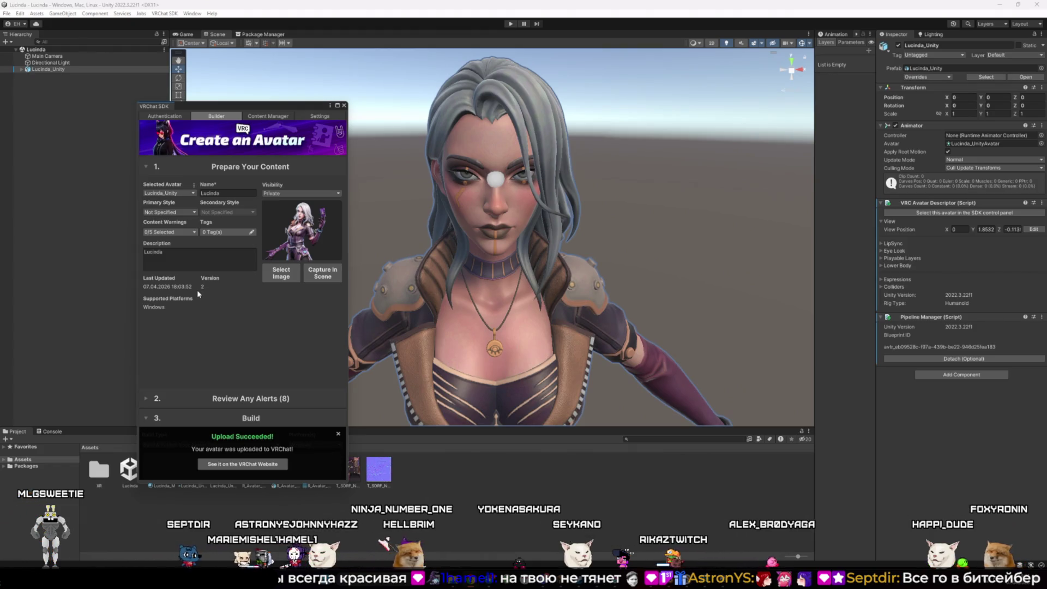
# Close the VRChat SDK builder, close Lucinda_Portrait in Krita via the save prompt, then open VALUE_LIGHT.kra
pyautogui.click(345, 106)
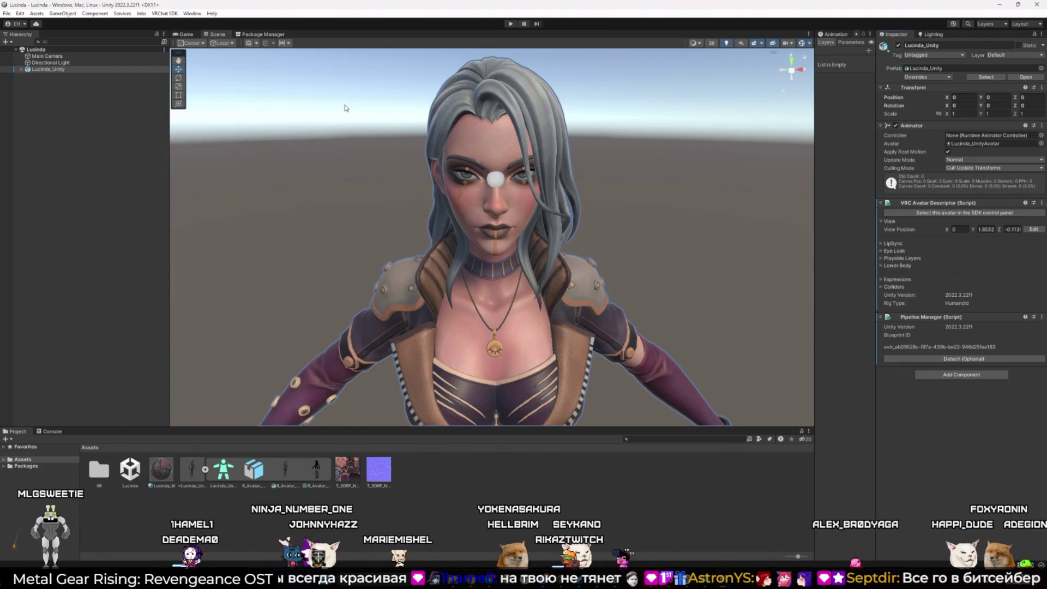
pyautogui.scroll(-5, 325, 202)
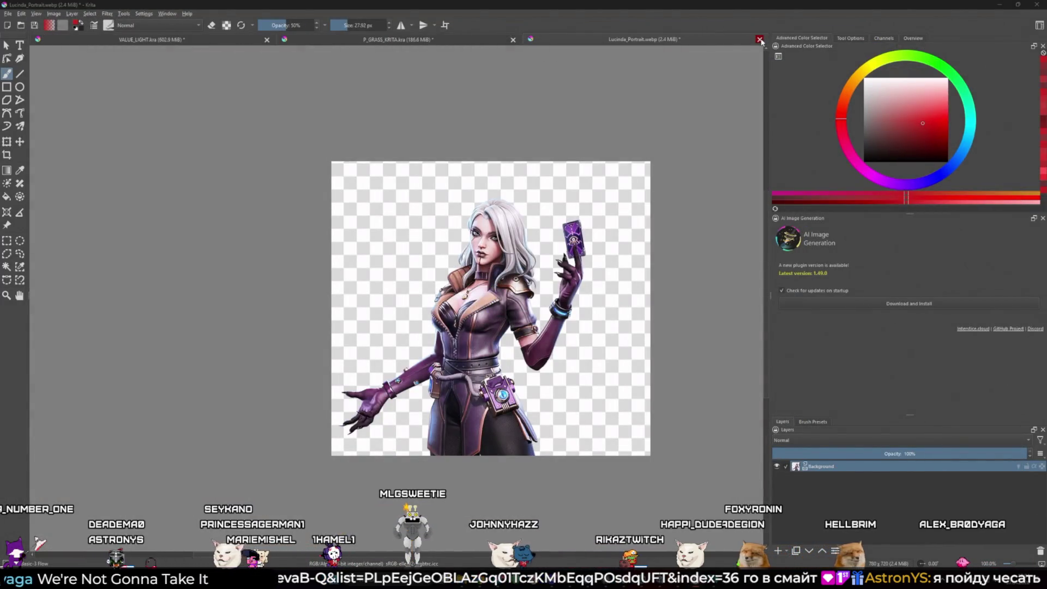
pyautogui.click(760, 40)
pyautogui.click(522, 304)
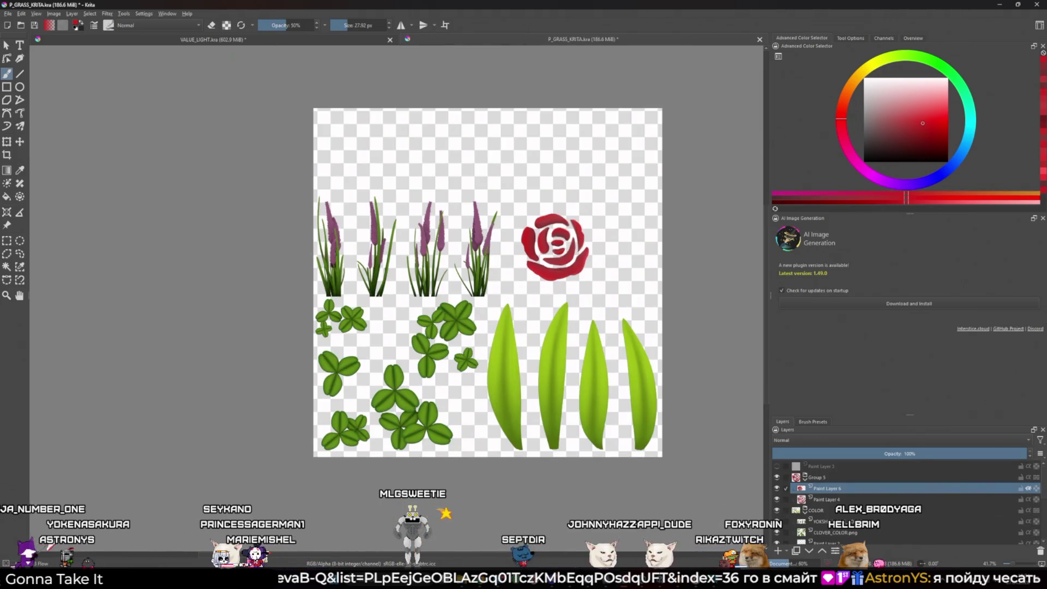
pyautogui.click(276, 43)
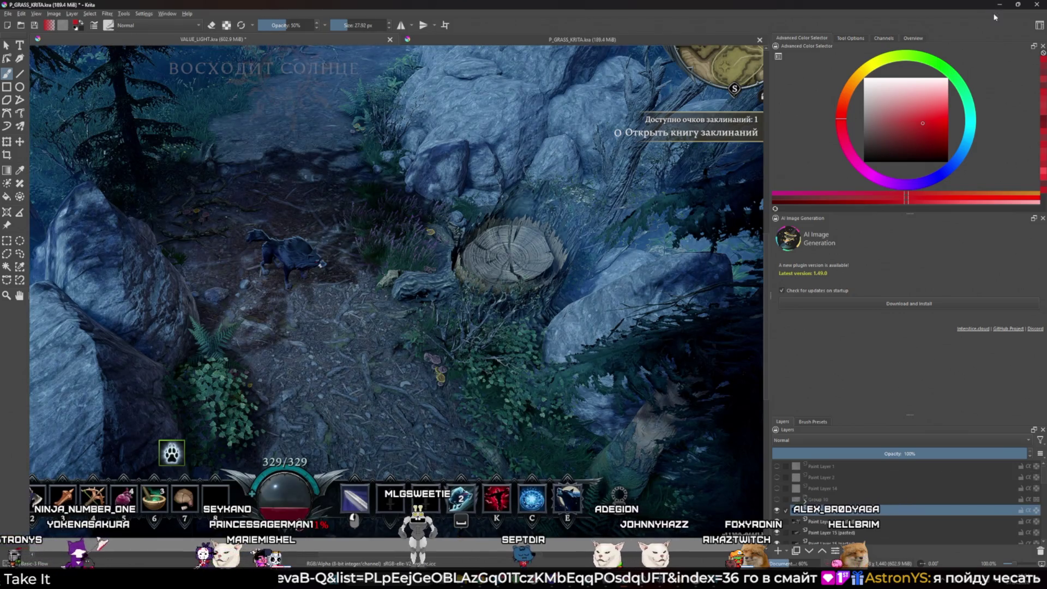
# Bring the YouTube avatar tutorial window forward and close it
pyautogui.click(1038, 3)
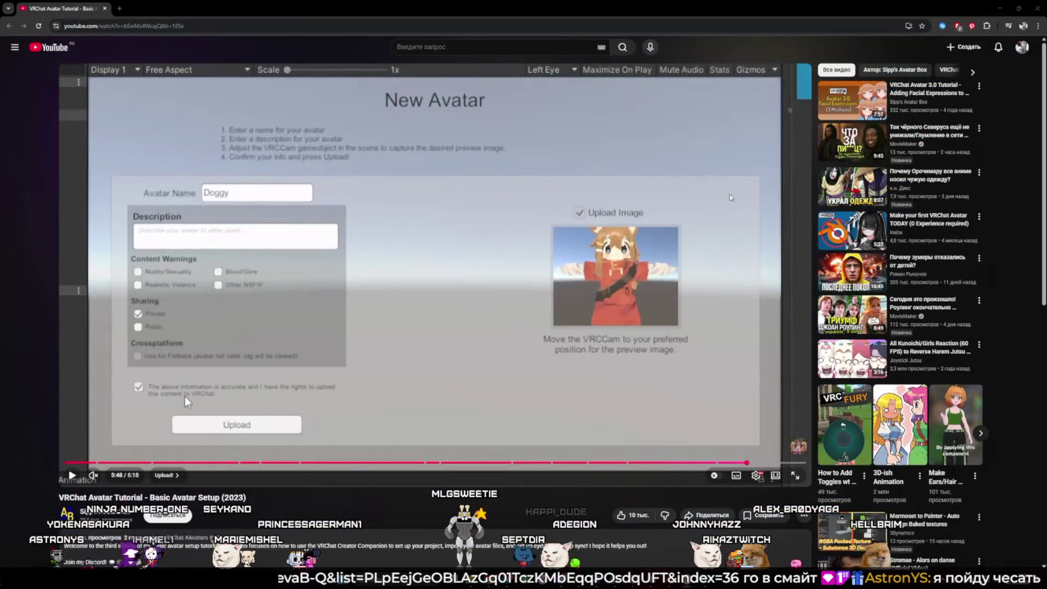
pyautogui.click(1042, 3)
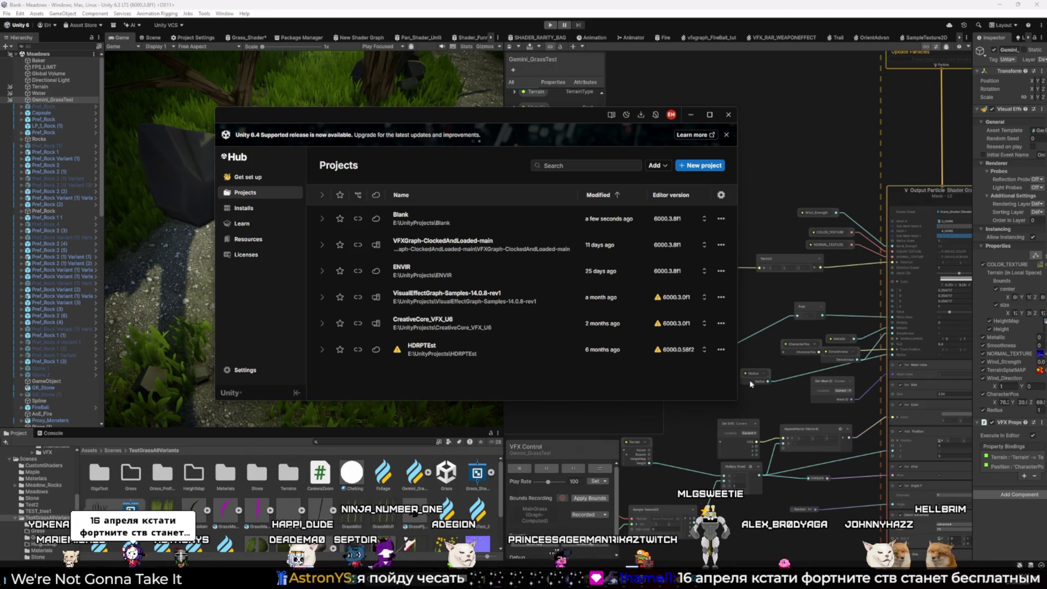
# Close the Unity Hub window and then the Unity editor
pyautogui.click(728, 115)
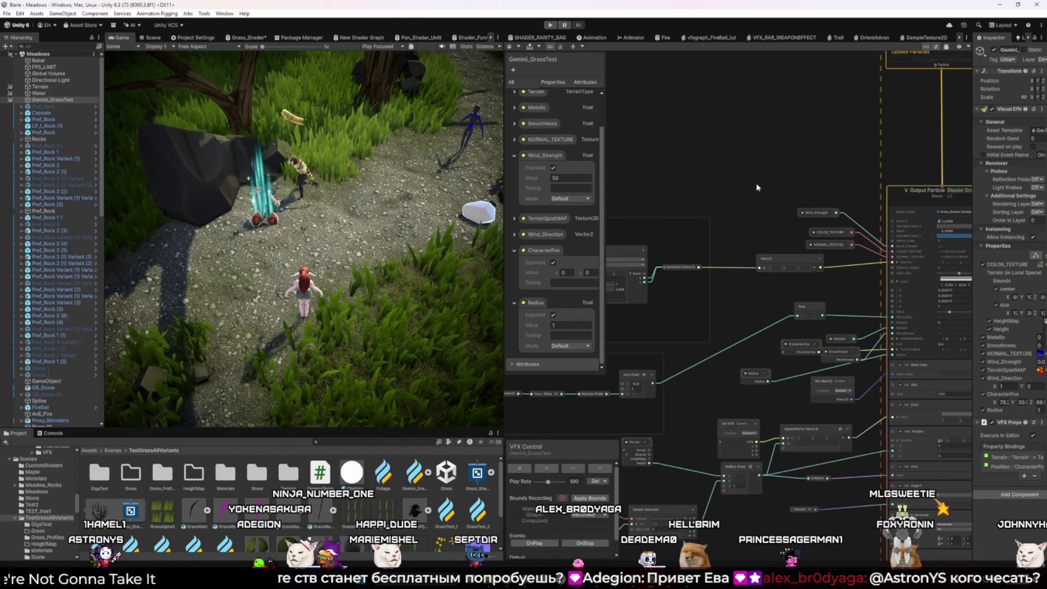
pyautogui.click(1039, 6)
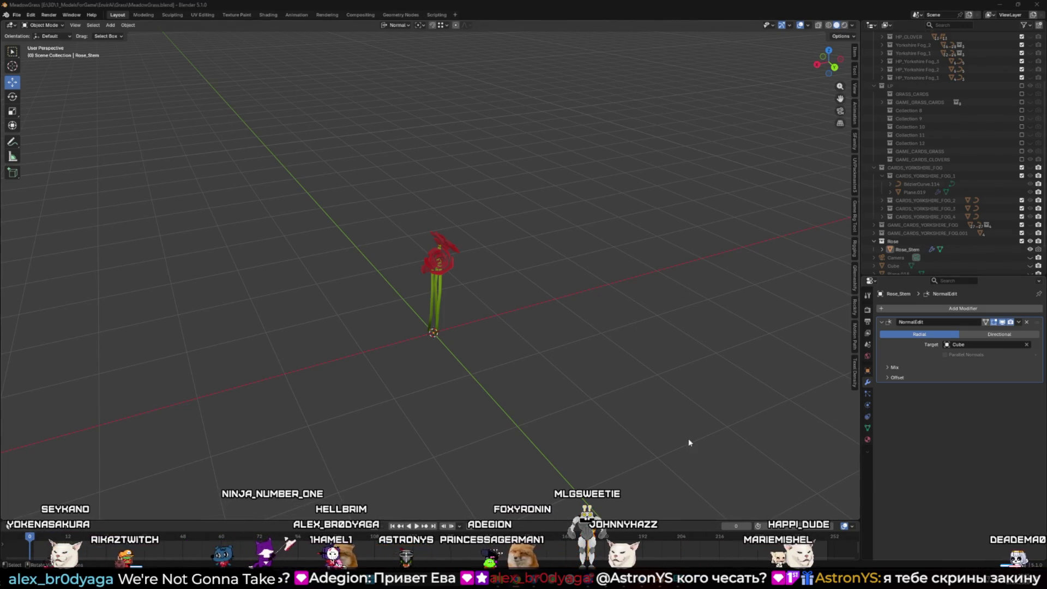
# Close VRChat Creator Companion and switch to the Pinterest rose references in the browser
pyautogui.click(679, 551)
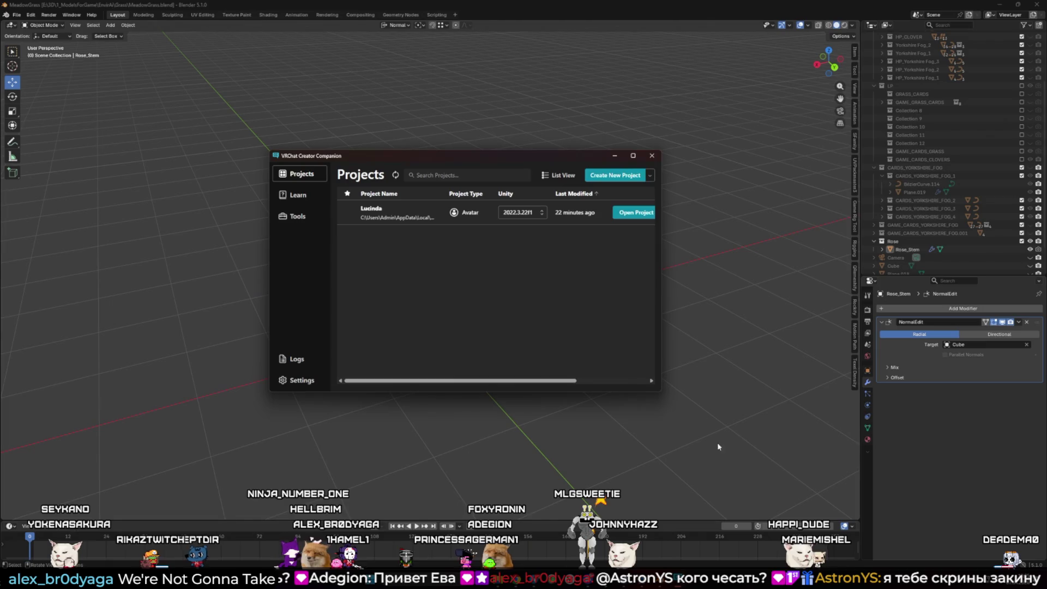
pyautogui.click(652, 157)
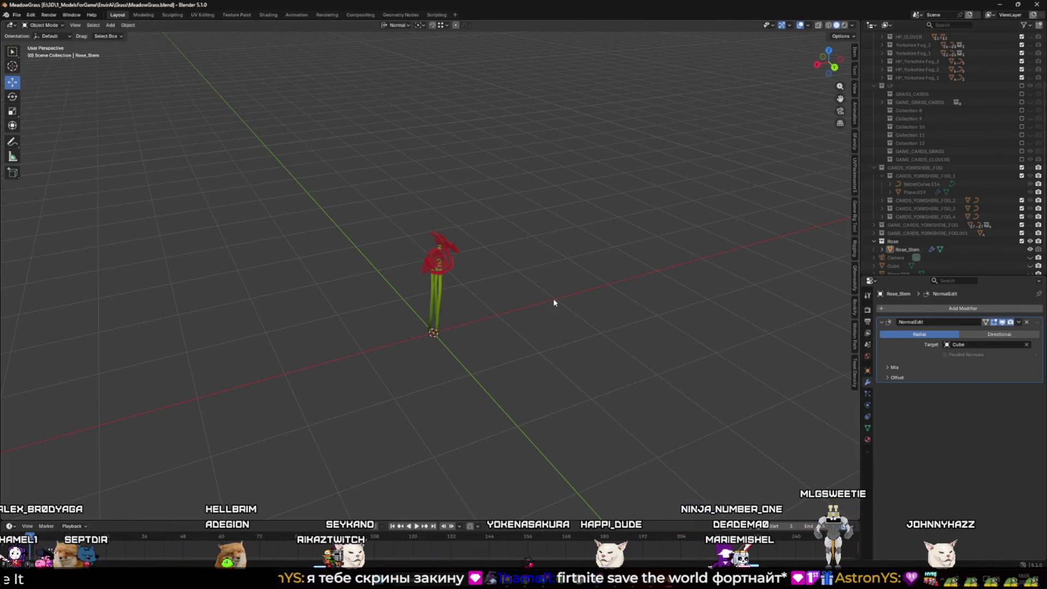
pyautogui.hotkey('alt', 'Tab')
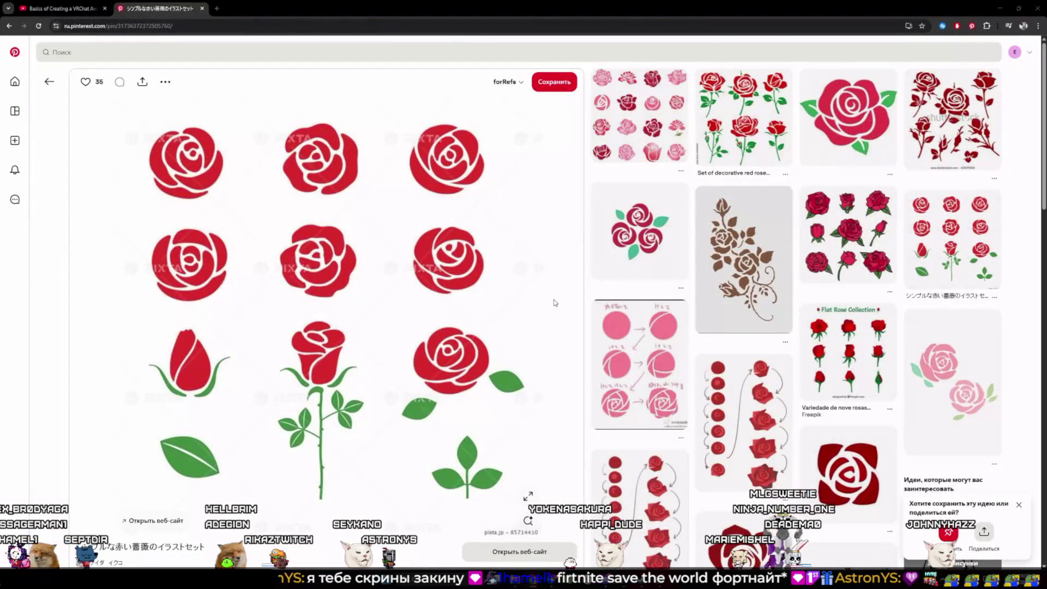
# Minimize the Pinterest browser, close the Sound settings window, and switch to Minecraft
pyautogui.click(1000, 9)
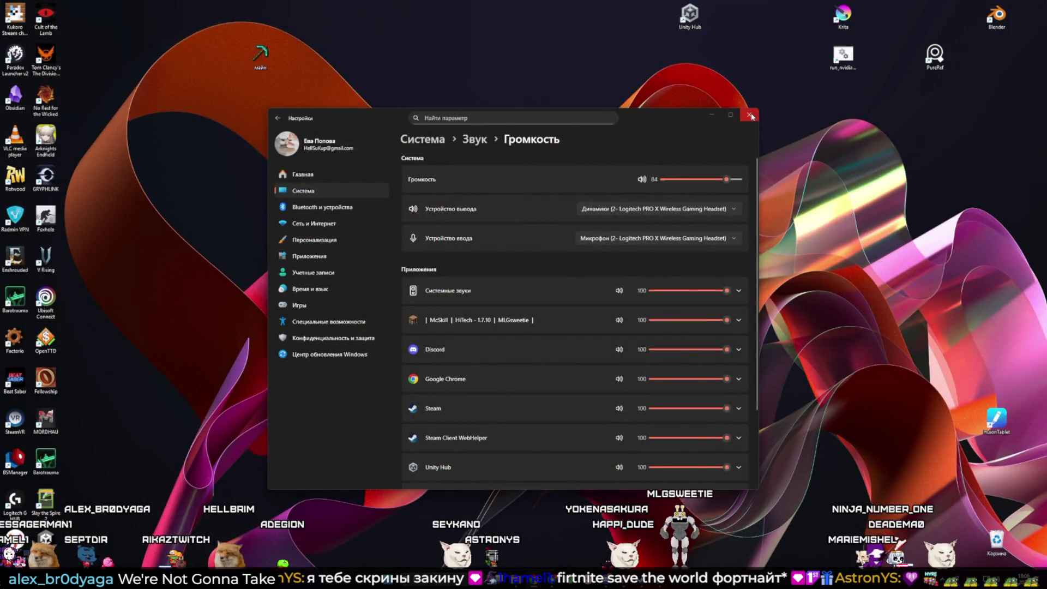
pyautogui.click(751, 115)
pyautogui.hotkey('alt', 'Tab')
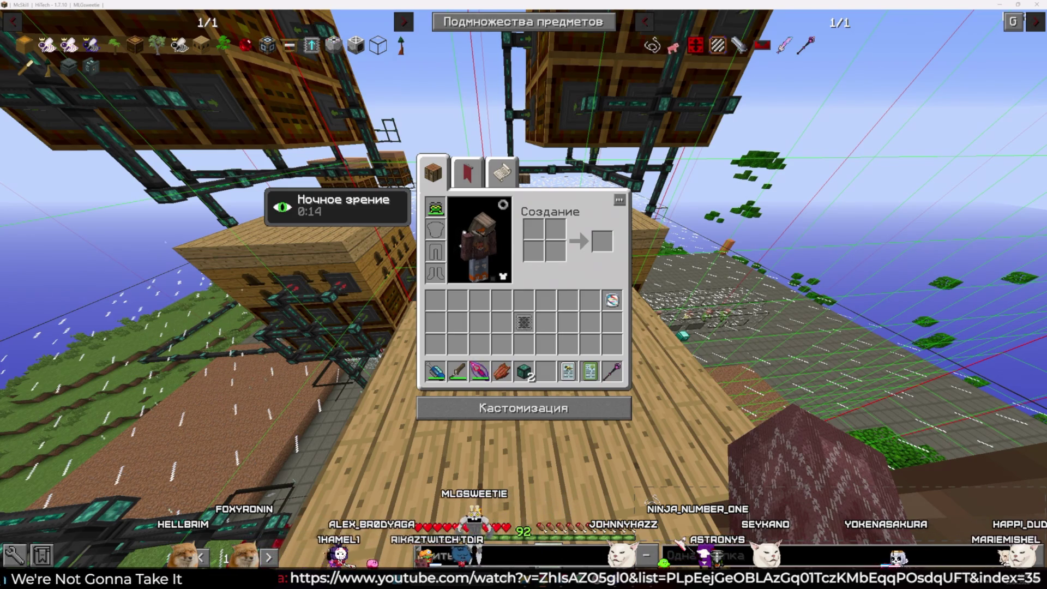
# Place two ethereal blocks in front of the beehive with the ethereal staff
pyautogui.press('e')
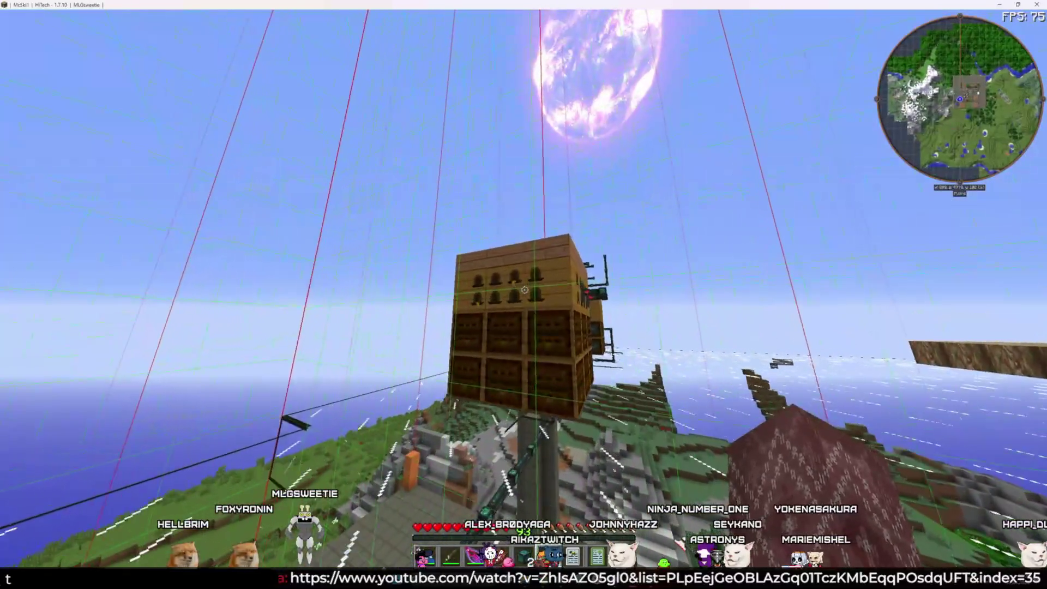
pyautogui.rightClick(524, 295)
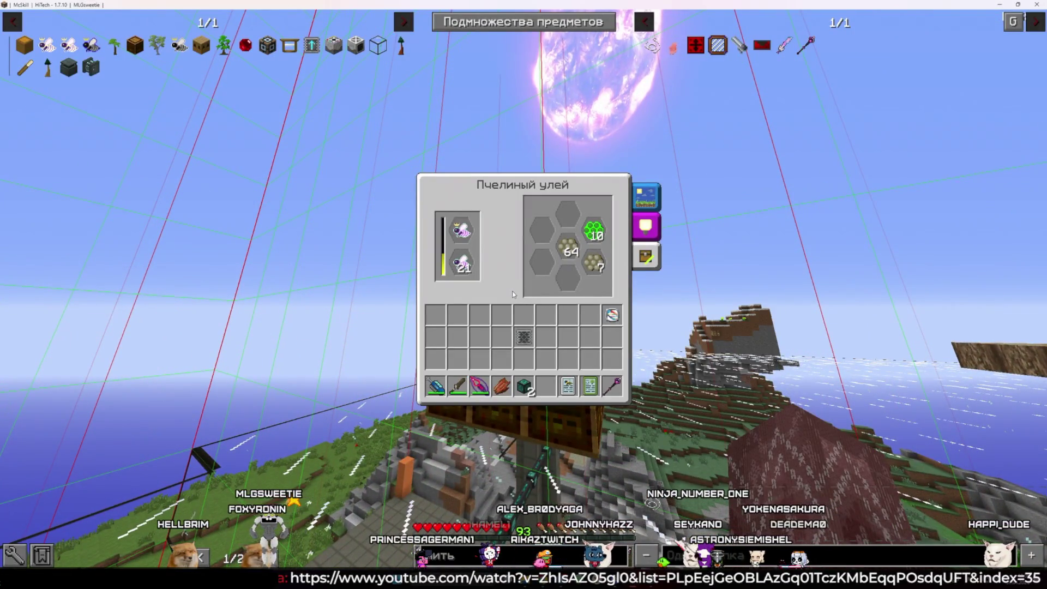
pyautogui.press('e')
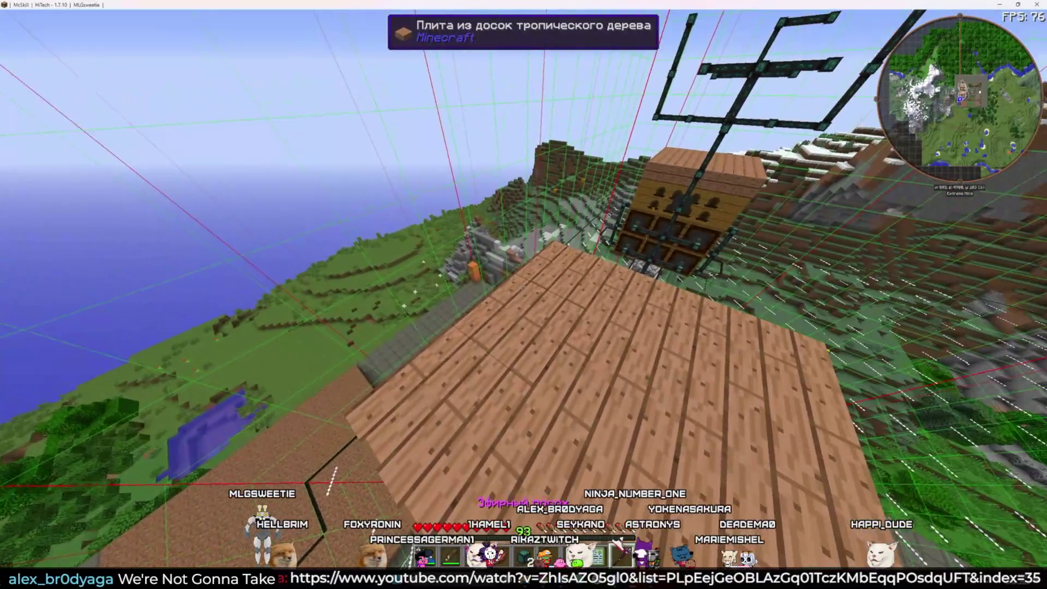
pyautogui.press('3')
pyautogui.rightClick(523, 289)
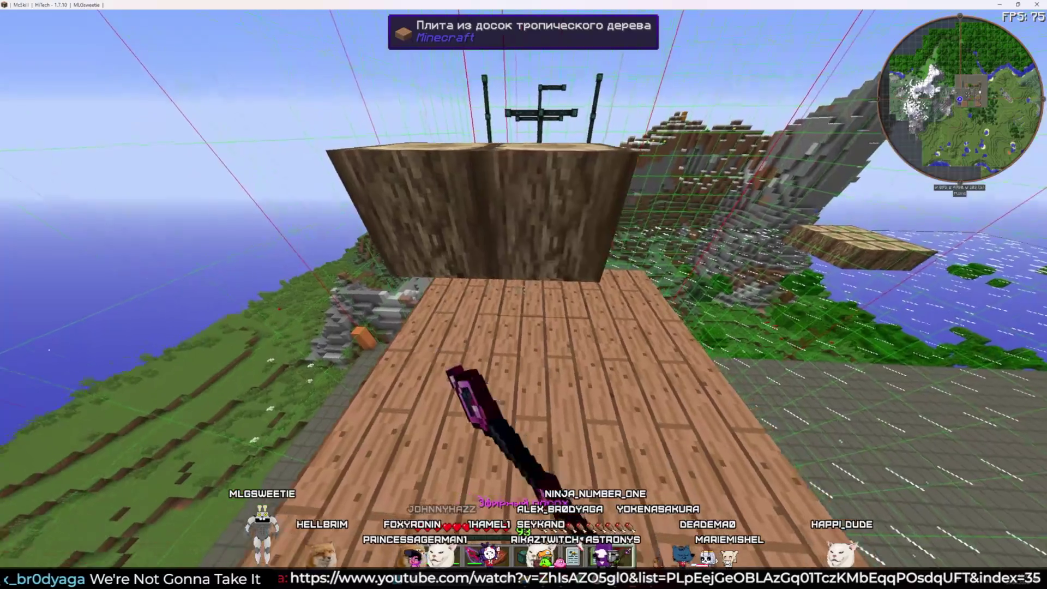
pyautogui.rightClick(524, 290)
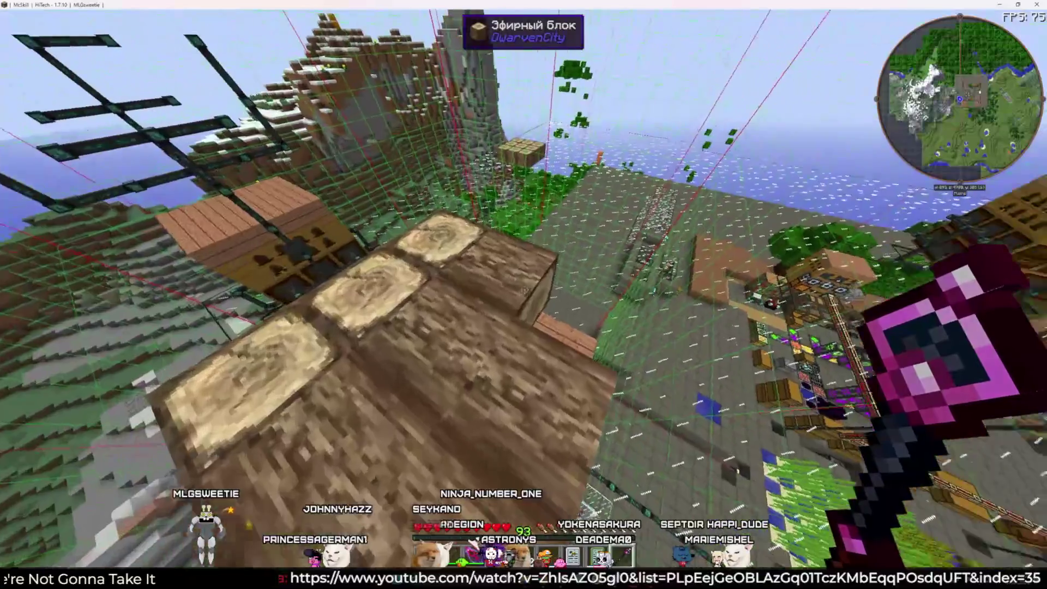
pyautogui.press('2')
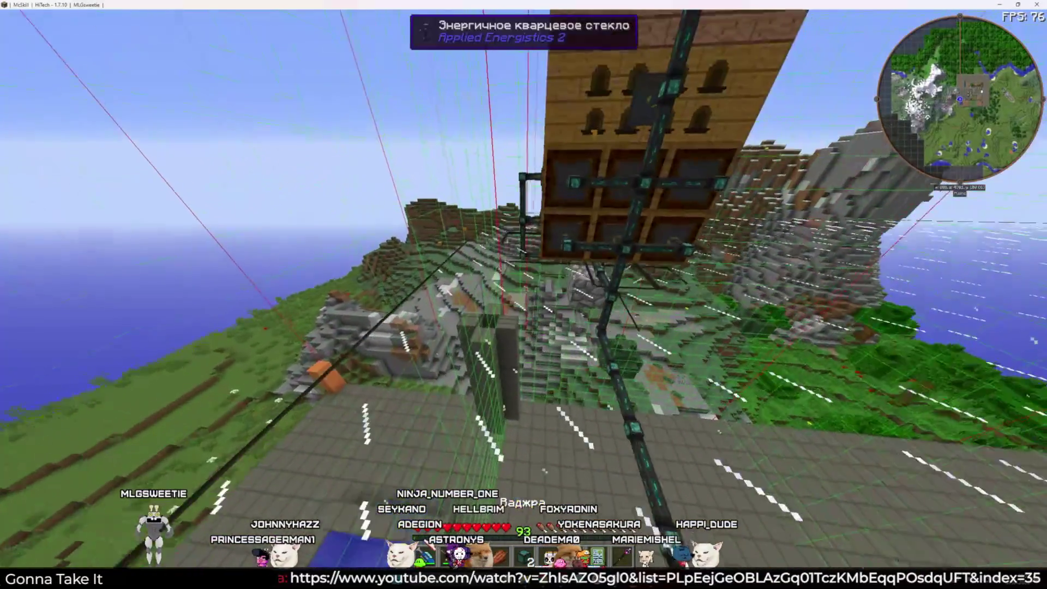
pyautogui.press('3')
# Take all three bee stacks out of the beehive
pyautogui.rightClick(524, 295)
pyautogui.keyDown('shift'); pyautogui.click(568, 279); pyautogui.keyUp('shift')
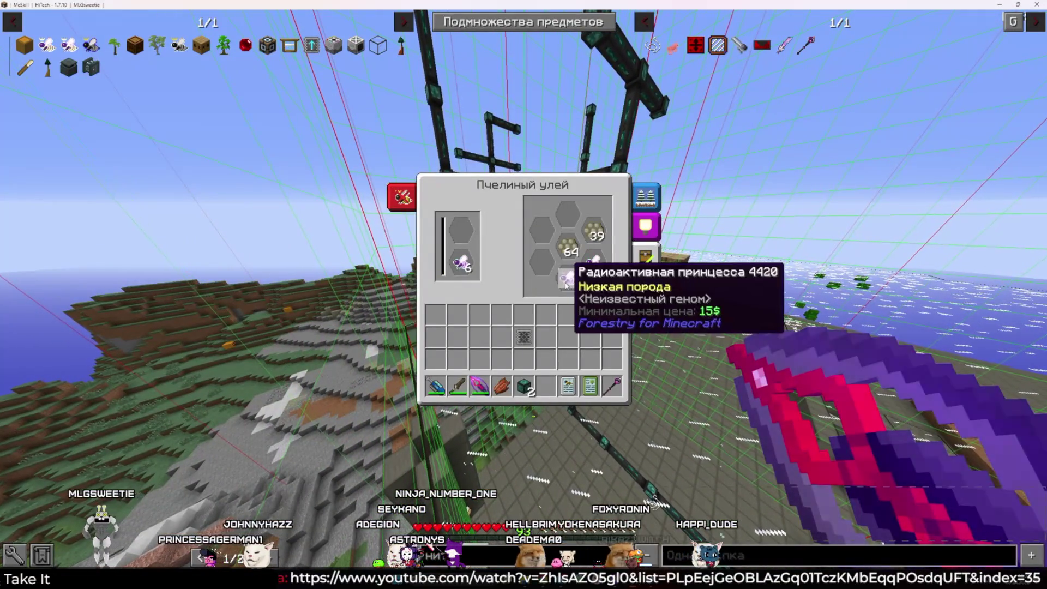
pyautogui.keyDown('shift'); pyautogui.click(594, 265); pyautogui.keyUp('shift')
pyautogui.keyDown('shift'); pyautogui.click(462, 264); pyautogui.keyUp('shift')
pyautogui.press('Escape')
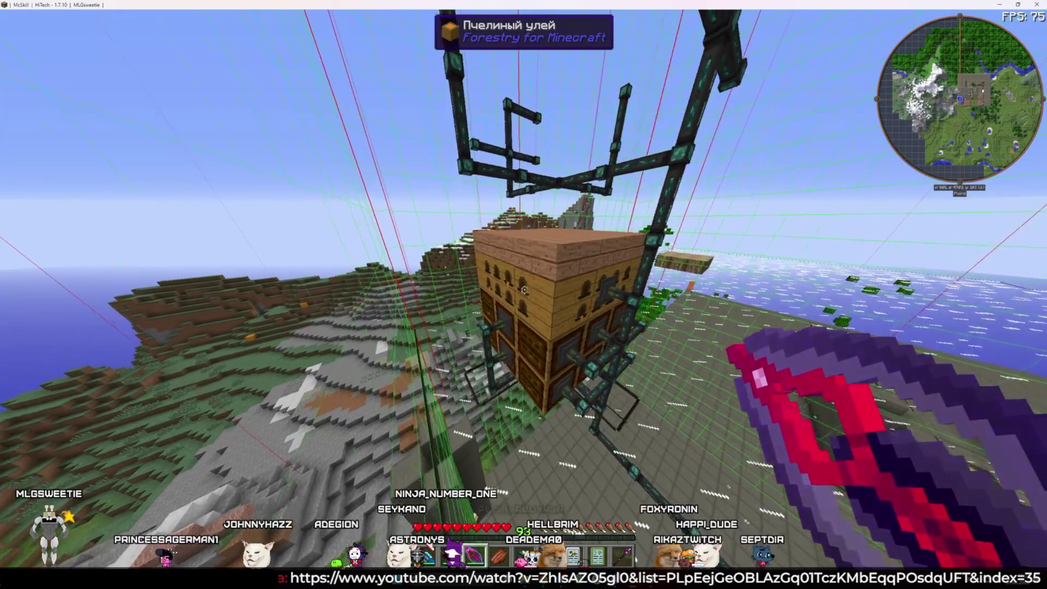
# Break the wooden slabs around the hive and the first item pipe segments
pyautogui.click(524, 295)
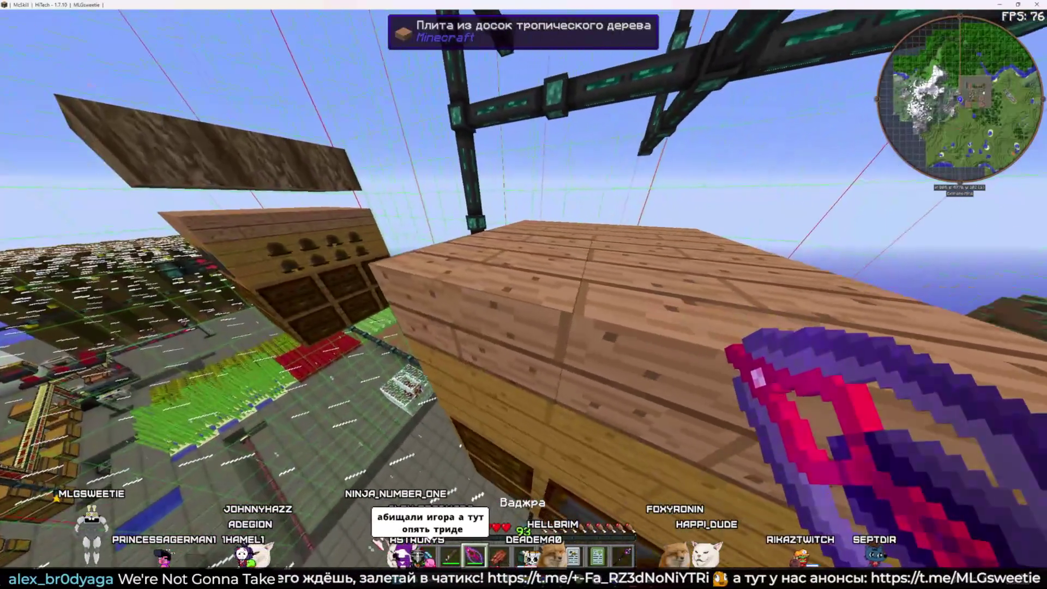
pyautogui.click(524, 295)
pyautogui.click(524, 290)
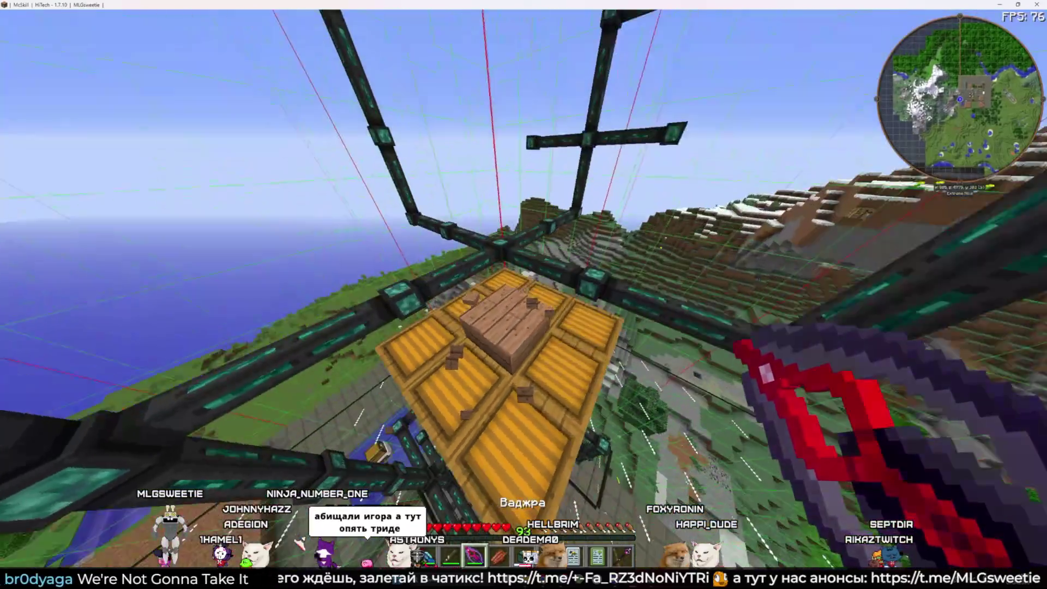
pyautogui.click(525, 289)
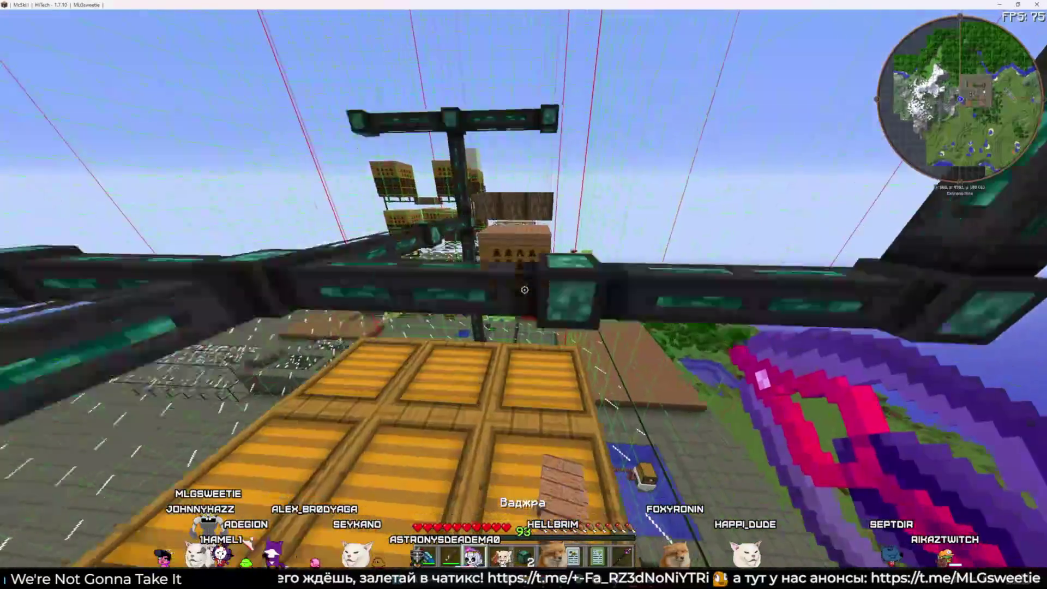
pyautogui.click(524, 289)
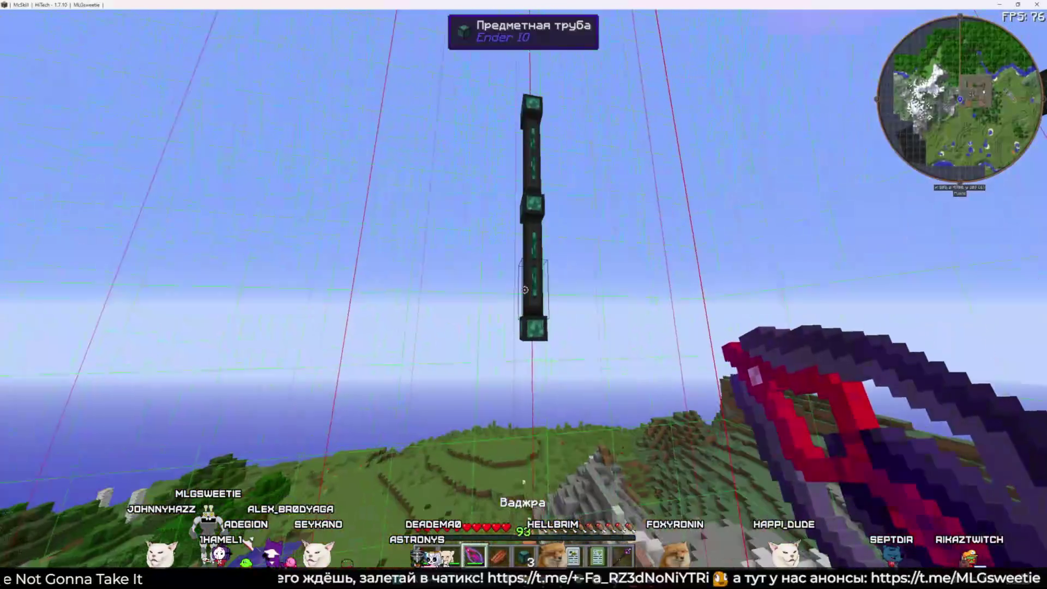
pyautogui.click(524, 290)
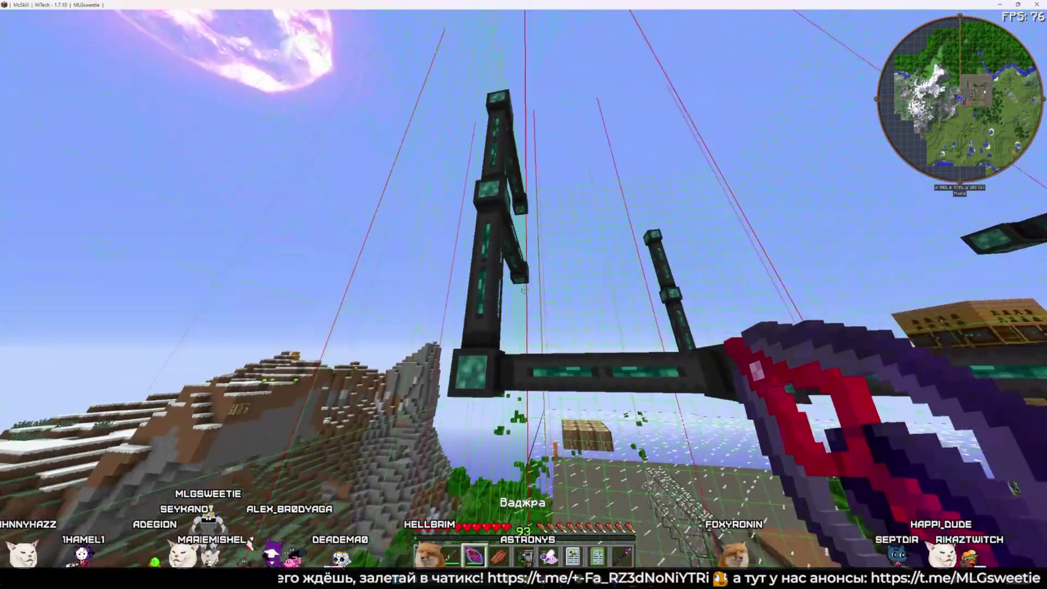
pyautogui.click(524, 289)
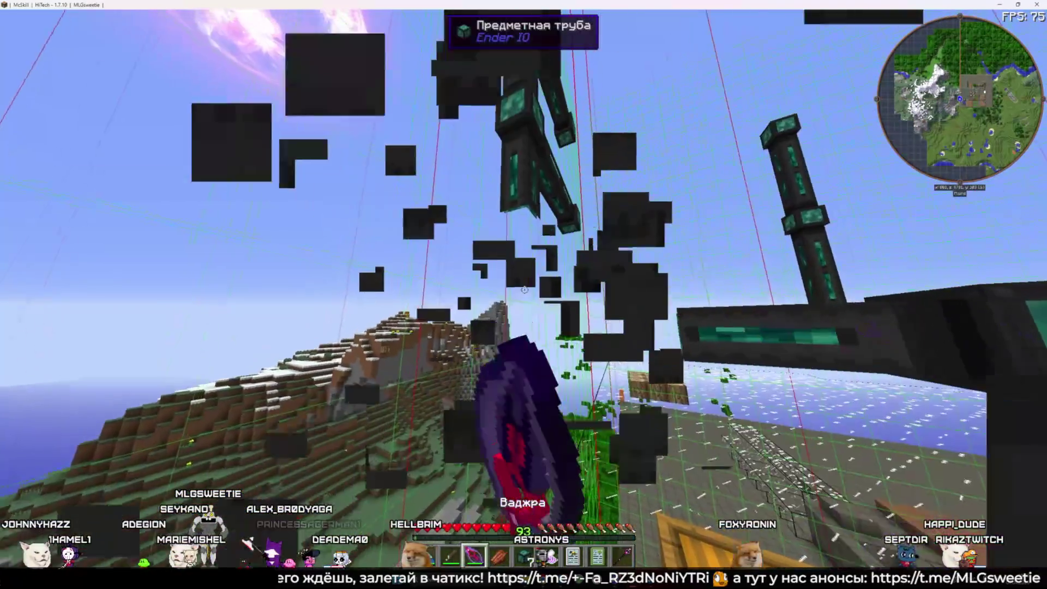
# Break down the vertical pipe column and the pipes overhead of the base
pyautogui.click(524, 289)
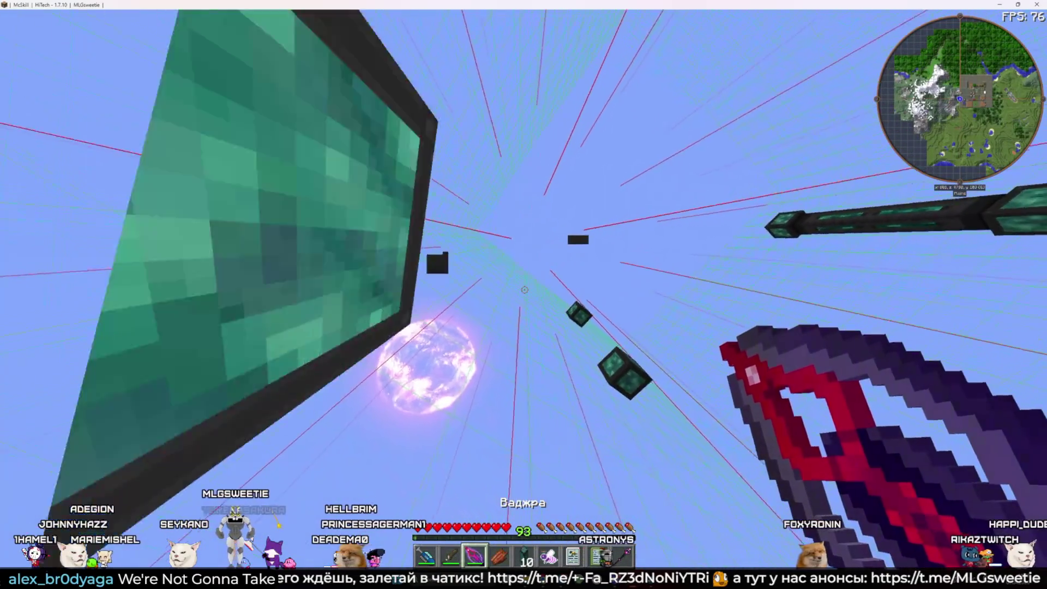
pyautogui.click(524, 289)
pyautogui.click(524, 290)
pyautogui.click(525, 290)
pyautogui.click(525, 290)
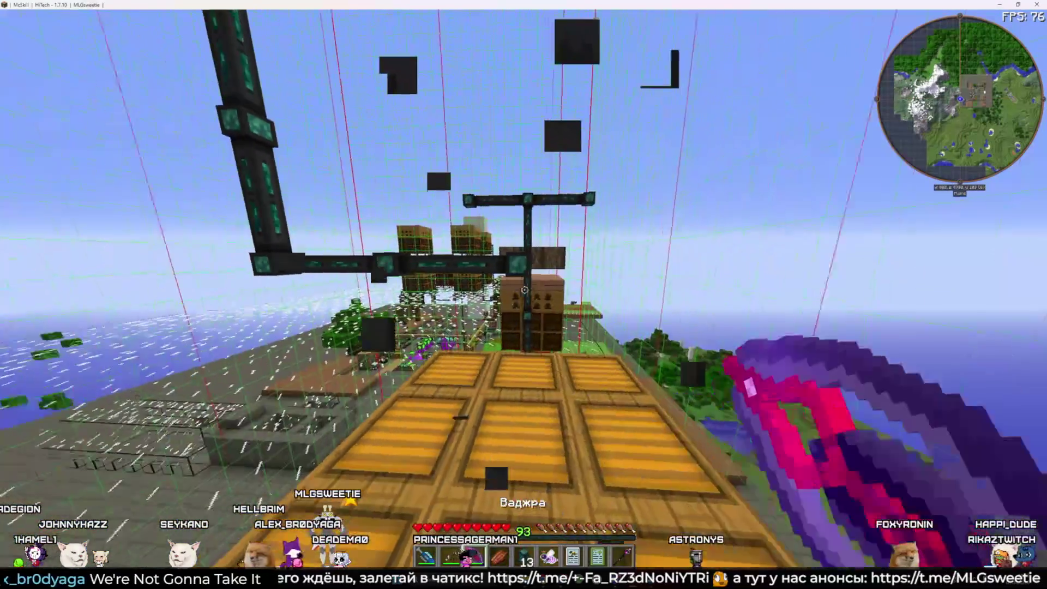
pyautogui.click(523, 289)
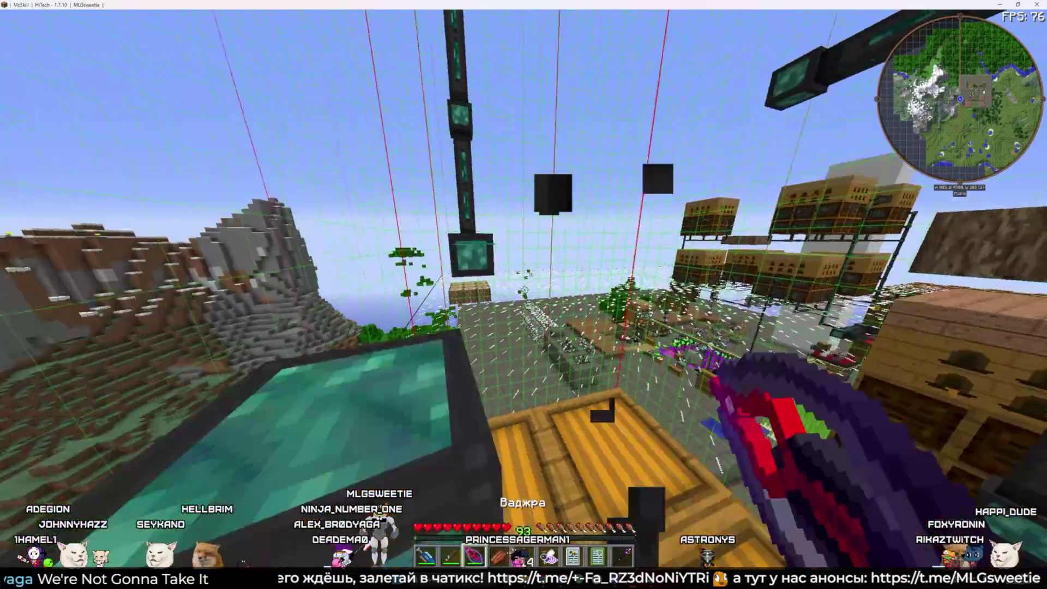
pyautogui.click(523, 289)
pyautogui.click(525, 289)
pyautogui.click(525, 289)
pyautogui.click(525, 290)
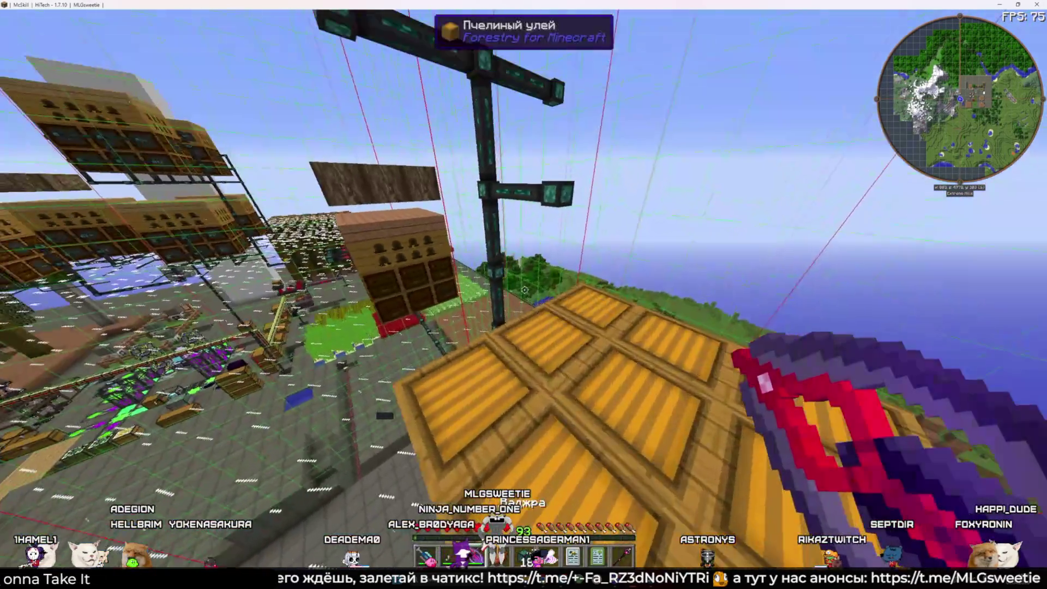
# Break the remaining pipes above the chests, the horizontal pipe arm and column blocks
pyautogui.click(524, 290)
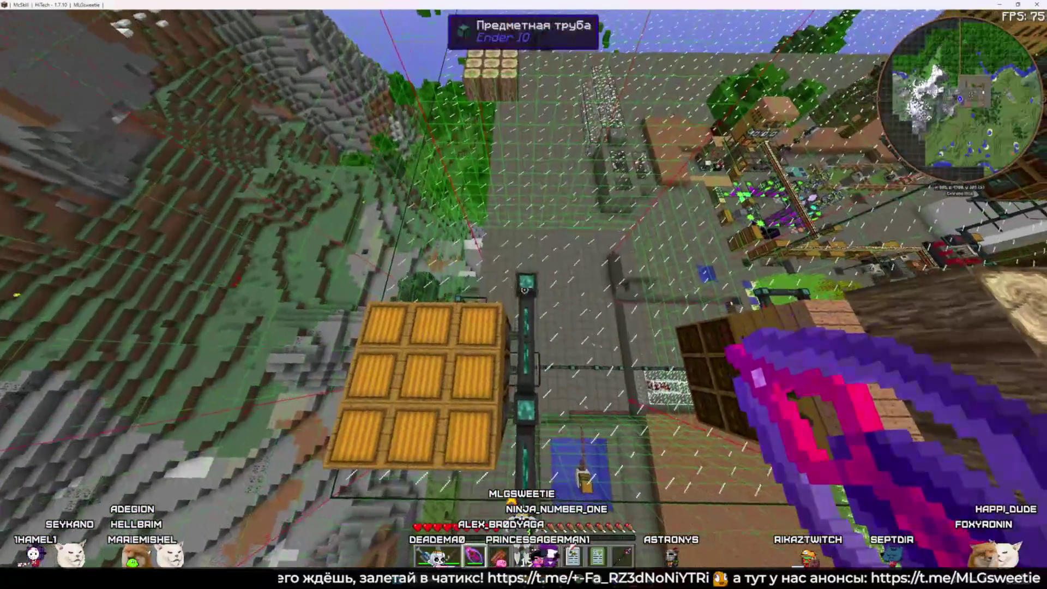
pyautogui.click(525, 289)
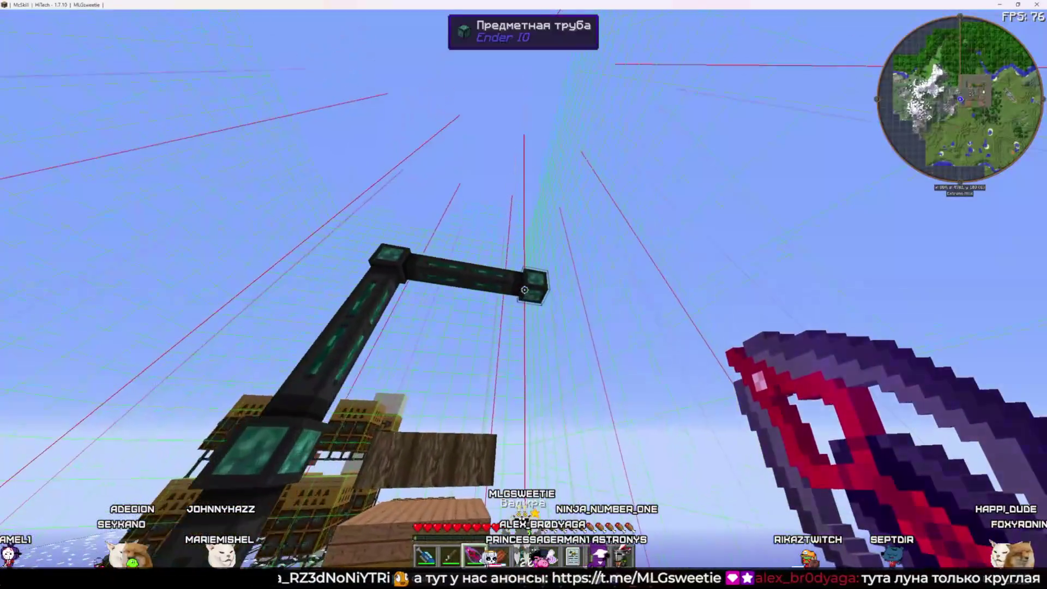
pyautogui.click(525, 290)
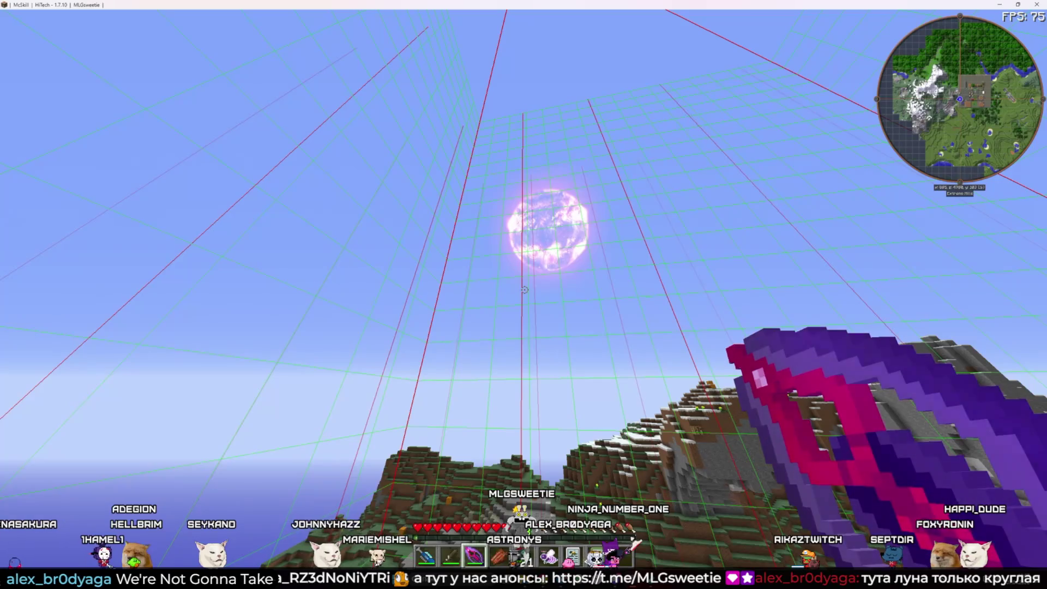
pyautogui.press('c')
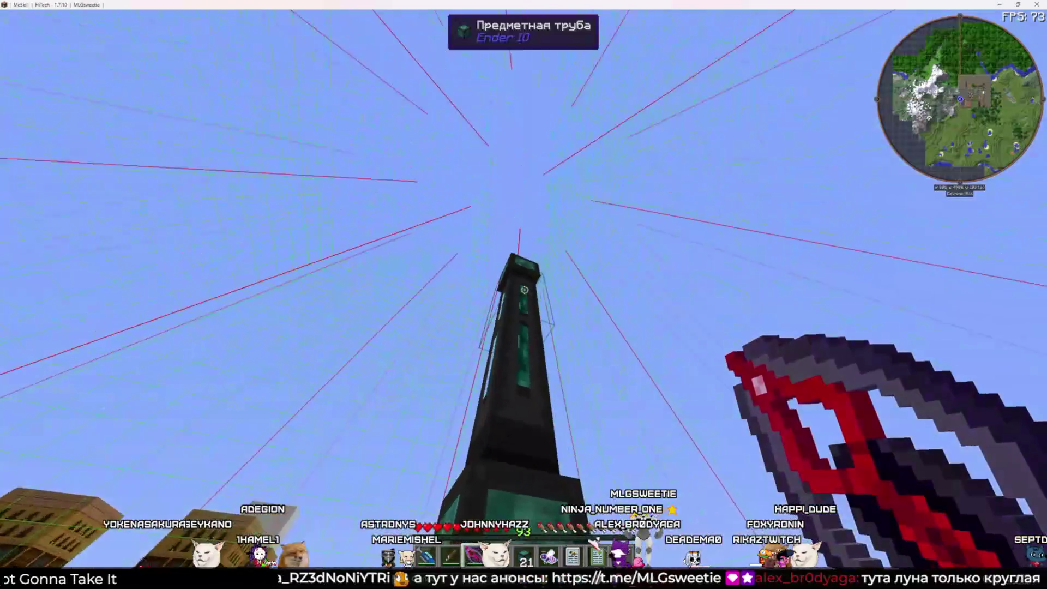
pyautogui.click(525, 290)
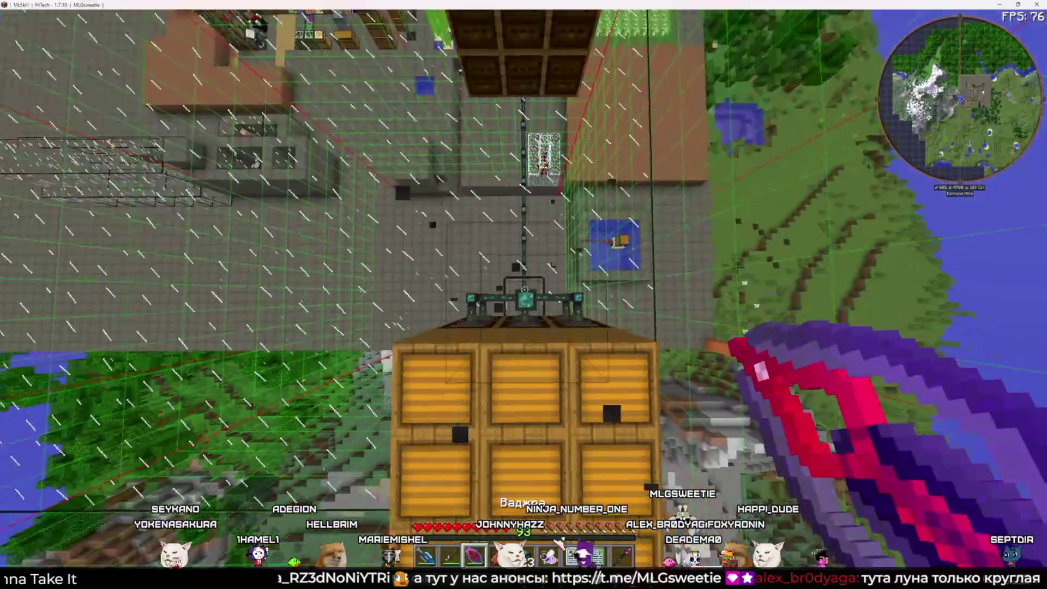
pyautogui.click(525, 289)
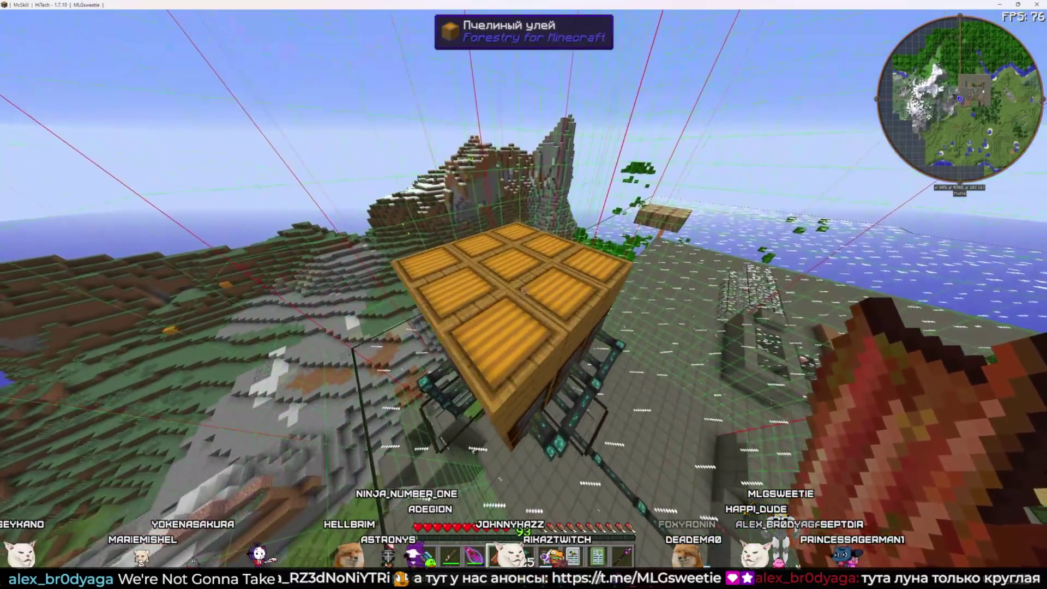
# Inspect the hive block's and frame housing's inventories while holding the knife
pyautogui.press('2')
pyautogui.rightClick(524, 295)
pyautogui.press('Escape')
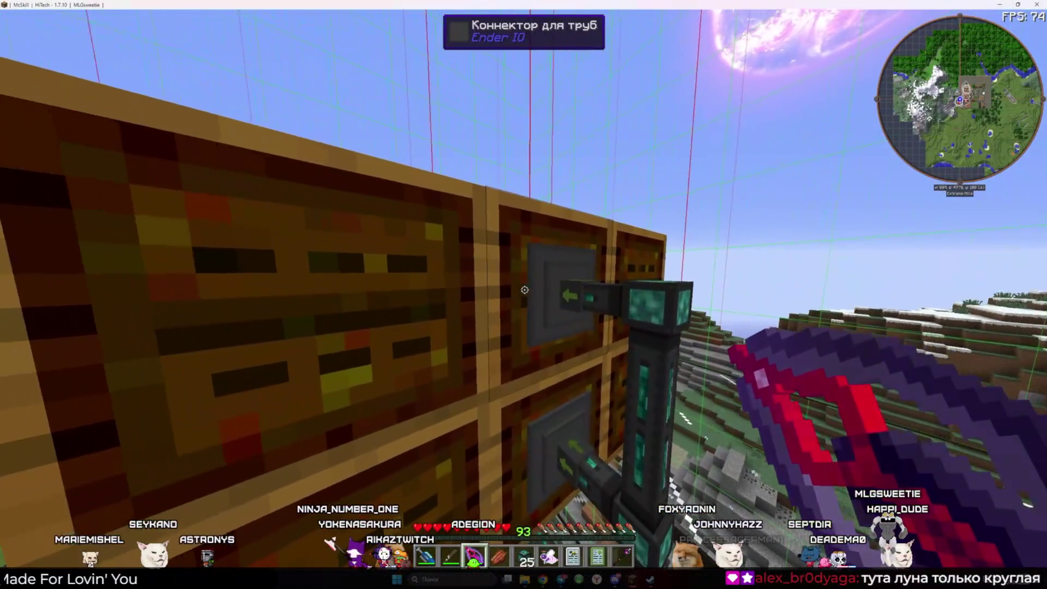
pyautogui.rightClick(525, 289)
pyautogui.press('Escape')
# Break one more item pipe, use the frame housing, and review the collected items
pyautogui.click(523, 295)
pyautogui.press('e')
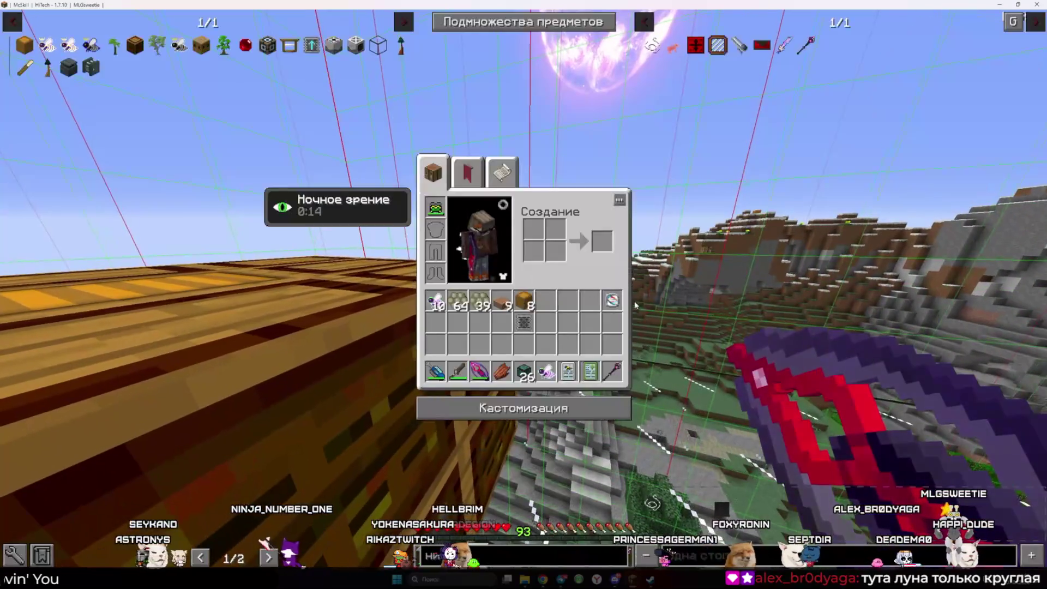
pyautogui.press('e')
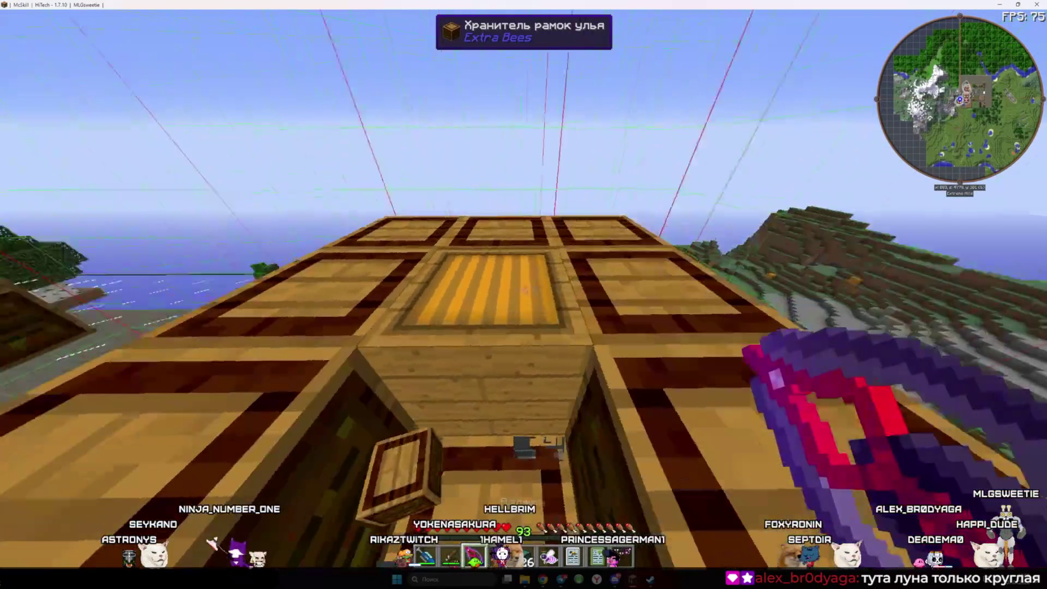
pyautogui.press('e')
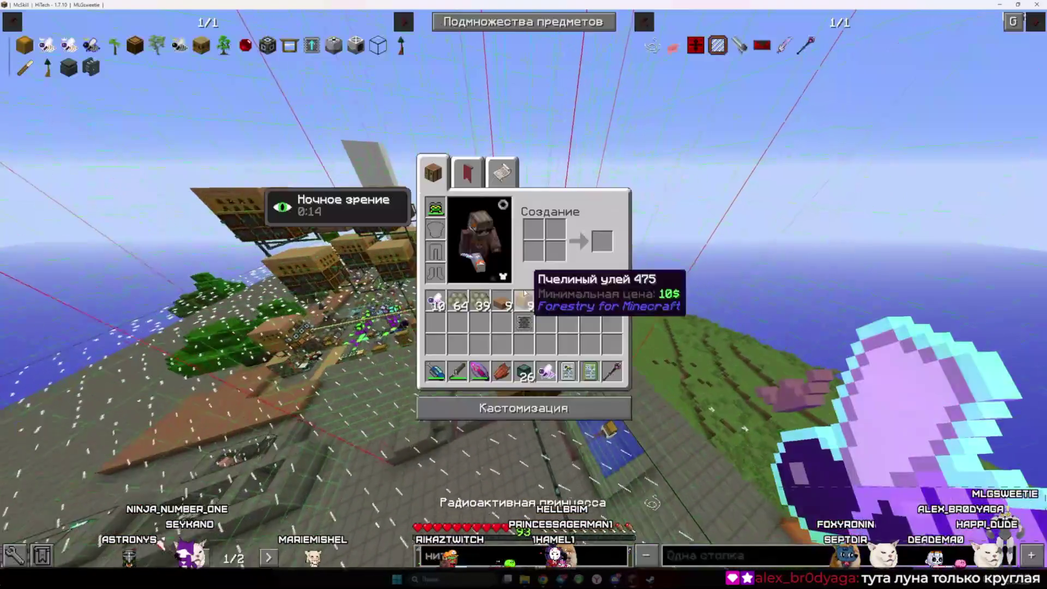
pyautogui.press('e')
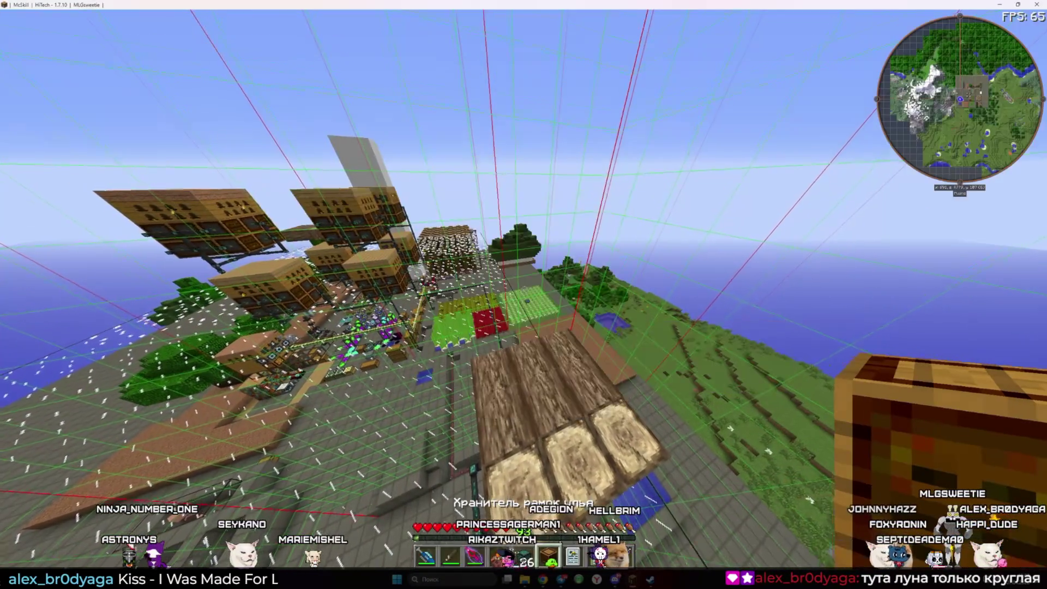
pyautogui.rightClick(525, 290)
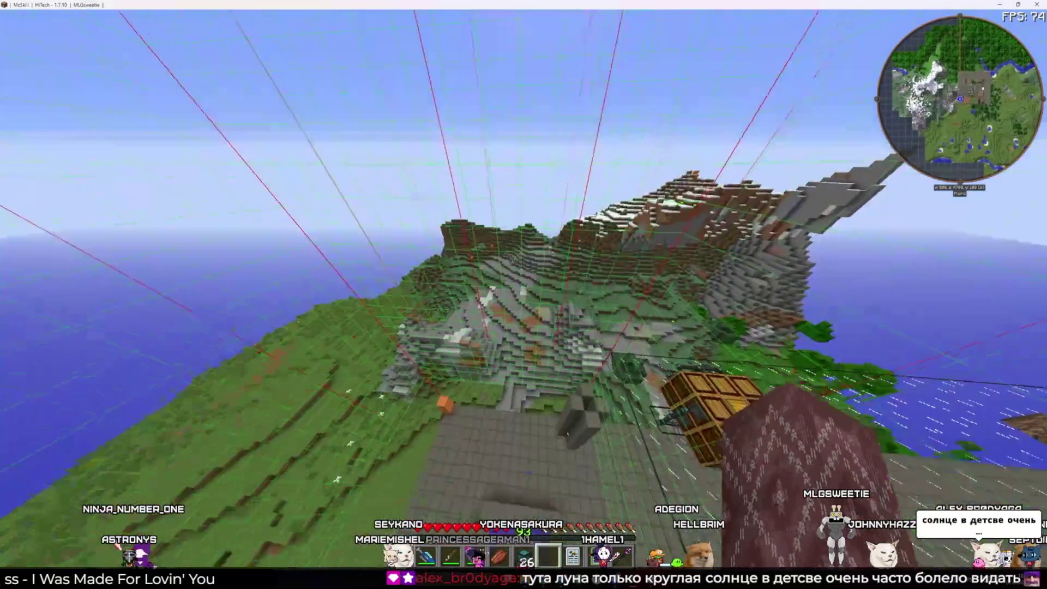
pyautogui.press('e')
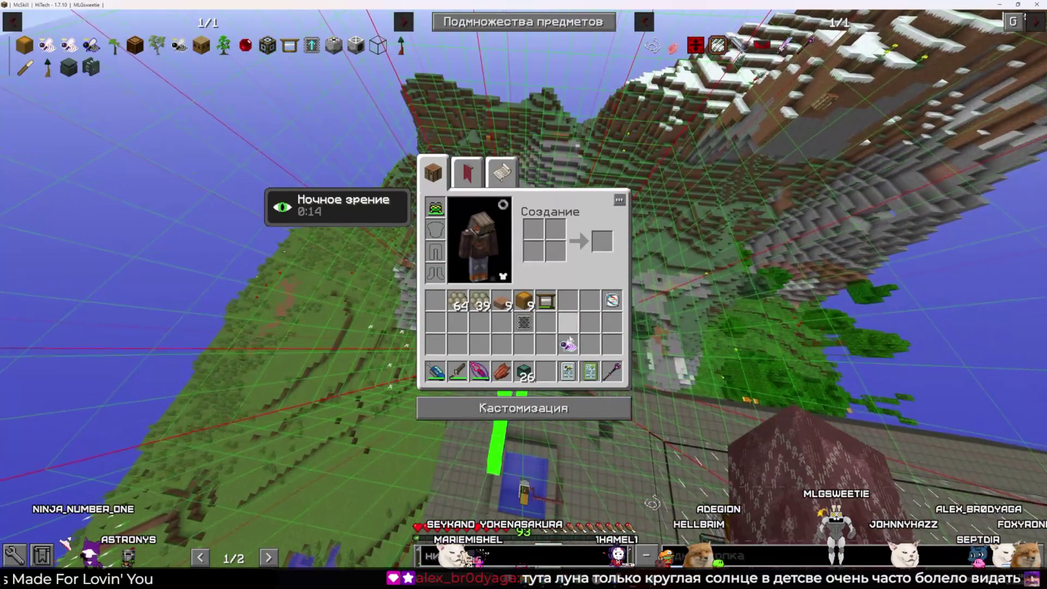
pyautogui.press('e')
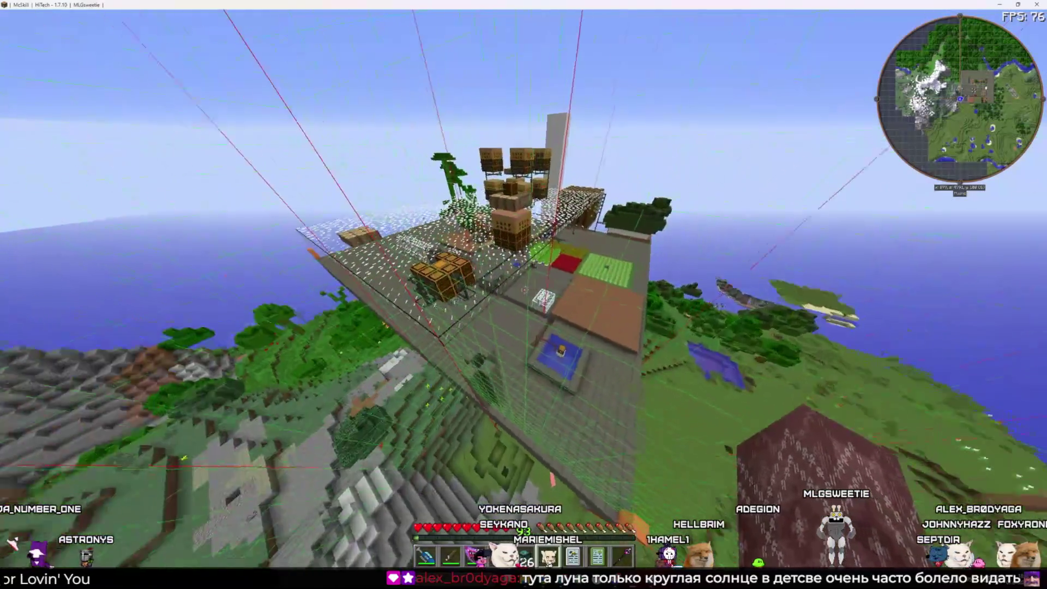
# Break a chest off the chest stack with the scythe and reopen the inventory
pyautogui.press('w')
pyautogui.press('w')
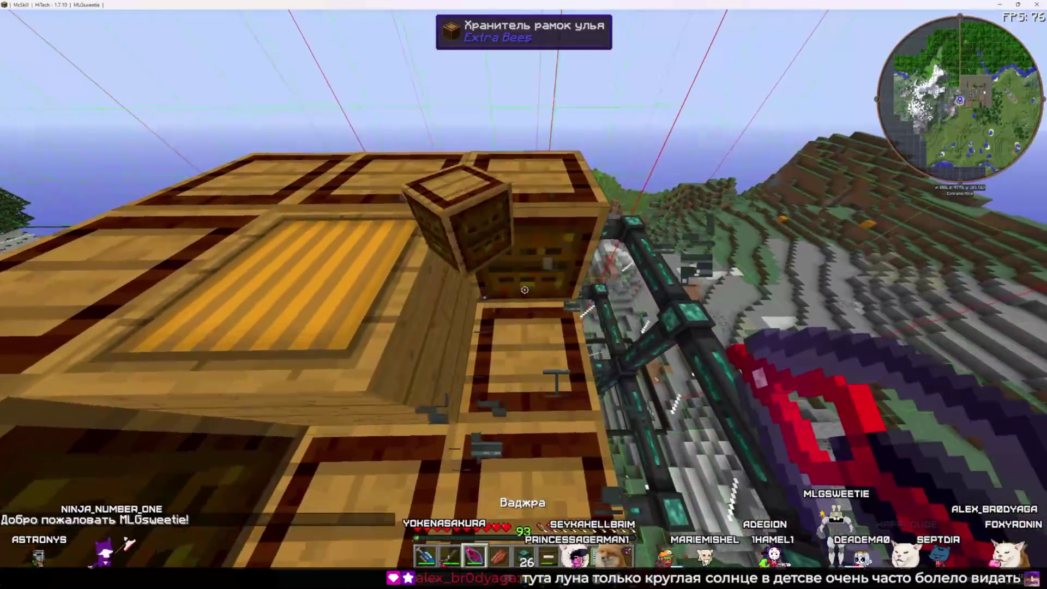
pyautogui.click(525, 290)
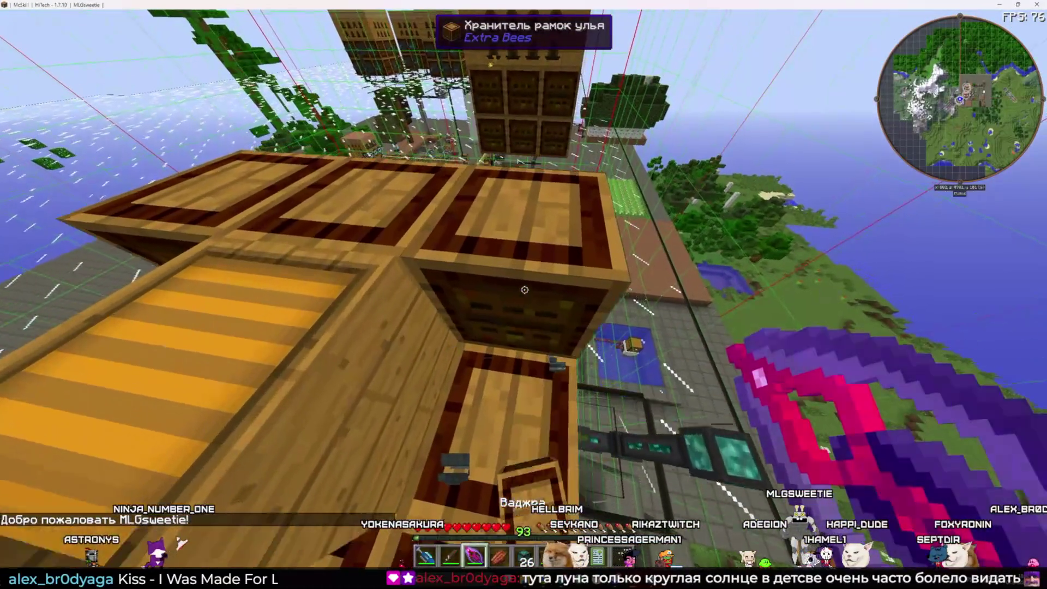
pyautogui.click(524, 290)
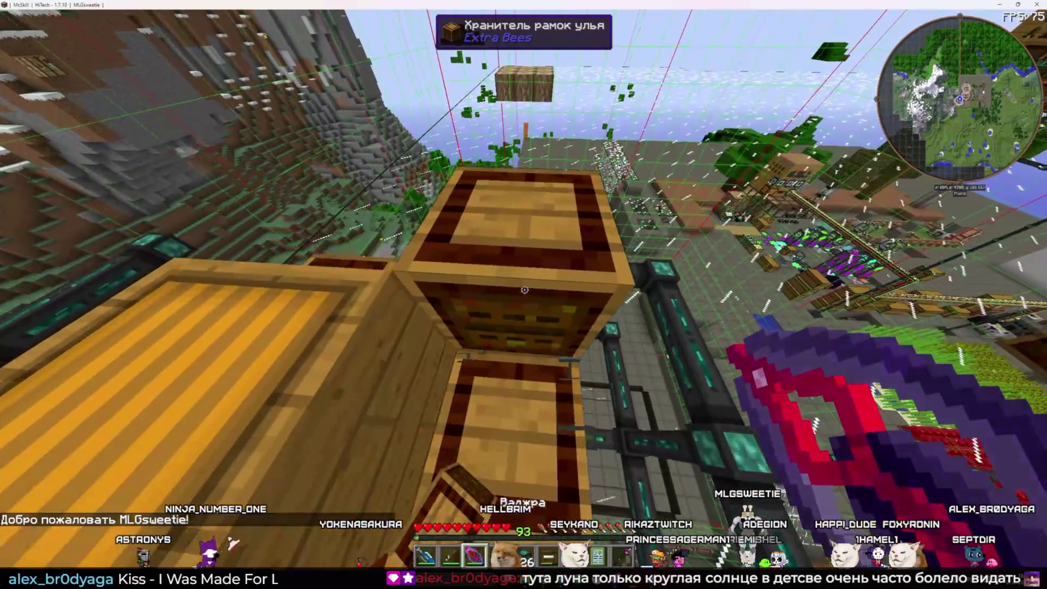
pyautogui.click(524, 290)
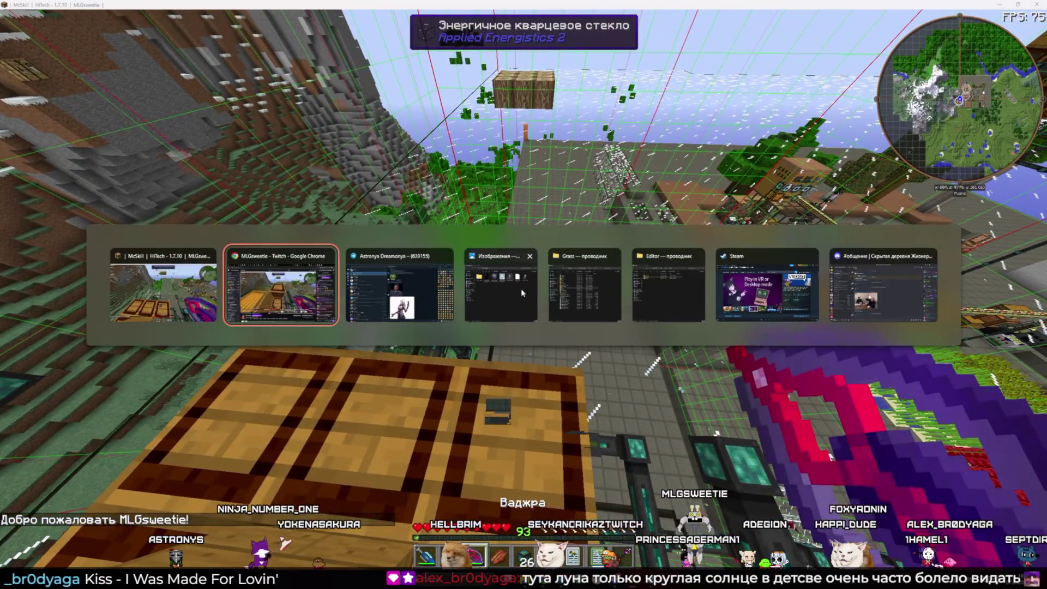
pyautogui.hotkey('alt', 'Tab')
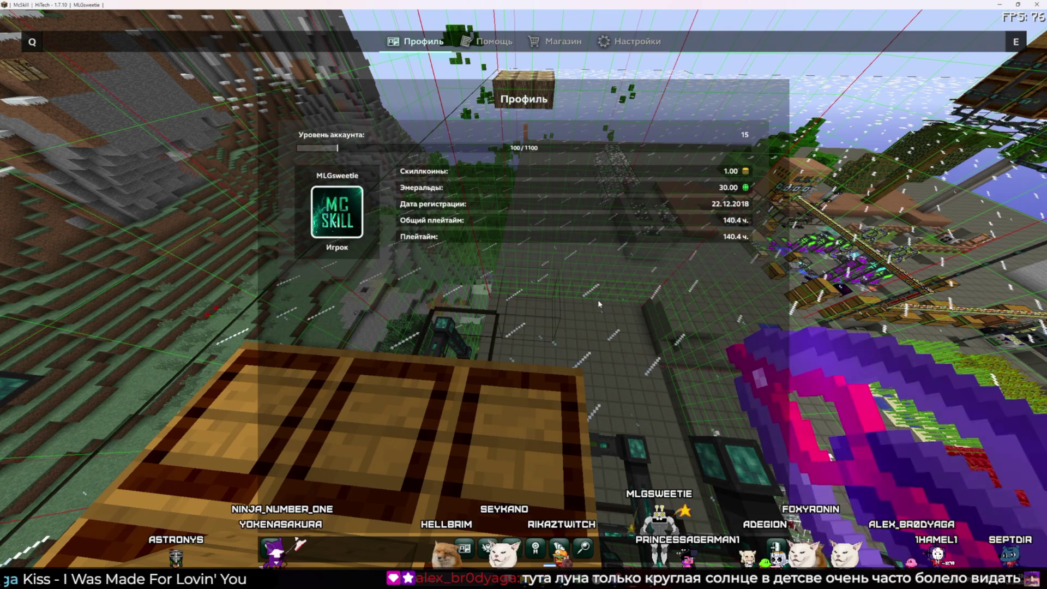
pyautogui.press('Escape')
pyautogui.press('e')
pyautogui.press('e')
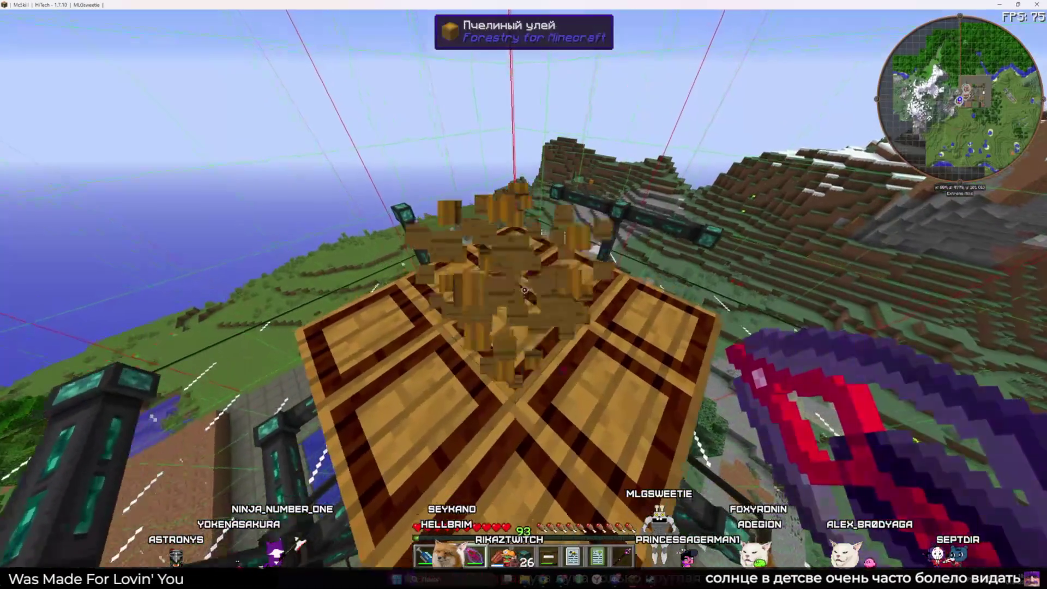
pyautogui.press('e')
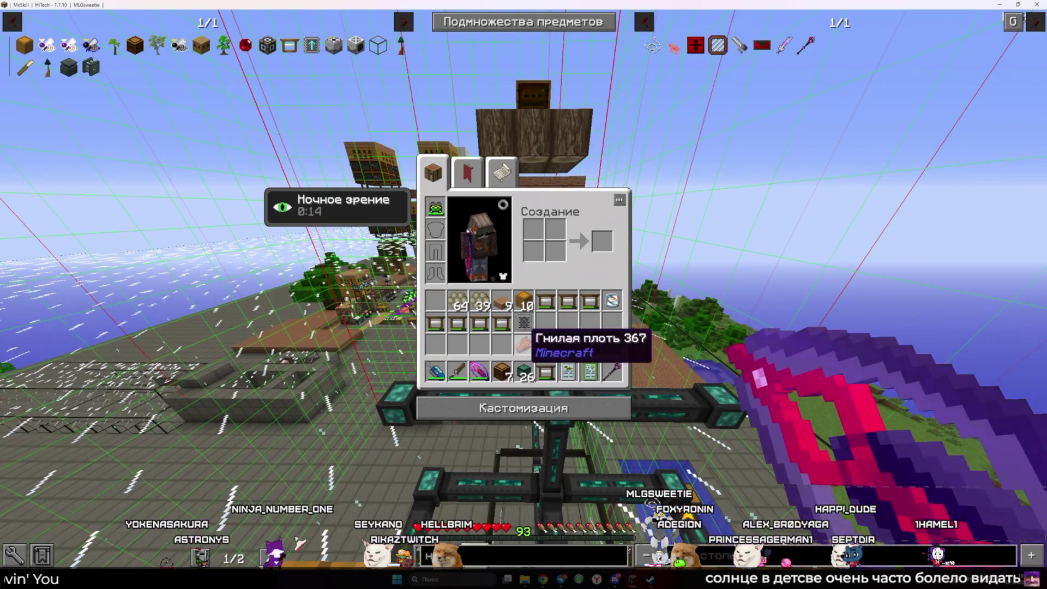
# Place four frame housings on the hive stack
pyautogui.press('e')
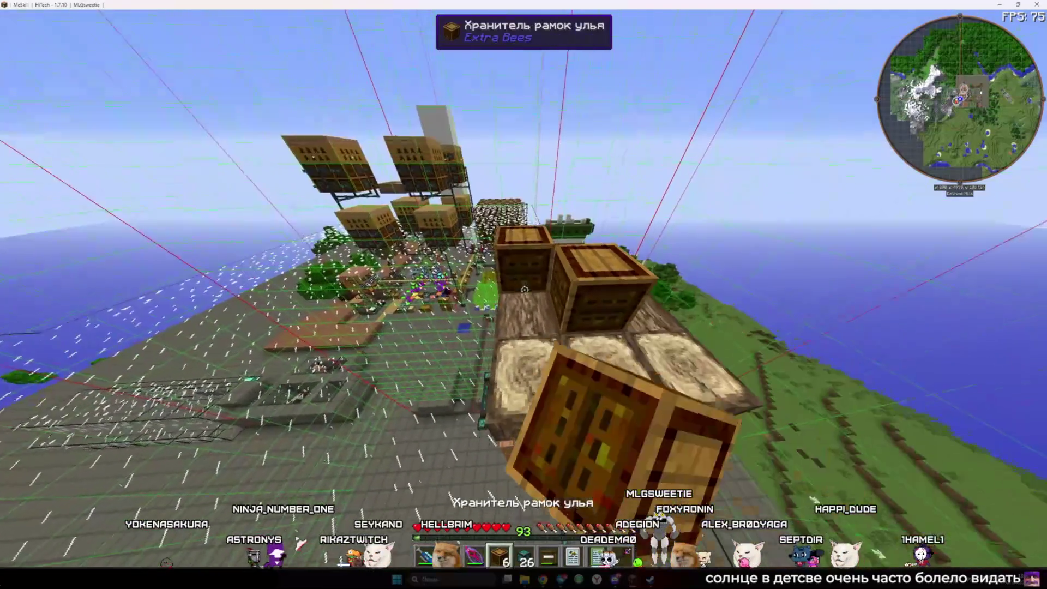
pyautogui.rightClick(524, 290)
pyautogui.rightClick(523, 289)
pyautogui.rightClick(524, 290)
pyautogui.rightClick(523, 290)
pyautogui.rightClick(524, 290)
pyautogui.rightClick(524, 289)
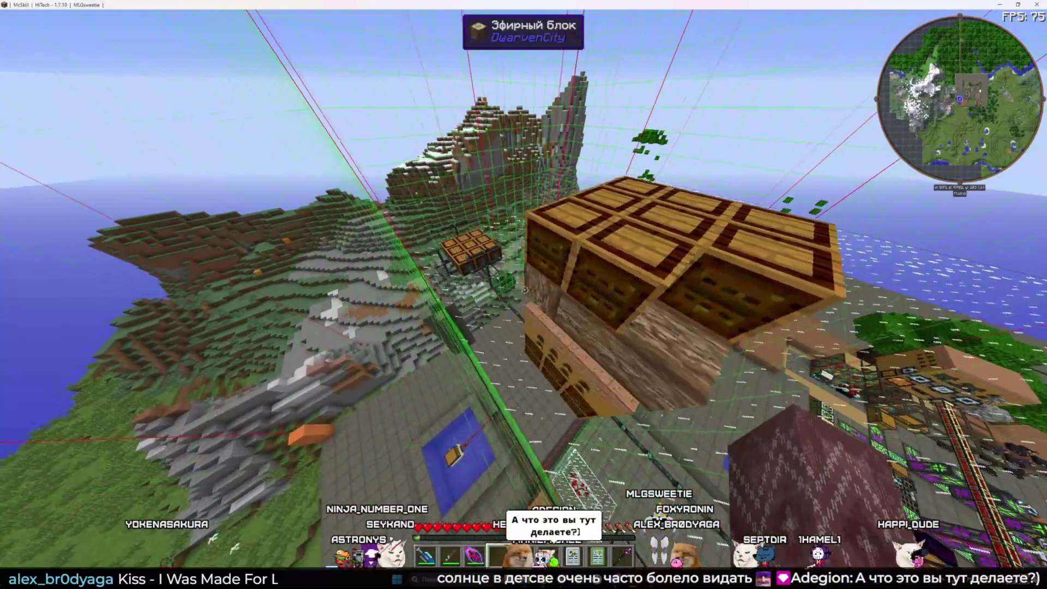
# Check the inventory, take the Vajra, and fly down to the frame housings
pyautogui.press('e')
pyautogui.press('e')
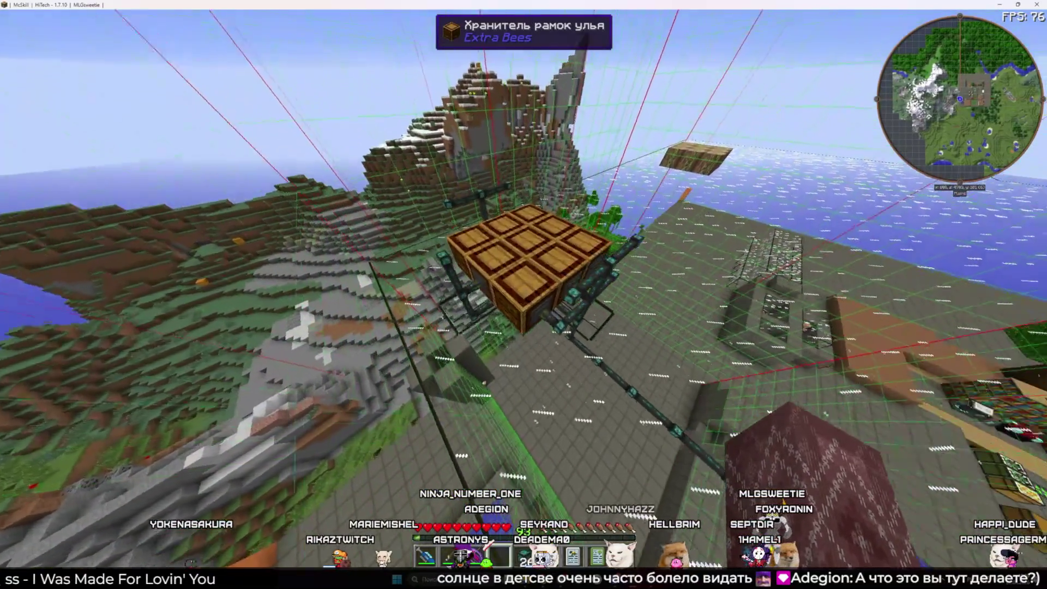
pyautogui.press('w')
pyautogui.press('3')
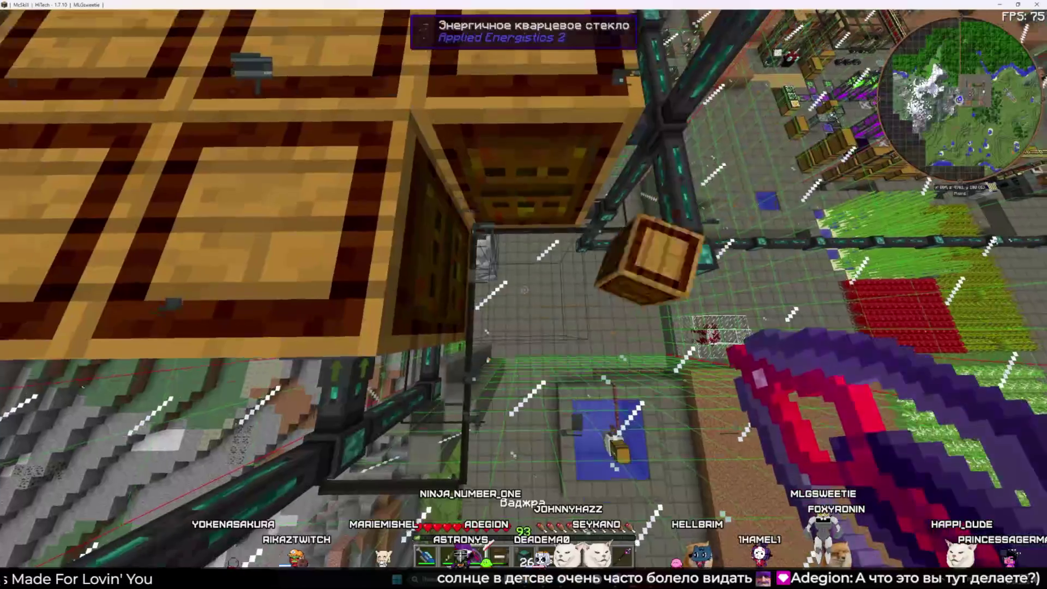
pyautogui.press('e')
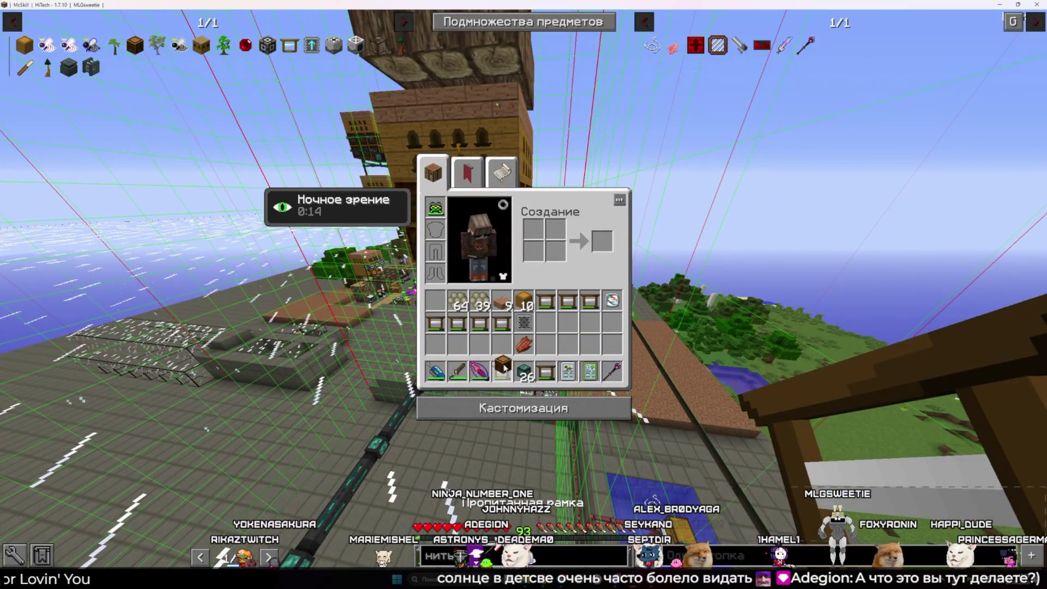
pyautogui.press('e')
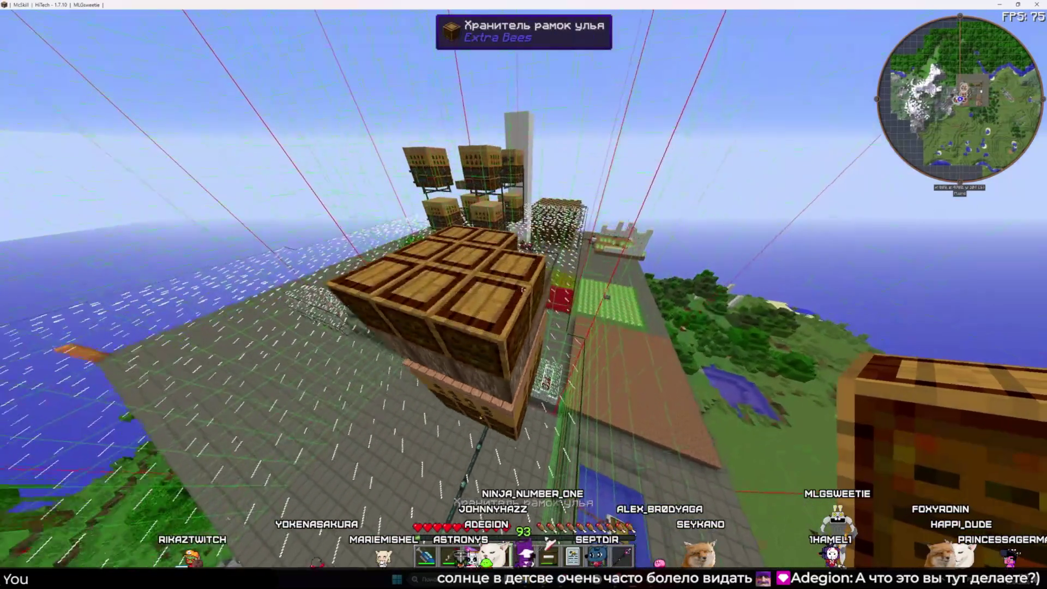
pyautogui.press('w')
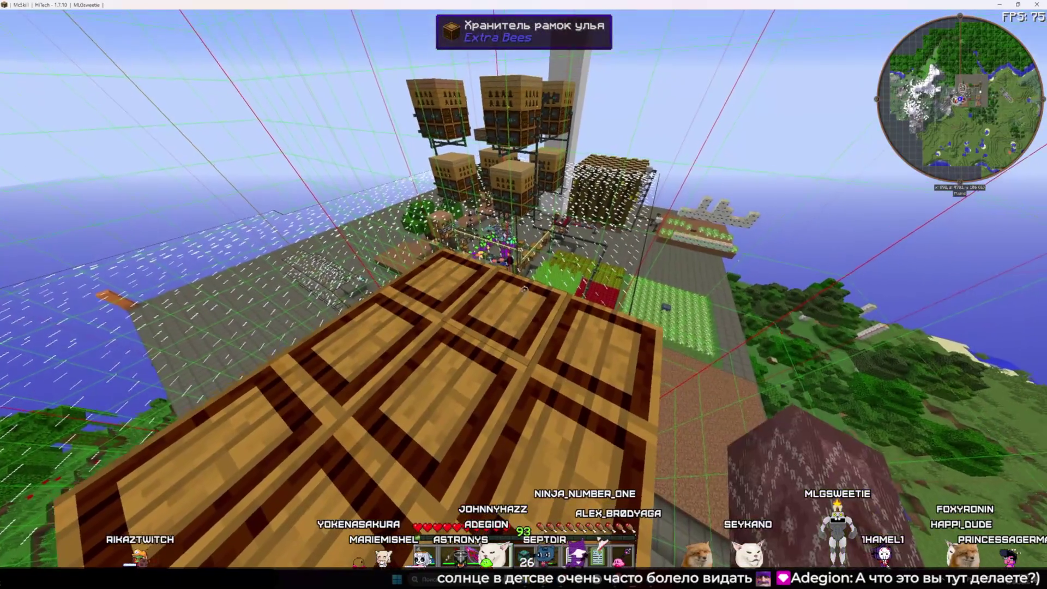
# Inspect the frame slots of the first few frame housings
pyautogui.rightClick(524, 289)
pyautogui.press('e')
pyautogui.rightClick(523, 294)
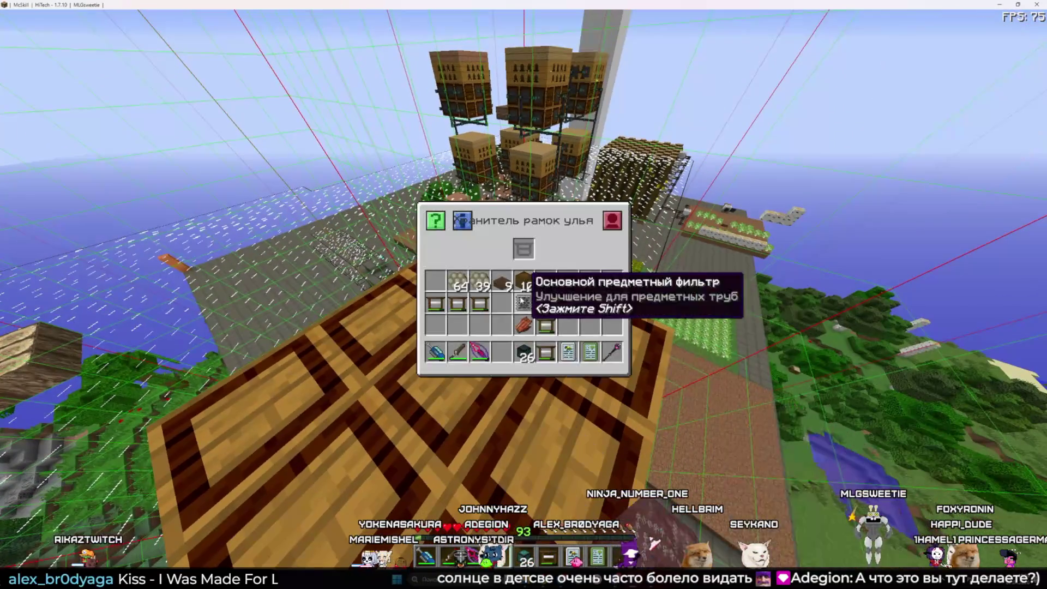
pyautogui.press('e')
pyautogui.rightClick(524, 295)
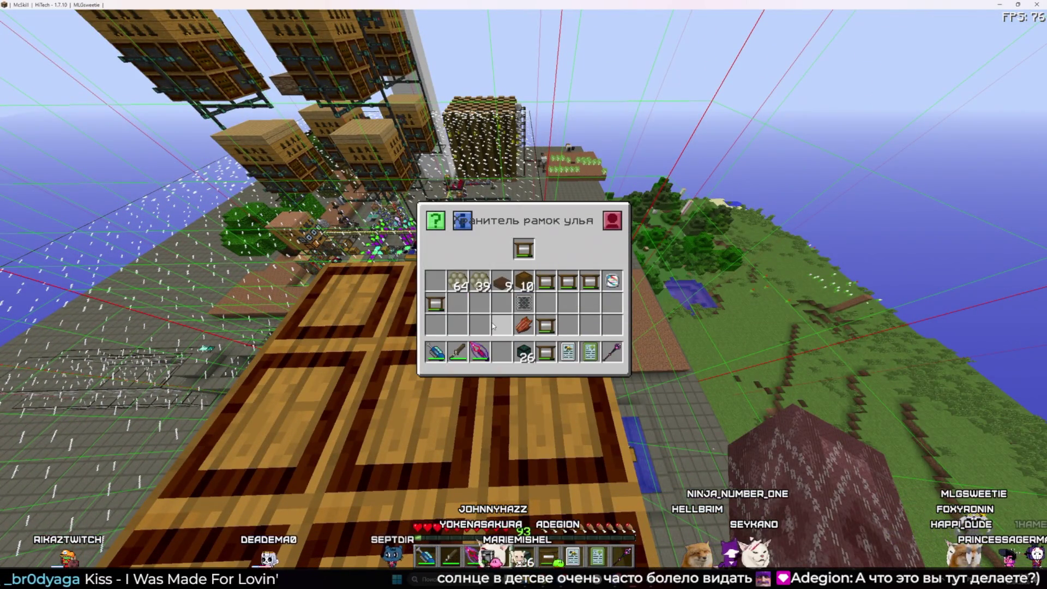
pyautogui.press('e')
pyautogui.press('e')
pyautogui.press('e')
pyautogui.rightClick(523, 294)
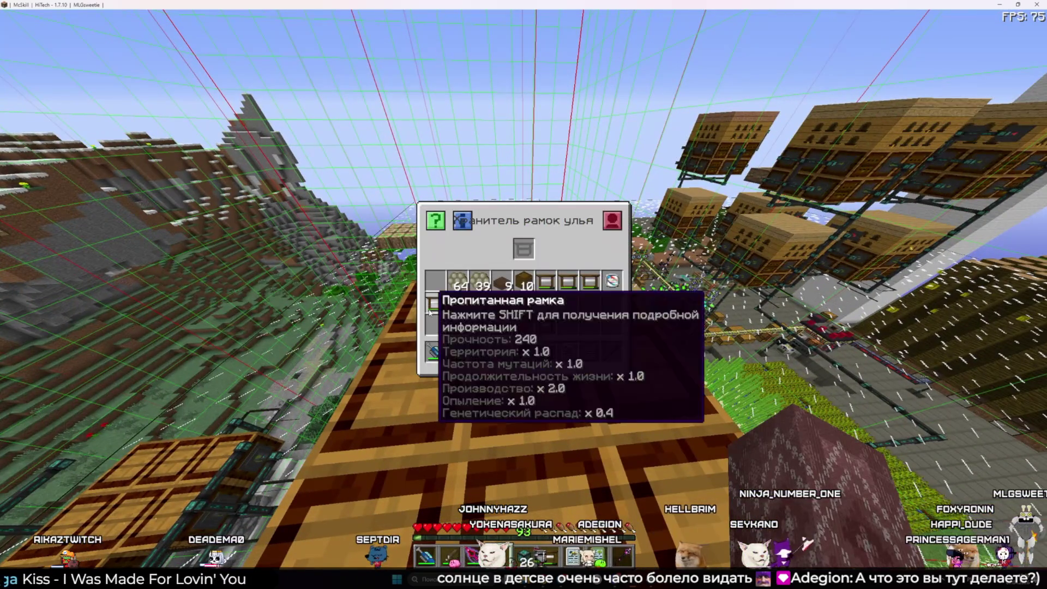
# Go through the remaining frame housings one by one checking their slots
pyautogui.press('e')
pyautogui.rightClick(523, 295)
pyautogui.press('e')
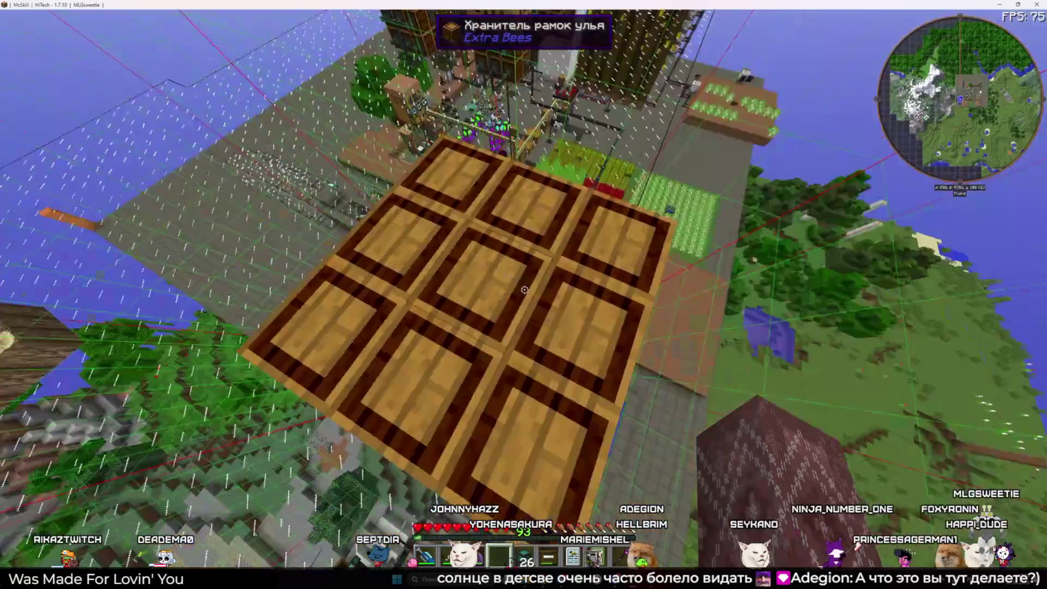
pyautogui.rightClick(524, 295)
pyautogui.press('e')
pyautogui.rightClick(523, 295)
pyautogui.press('e')
pyautogui.rightClick(523, 294)
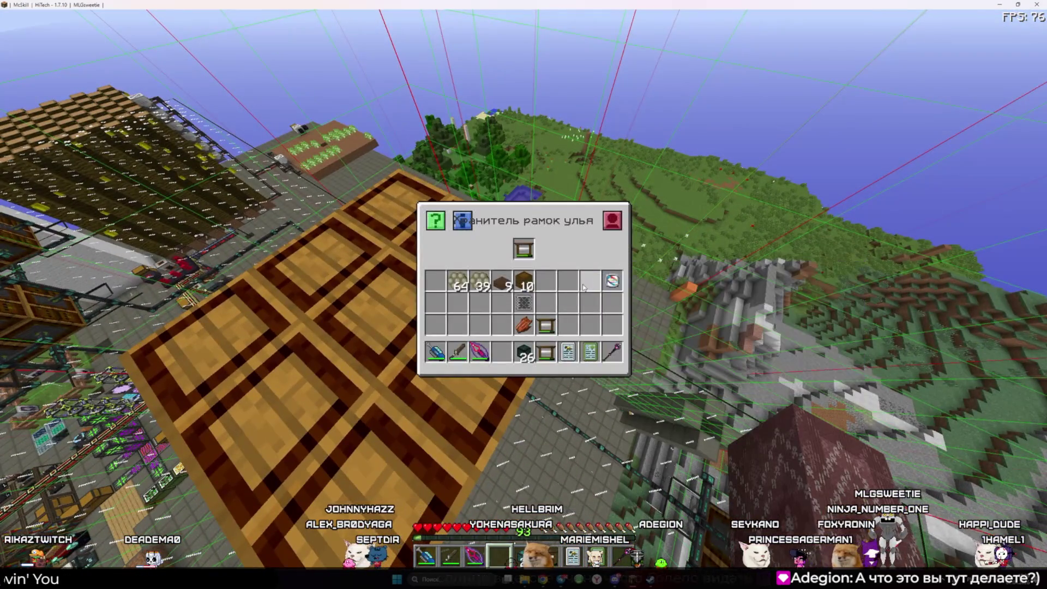
pyautogui.press('e')
pyautogui.rightClick(523, 295)
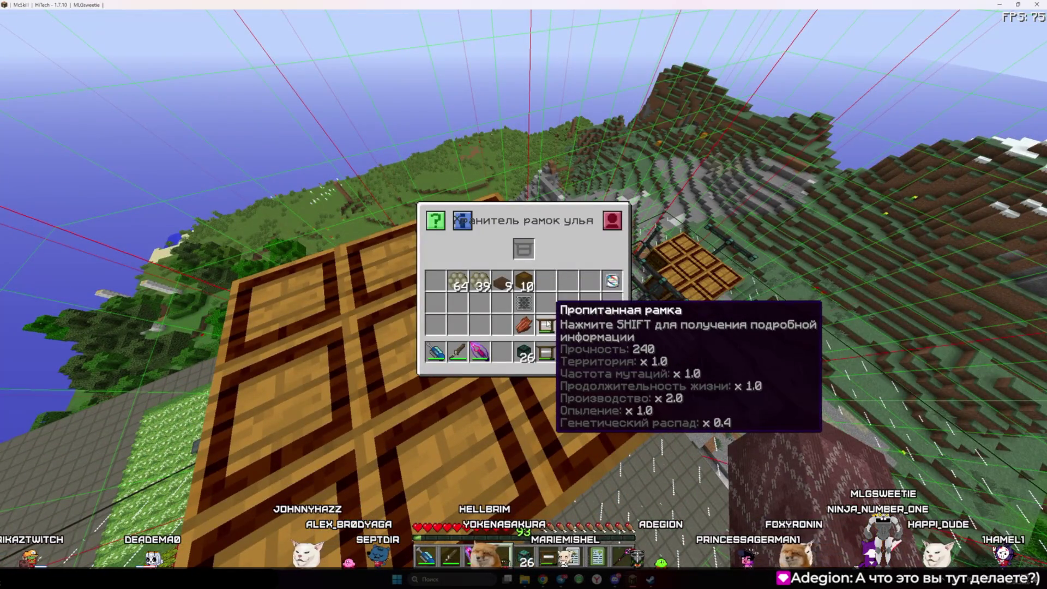
# Shift an impregnated frame into a housing and check the next housing
pyautogui.keyDown('shift'); pyautogui.click(545, 326); pyautogui.keyUp('shift')
pyautogui.press('e')
pyautogui.rightClick(524, 294)
pyautogui.press('e')
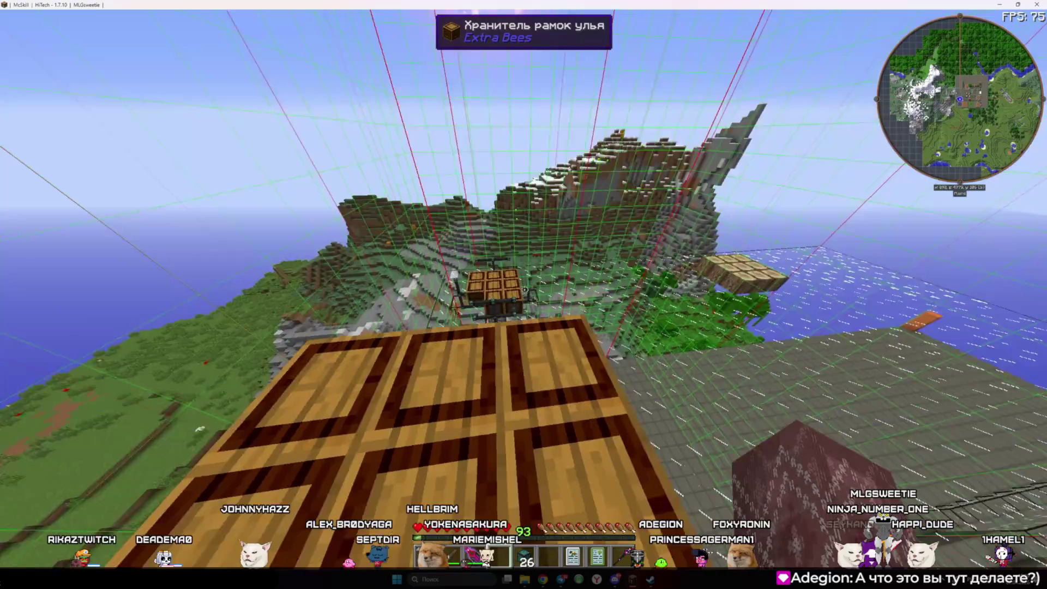
pyautogui.hotkey('alt', 'Tab')
pyautogui.press('Escape')
# Close the server profile overlay, move beehives to hotbar slot 6, and place one on the stack
pyautogui.hotkey('alt', 'Tab')
pyautogui.press('Escape')
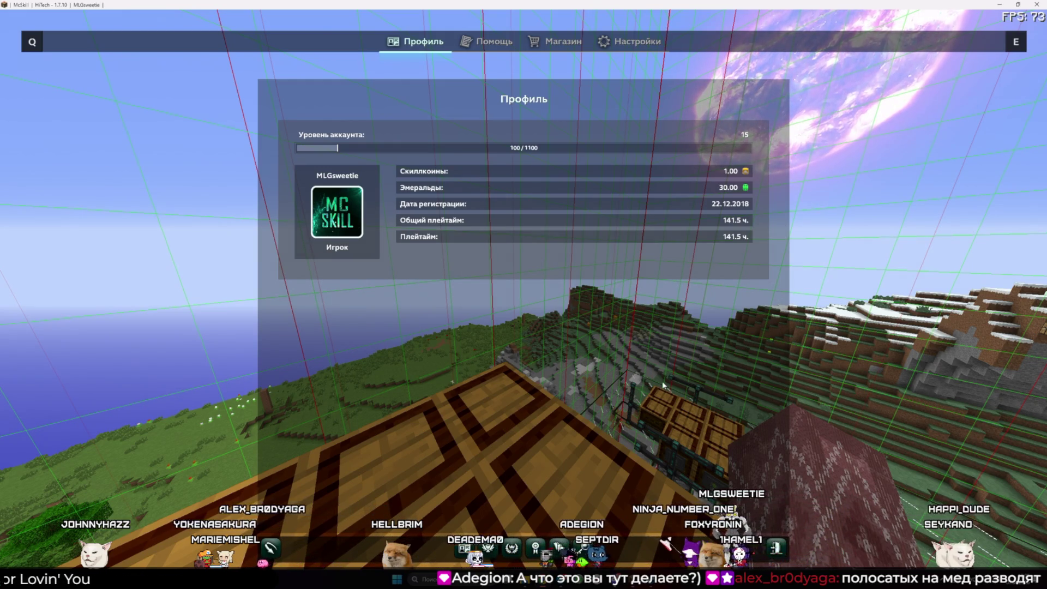
pyautogui.press('Escape')
pyautogui.press('e')
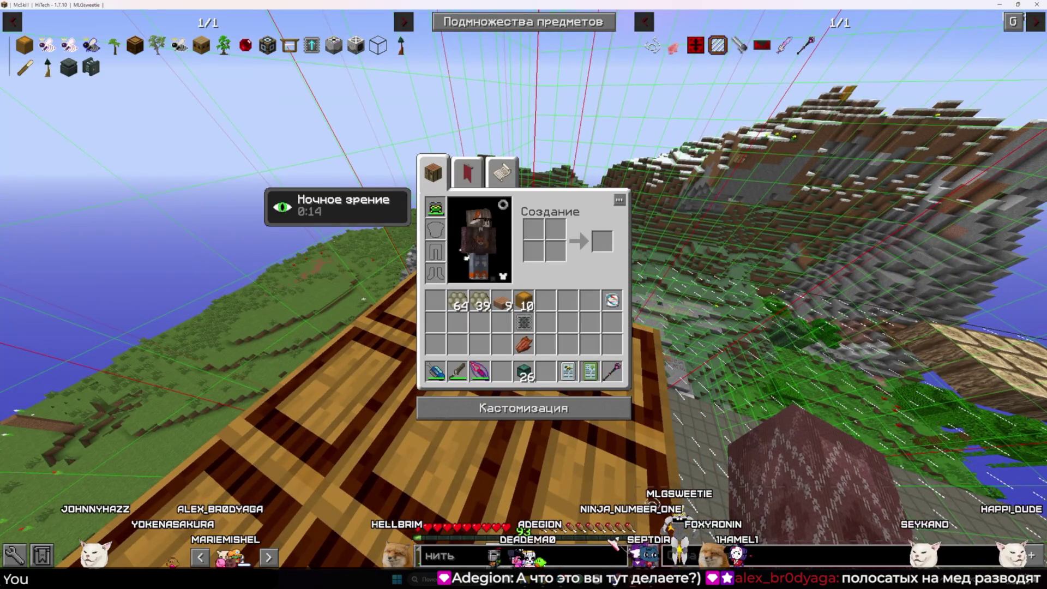
pyautogui.press('e')
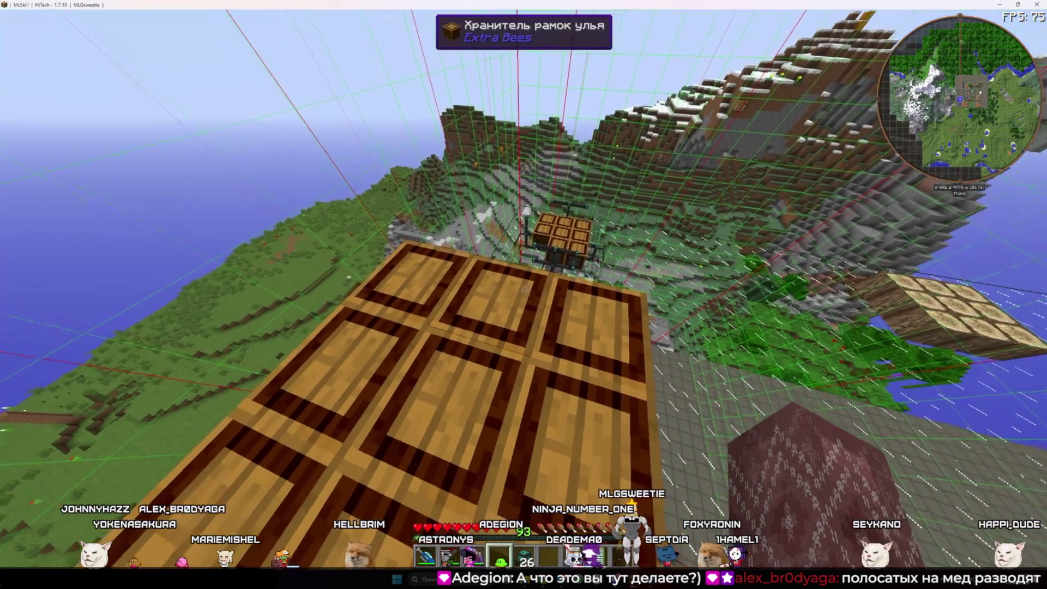
pyautogui.press('e')
pyautogui.press('6')
pyautogui.press('e')
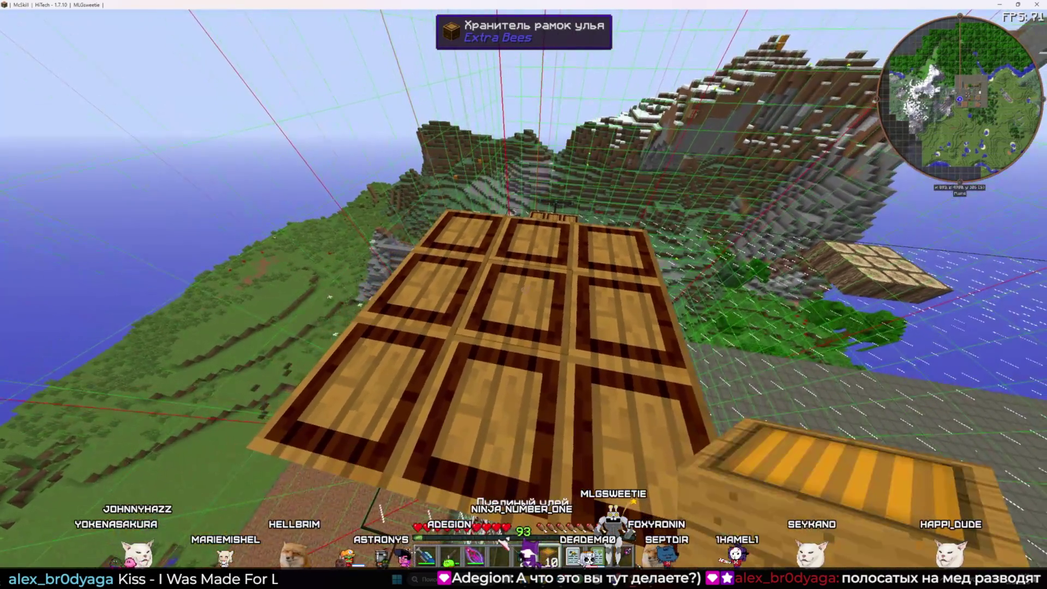
pyautogui.rightClick(524, 291)
# Break the misplaced beehive with the Vajra and select the item pipes
pyautogui.press('3')
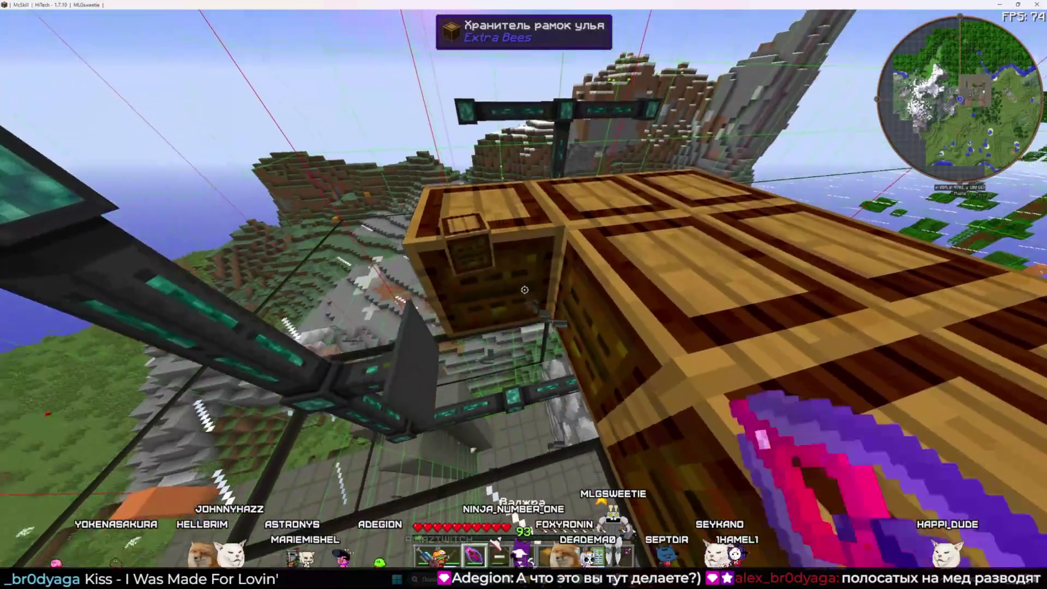
pyautogui.click(524, 290)
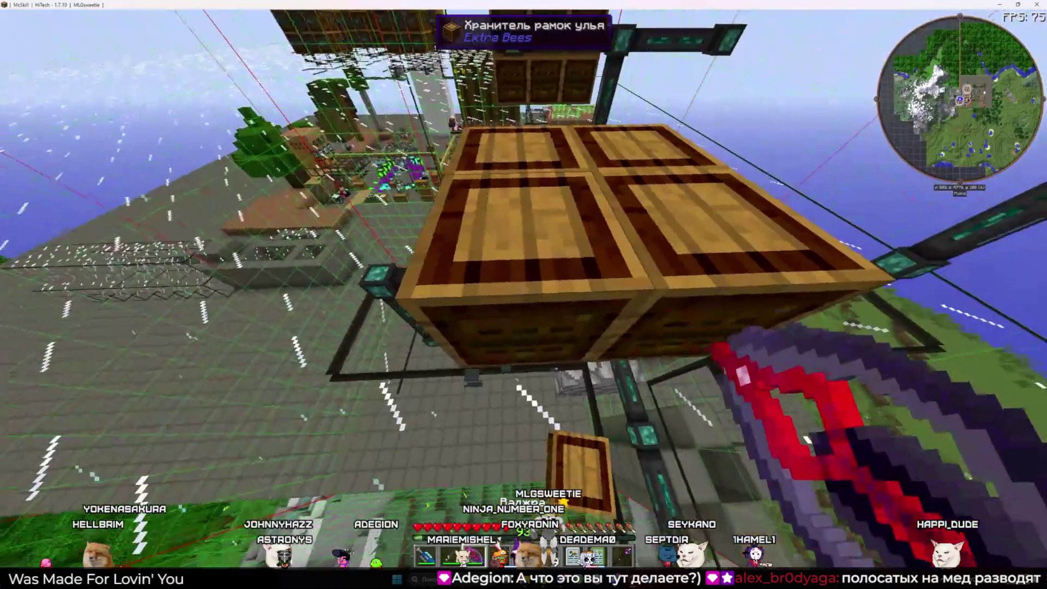
pyautogui.press('e')
pyautogui.press('e')
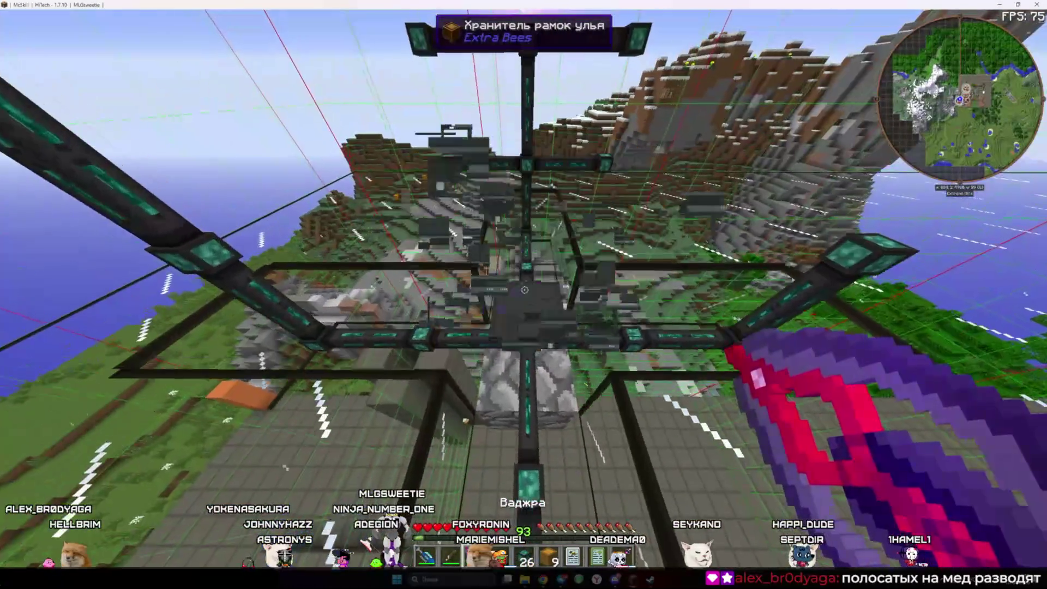
pyautogui.press('5')
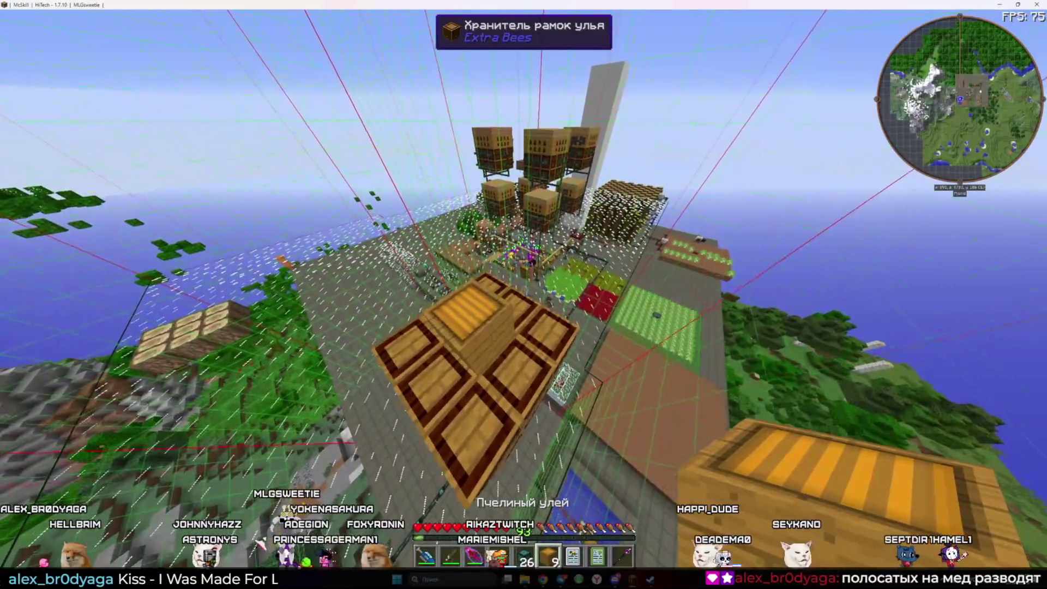
pyautogui.press('e')
pyautogui.press('e')
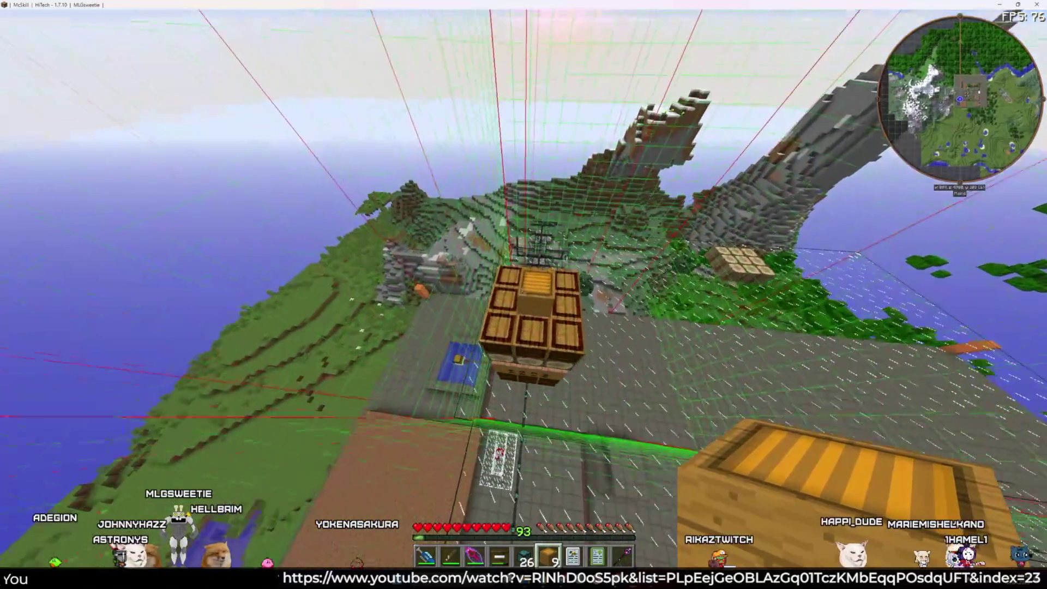
# Open the ME crafting terminal, showing three items matching the 'улей' filter
pyautogui.press('w')
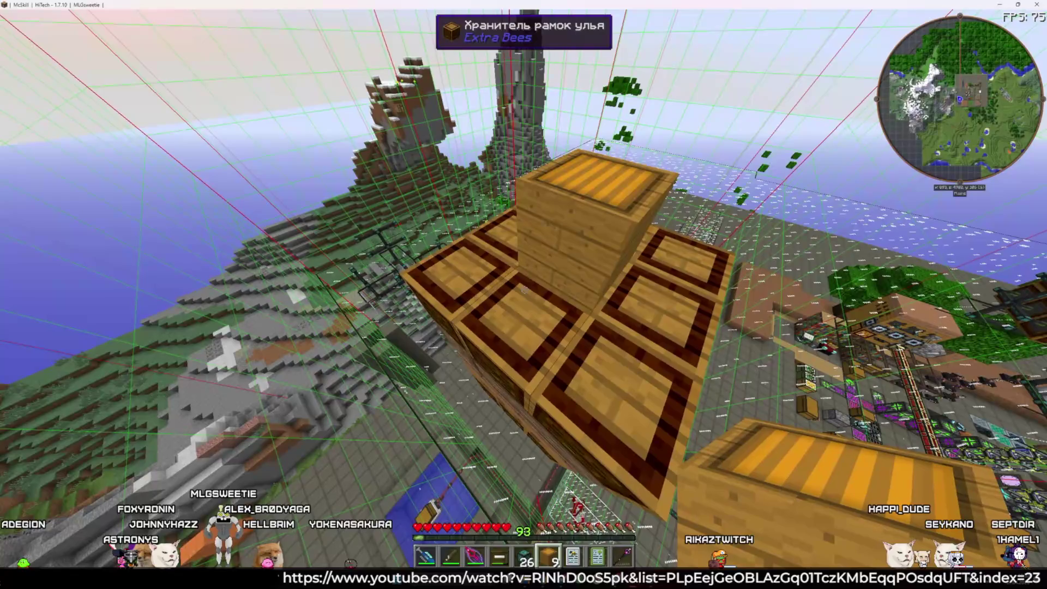
pyautogui.press('e')
pyautogui.press('t')
pyautogui.press('Escape')
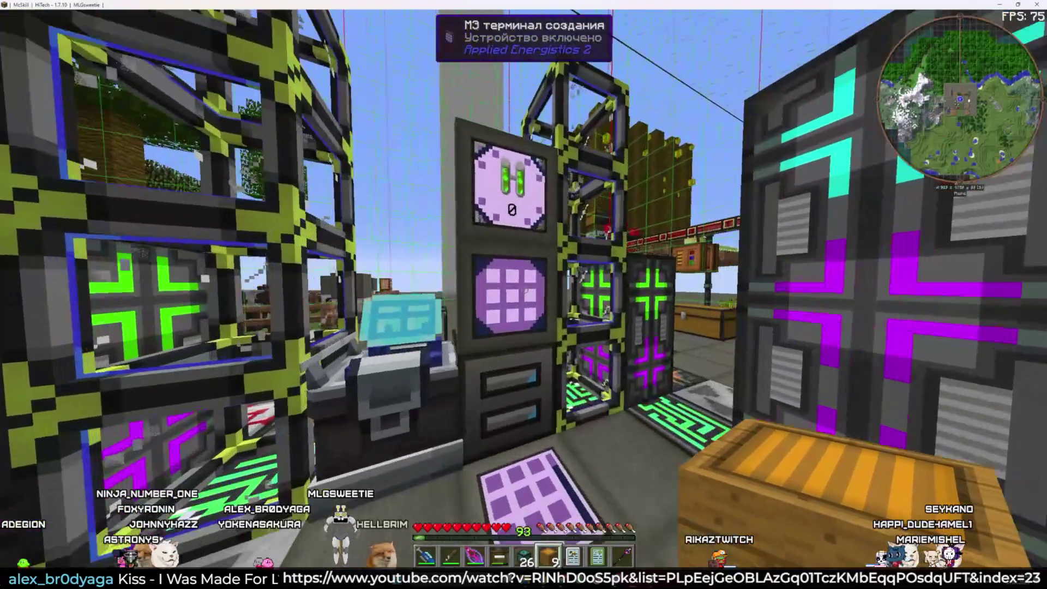
pyautogui.rightClick(525, 292)
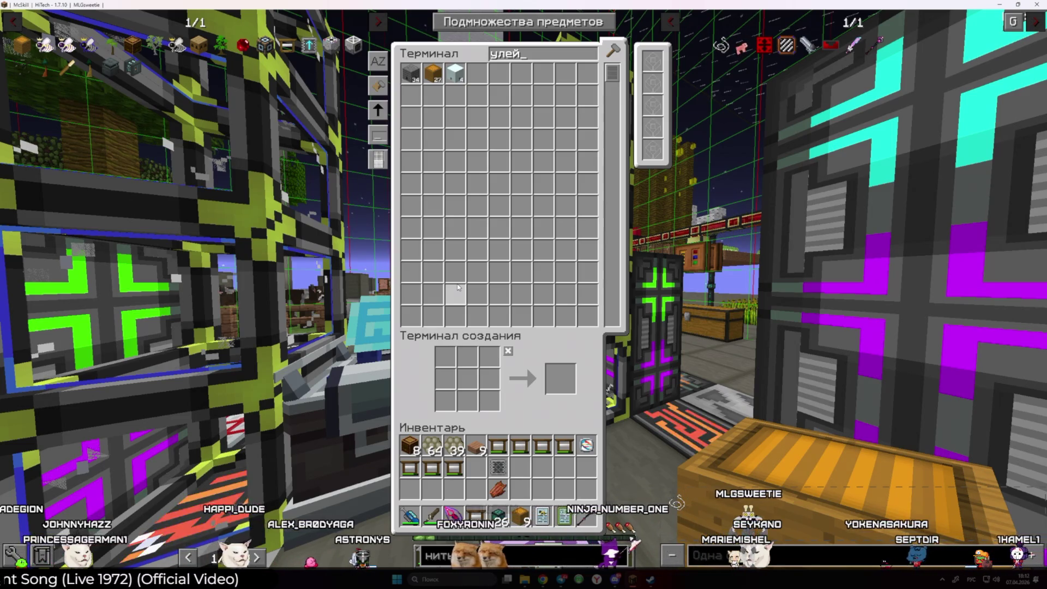
# Leave the ME terminal, warp to the night-time bee hive area, and fly above the hives
pyautogui.press('Escape')
pyautogui.write('t')
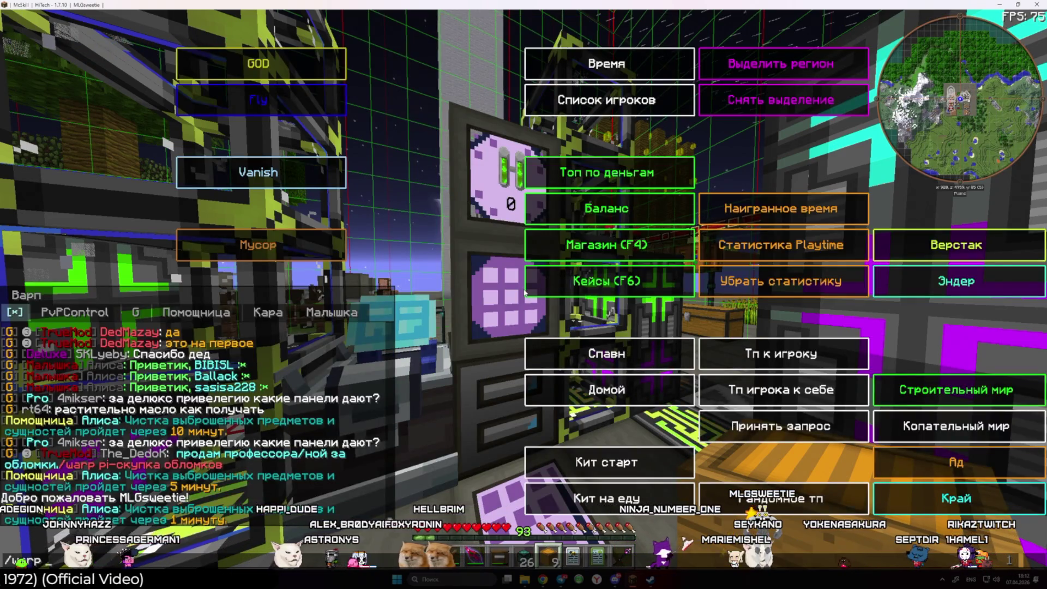
pyautogui.write('t')
pyautogui.press('Return')
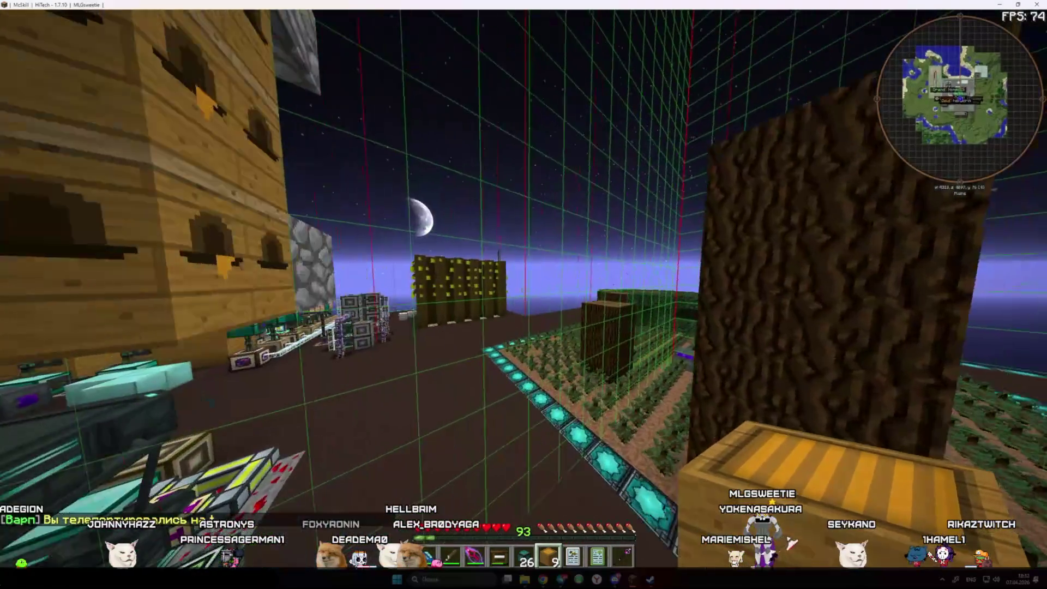
pyautogui.press('space')
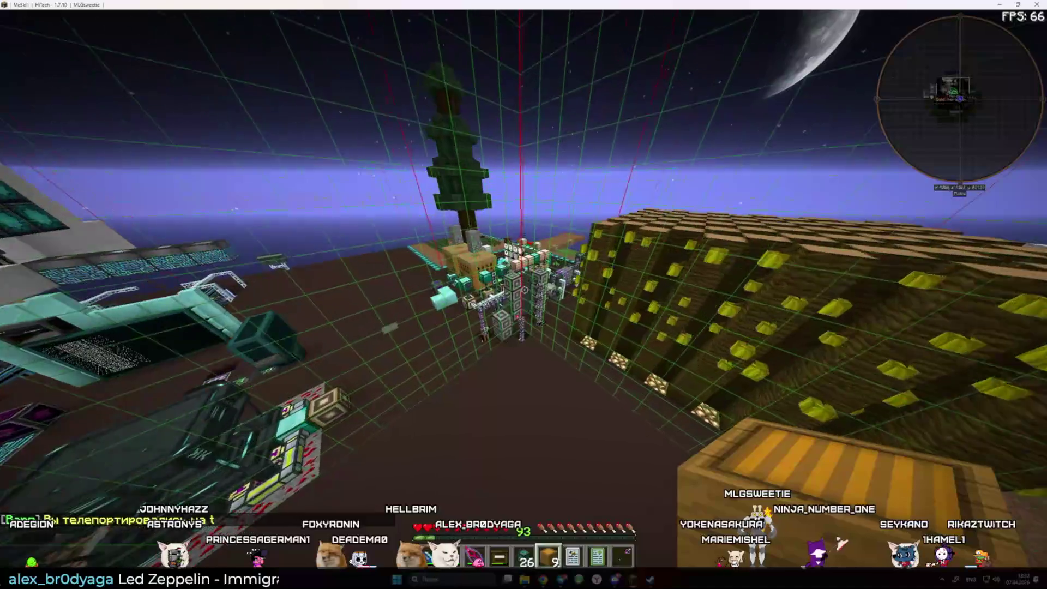
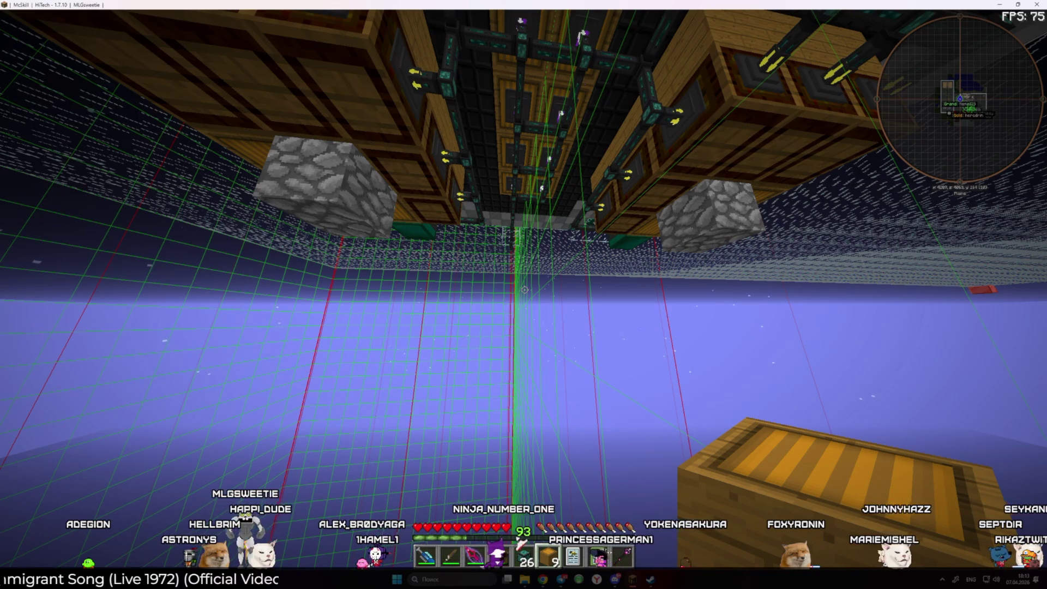
# Check the inventory and the server quick menu while turning toward the ME drives
pyautogui.press('e')
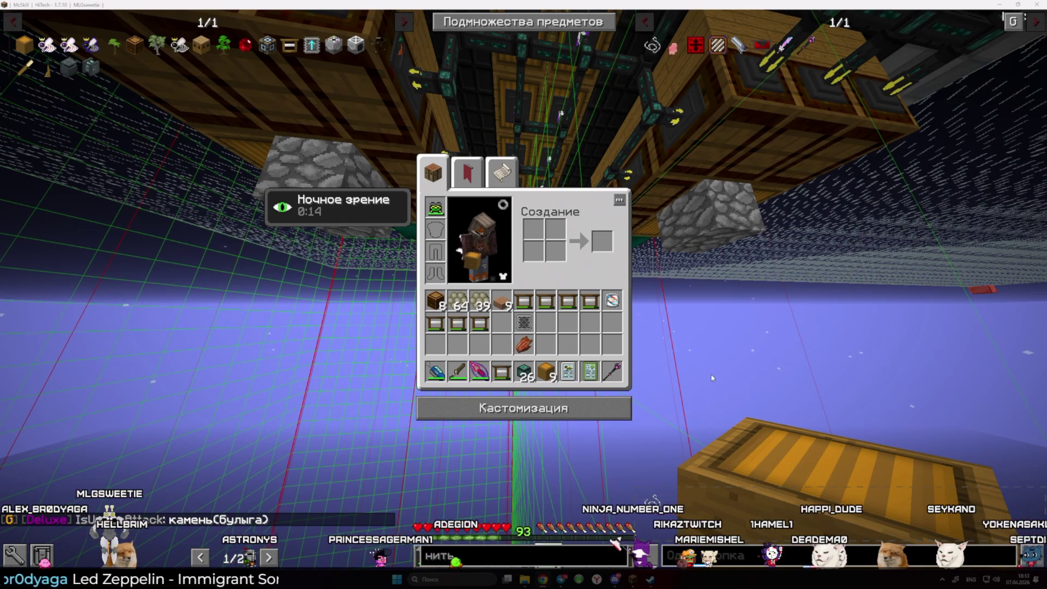
pyautogui.press('e')
pyautogui.press('g')
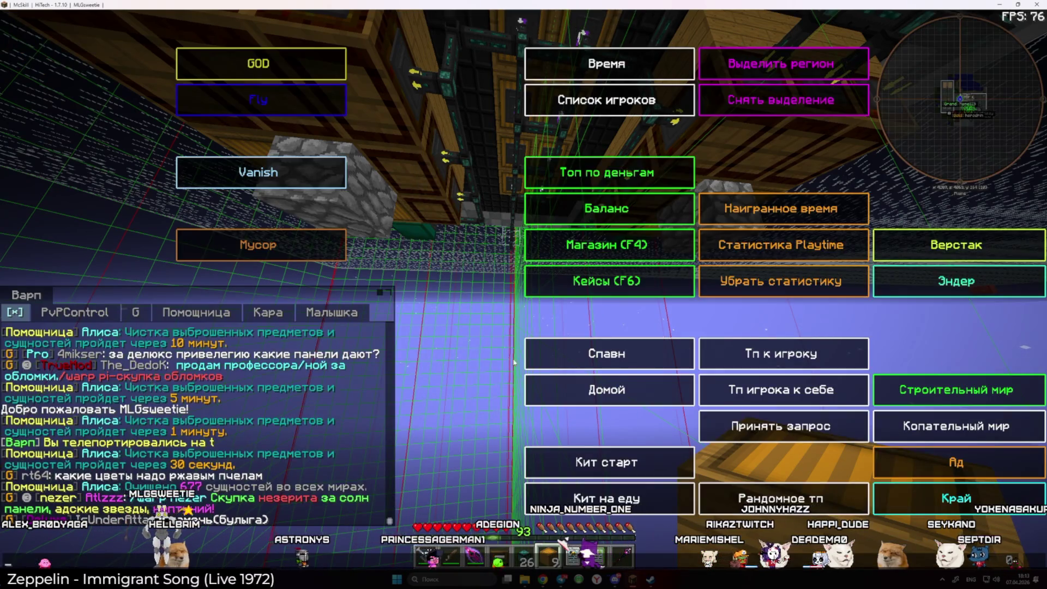
pyautogui.press('Escape')
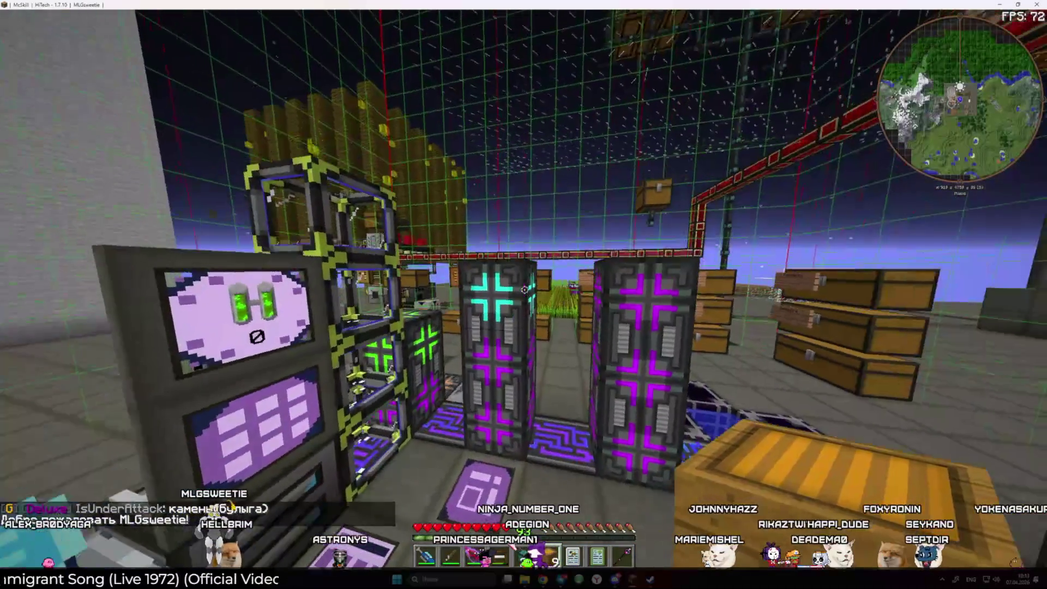
# Fly up and search the ME crafting terminal for 'уле'
pyautogui.press('space')
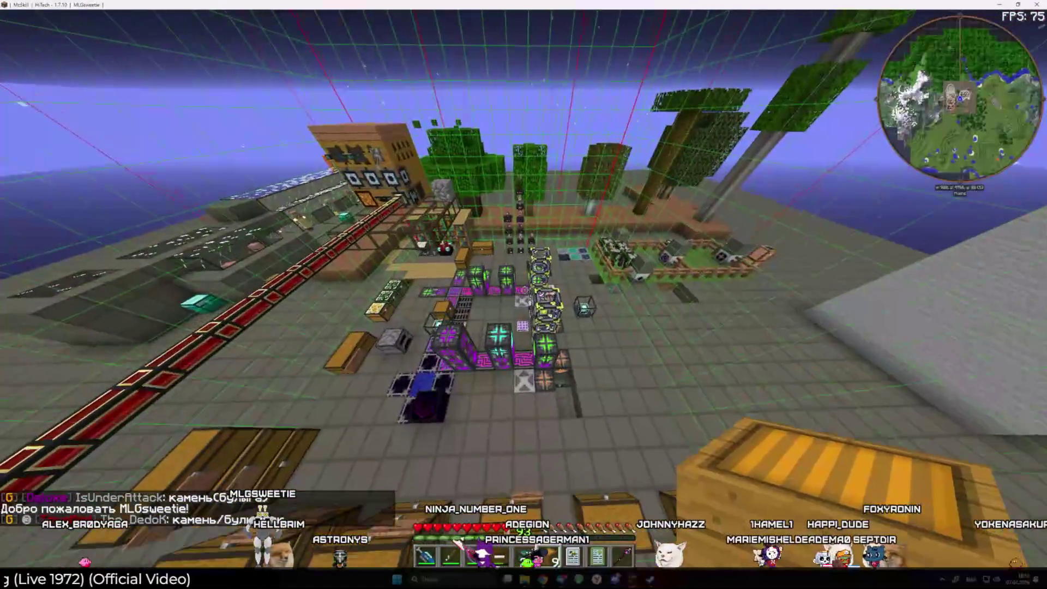
pyautogui.rightClick(524, 295)
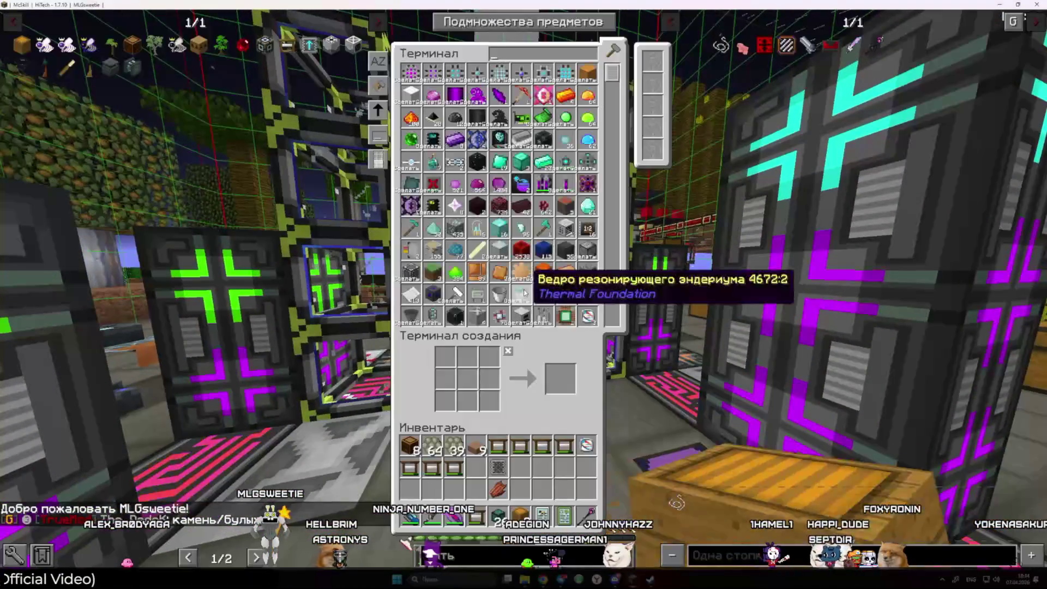
pyautogui.write('уле')
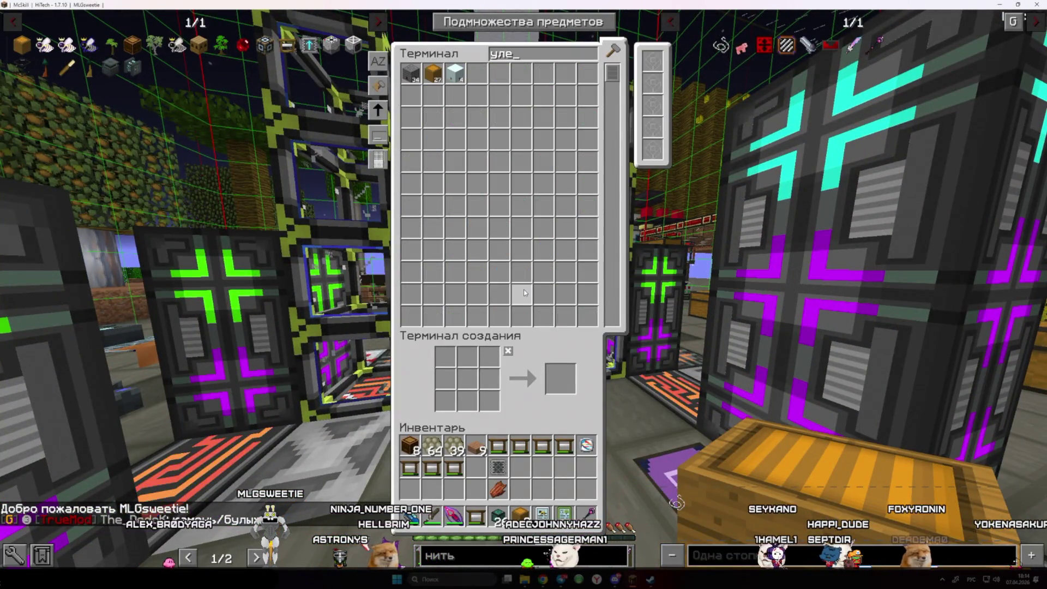
pyautogui.press('Escape')
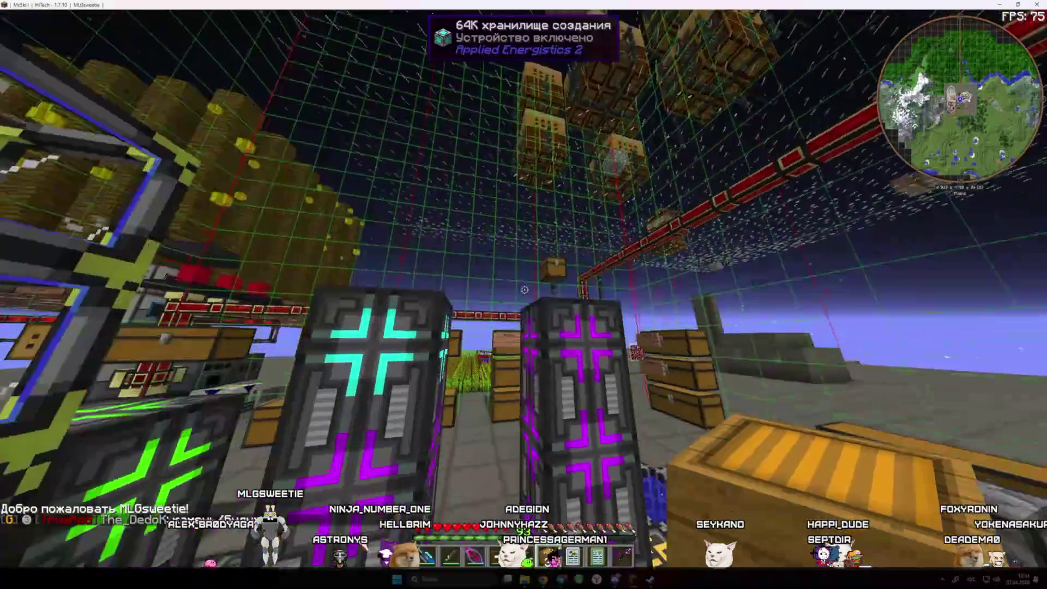
# Fly to the apiary tower and mine its top apiary with the Vajra
pyautogui.press('w')
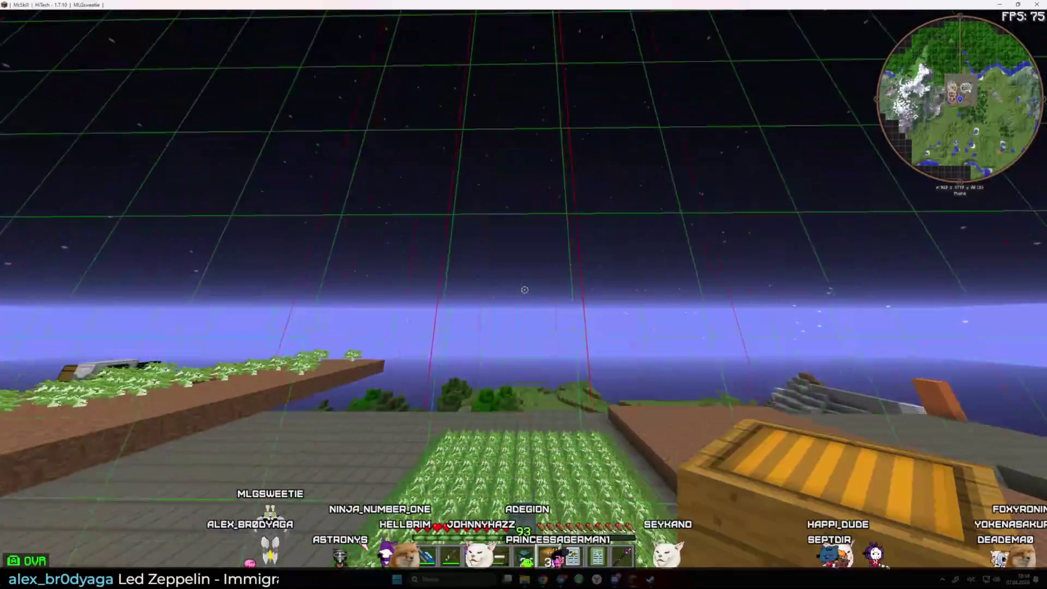
pyautogui.press('w')
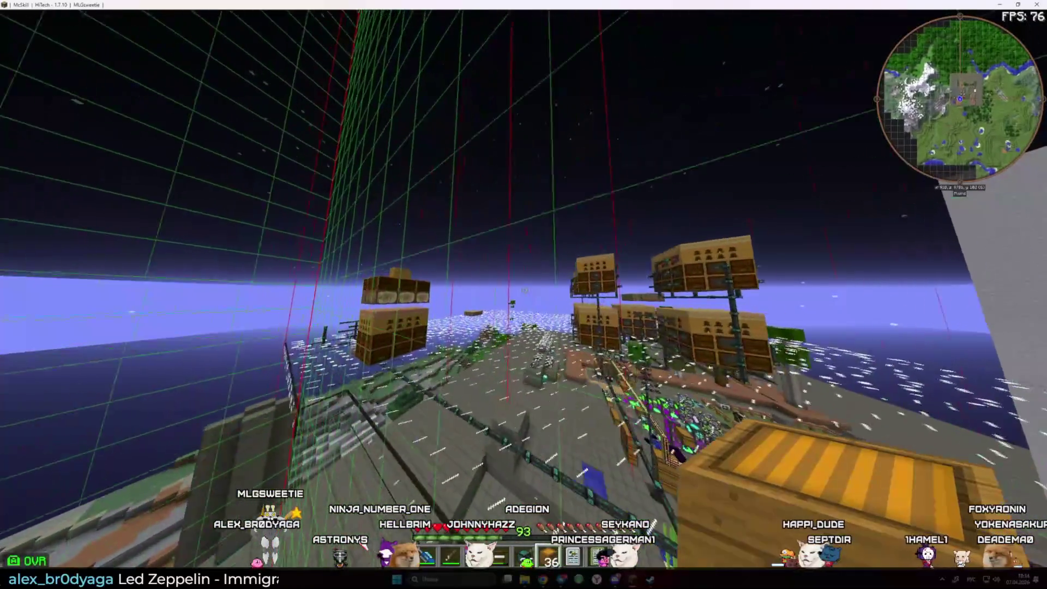
pyautogui.scroll(-1, 523, 295)
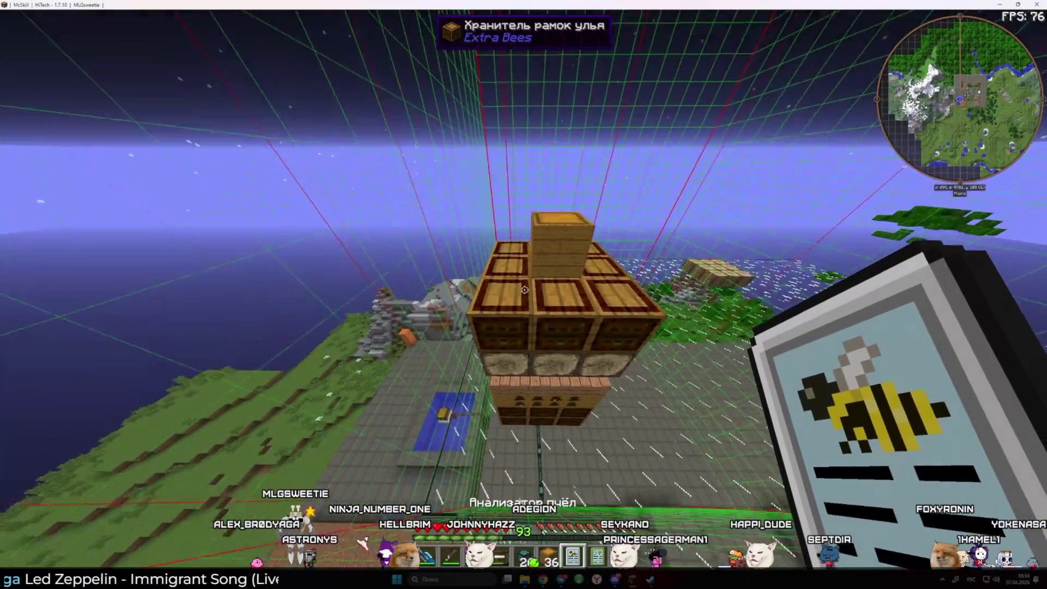
pyautogui.press('w')
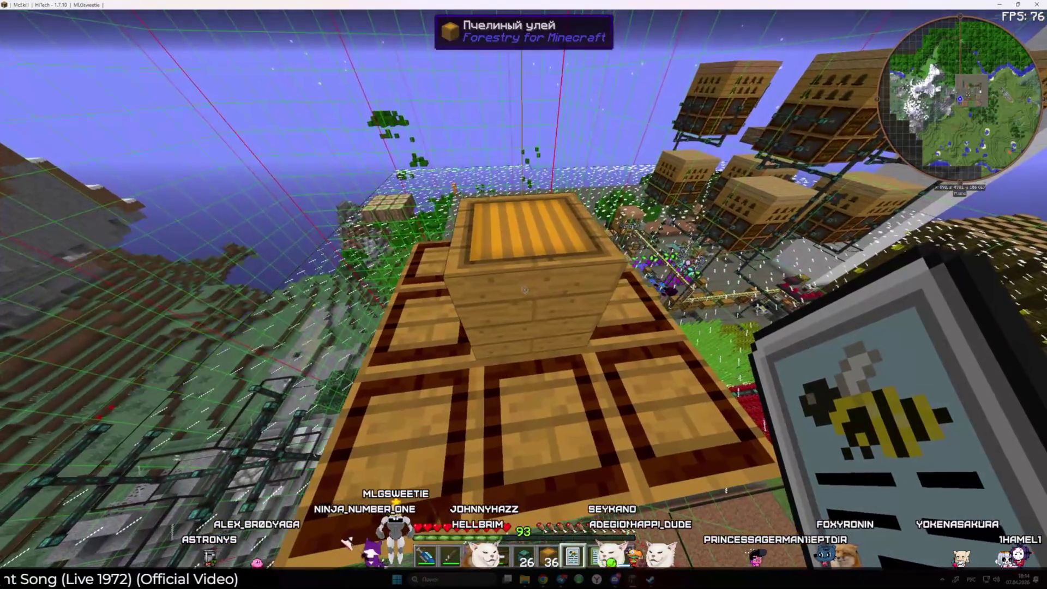
pyautogui.press('3')
pyautogui.click(524, 294)
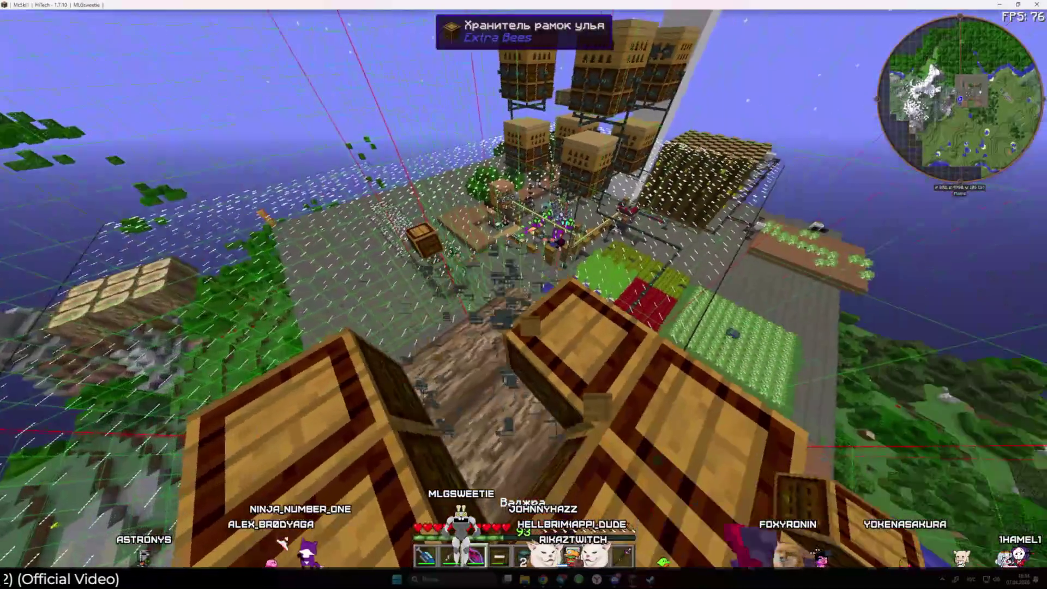
pyautogui.click(523, 295)
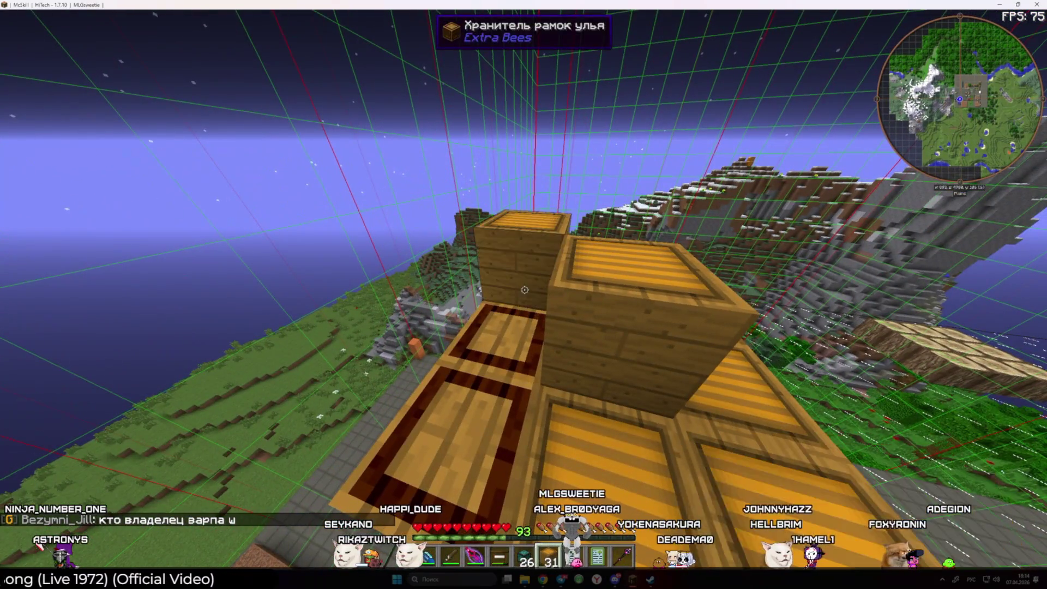
# Place a row of apiaries across the top of the tower
pyautogui.rightClick(524, 289)
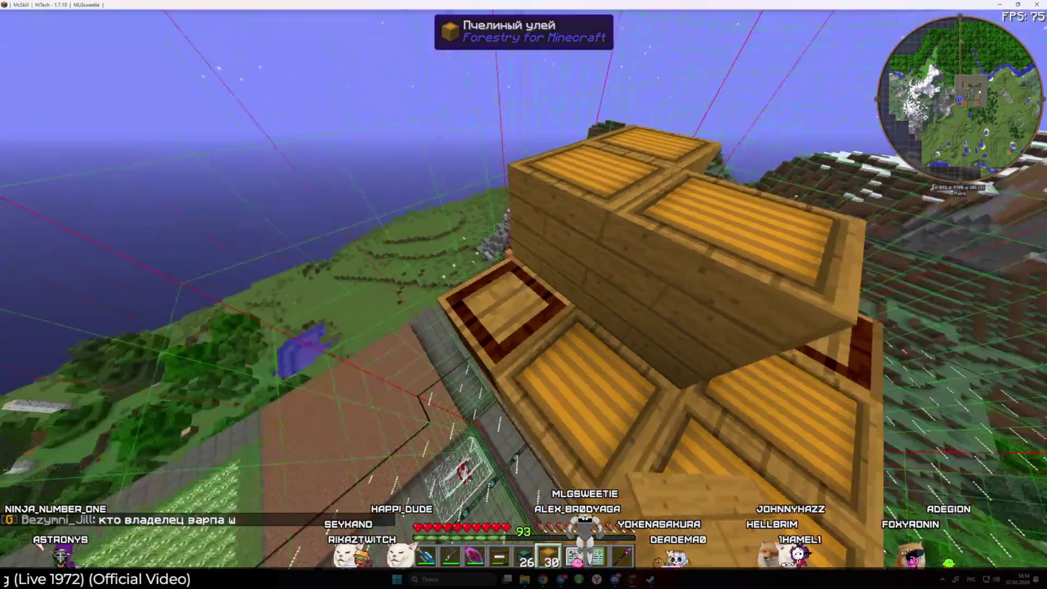
pyautogui.rightClick(524, 290)
pyautogui.rightClick(524, 289)
pyautogui.rightClick(525, 290)
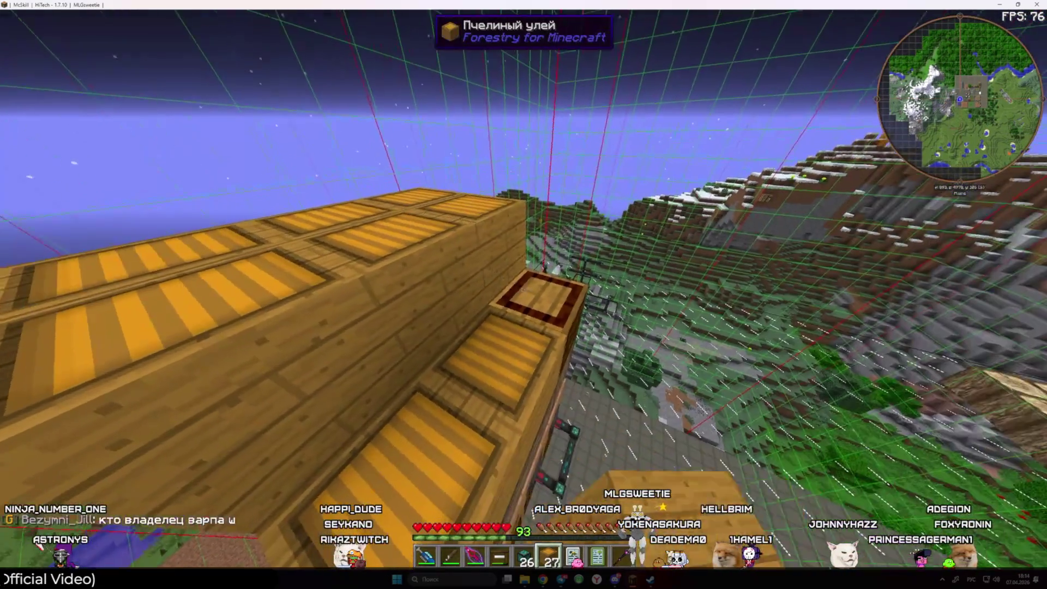
pyautogui.rightClick(525, 290)
pyautogui.rightClick(525, 290)
pyautogui.press('e')
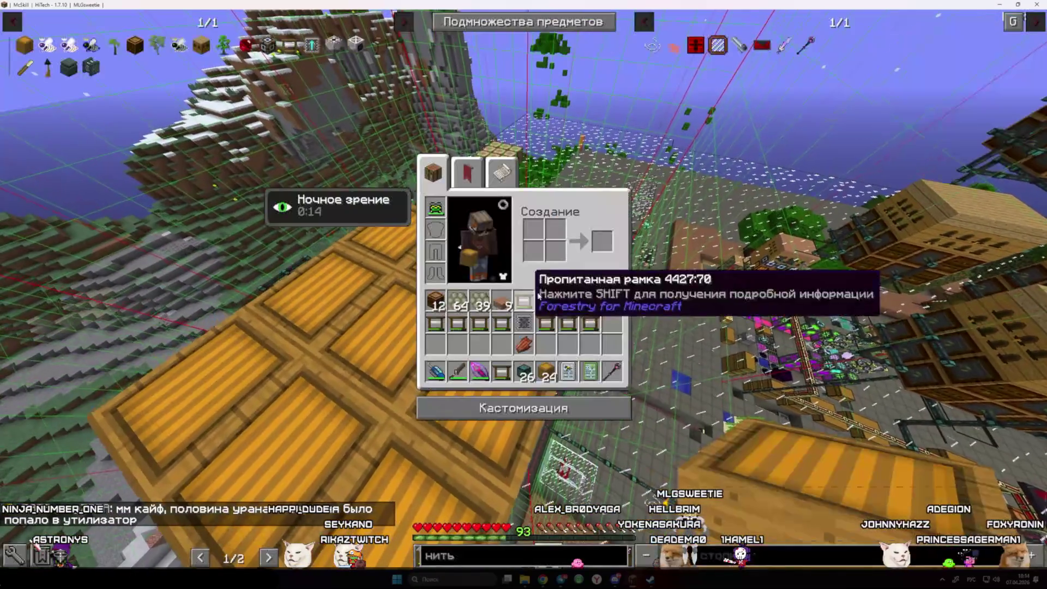
pyautogui.press('e')
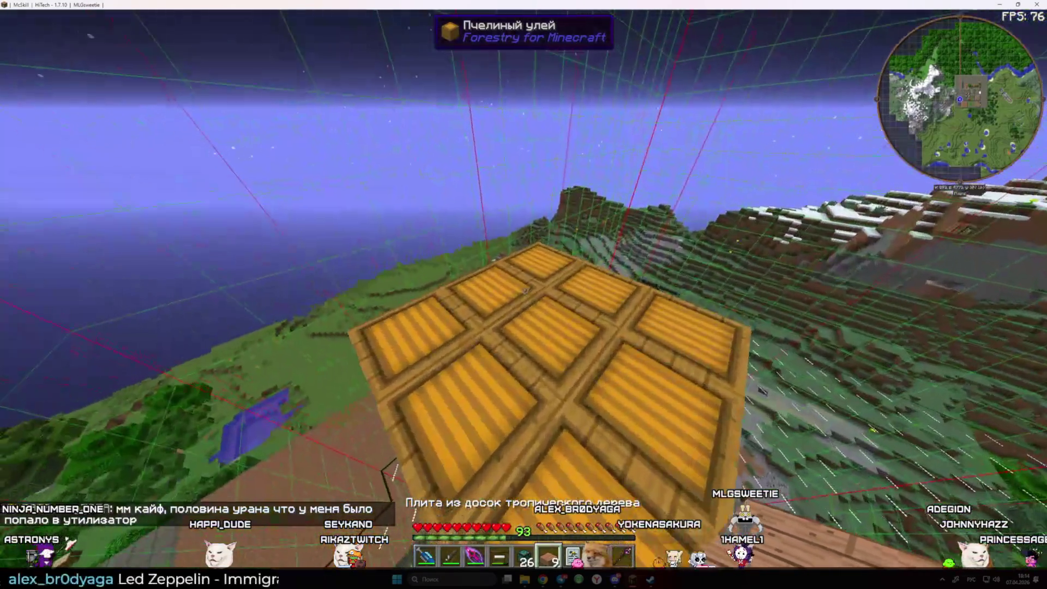
pyautogui.rightClick(524, 290)
# Cover the apiaries with four tropical-wood slabs
pyautogui.scroll(-1, 524, 290)
pyautogui.rightClick(525, 290)
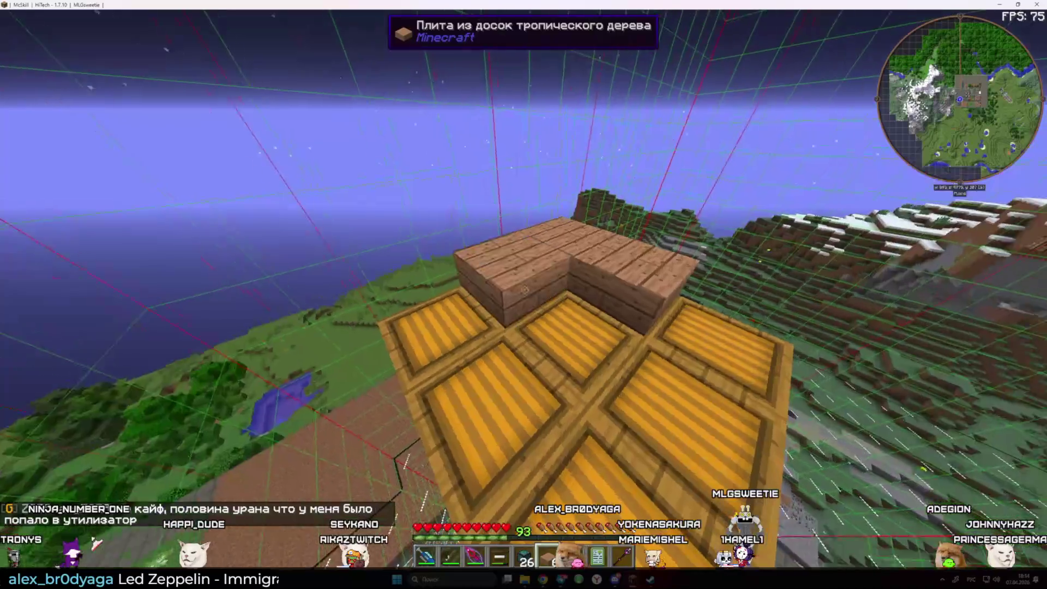
pyautogui.rightClick(525, 290)
pyautogui.rightClick(524, 290)
pyautogui.rightClick(525, 290)
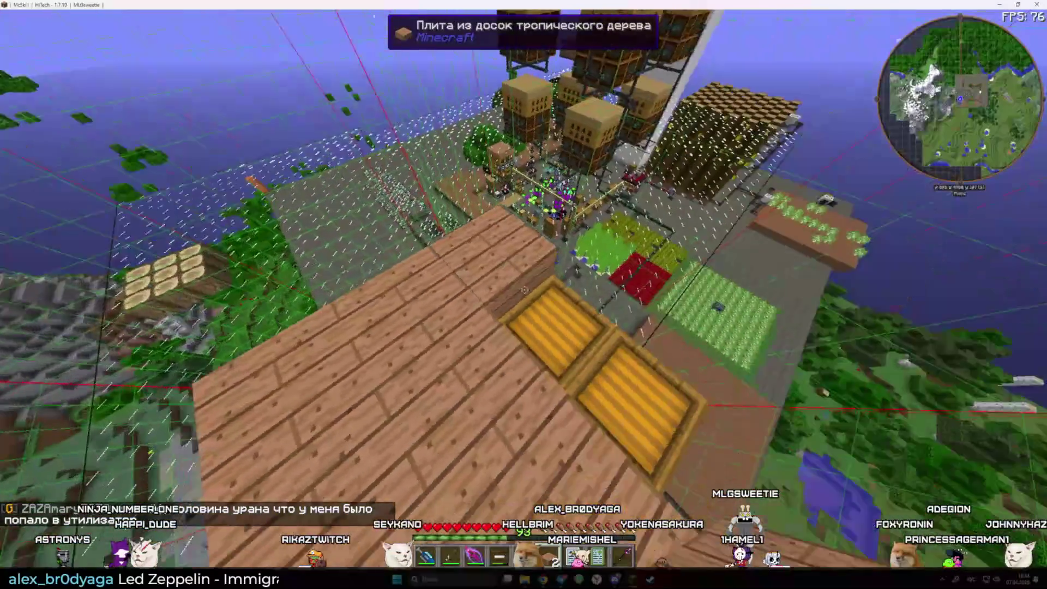
# Briefly switch windows, then review the inventory and hotbar items
pyautogui.hotkey('alt', 'Tab')
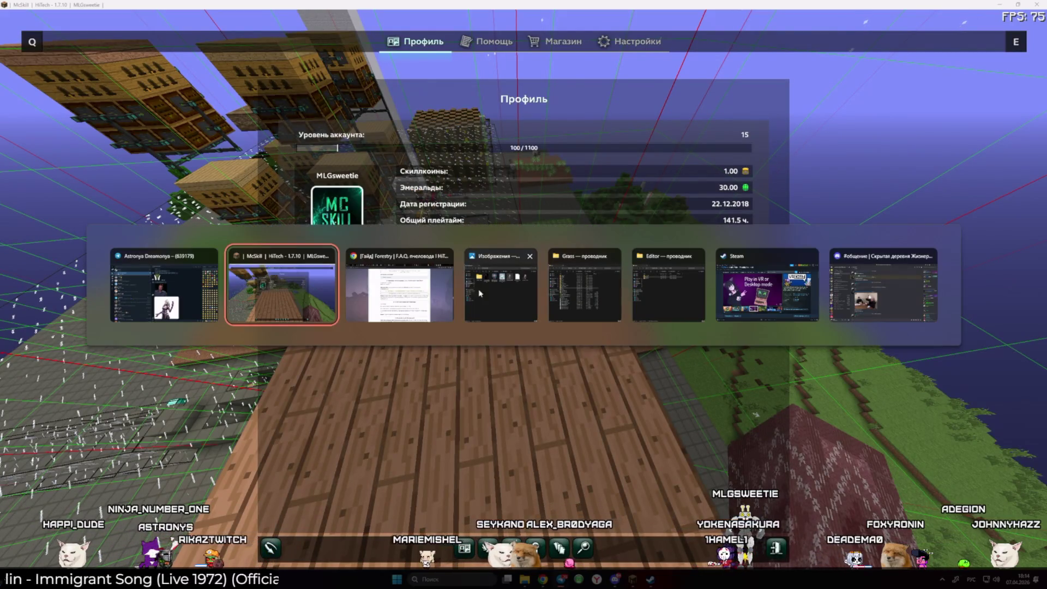
pyautogui.press('Escape')
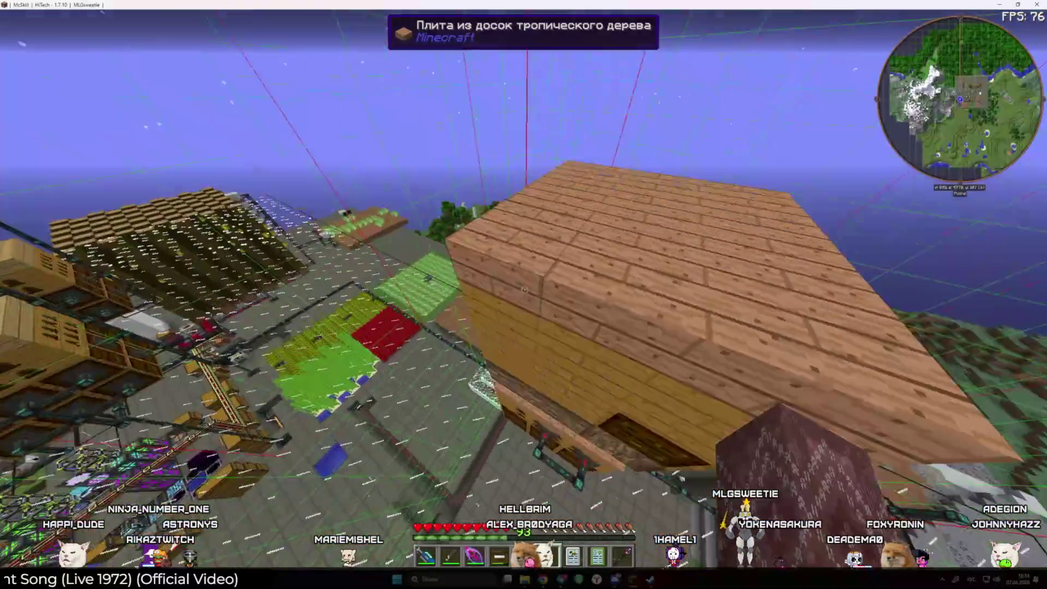
pyautogui.scroll(1, 524, 289)
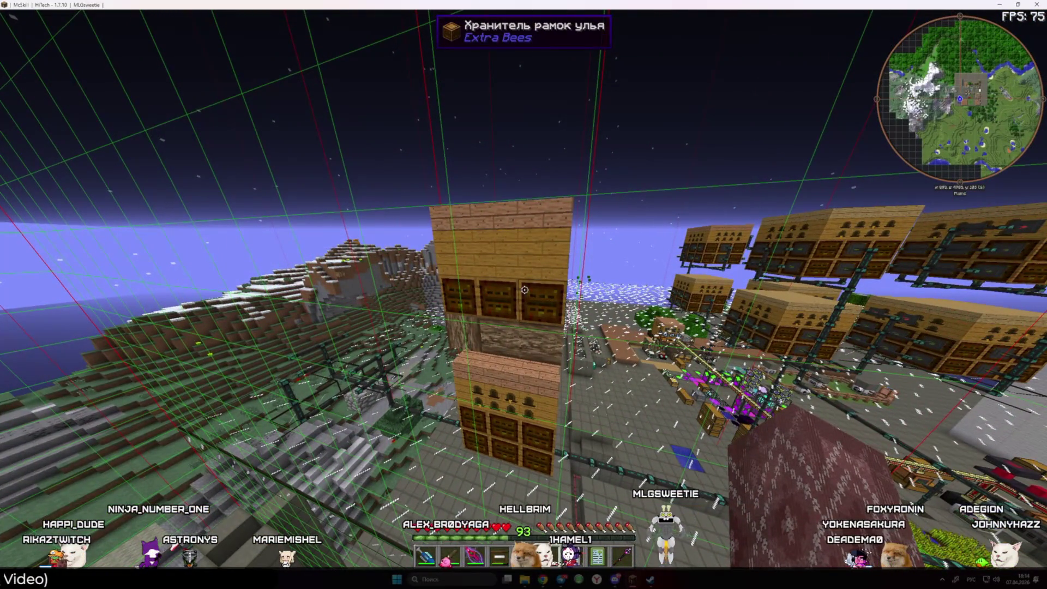
pyautogui.scroll(-1, 523, 289)
pyautogui.scroll(1, 524, 289)
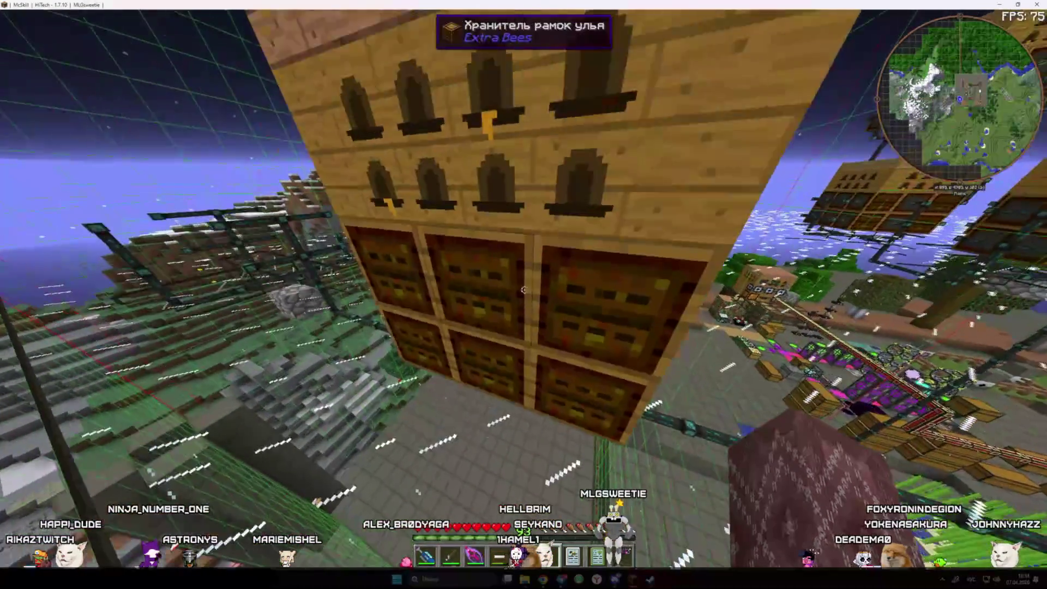
pyautogui.press('e')
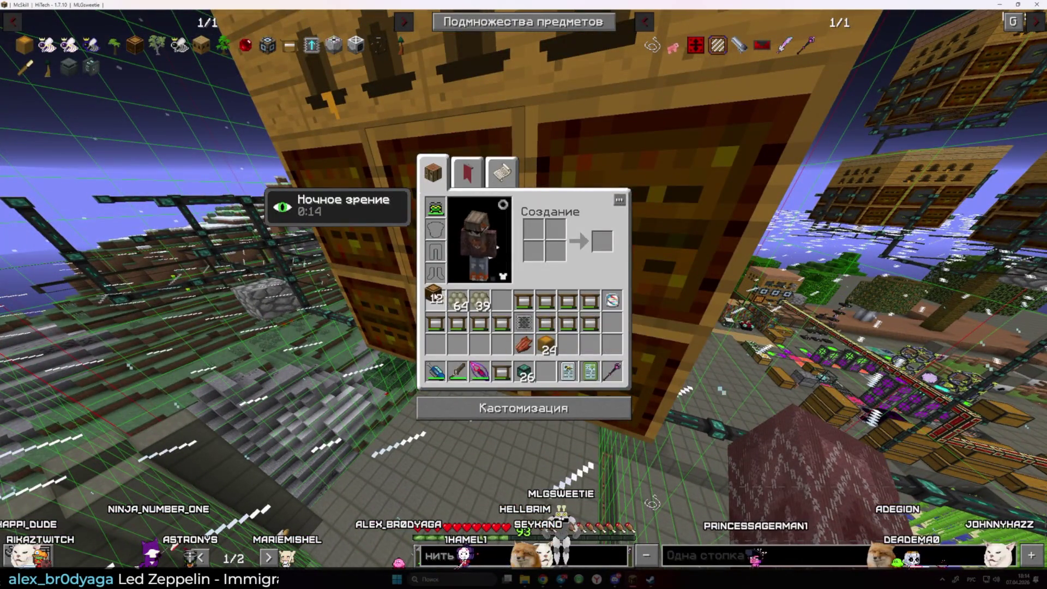
pyautogui.press('e')
pyautogui.scroll(-2, 524, 294)
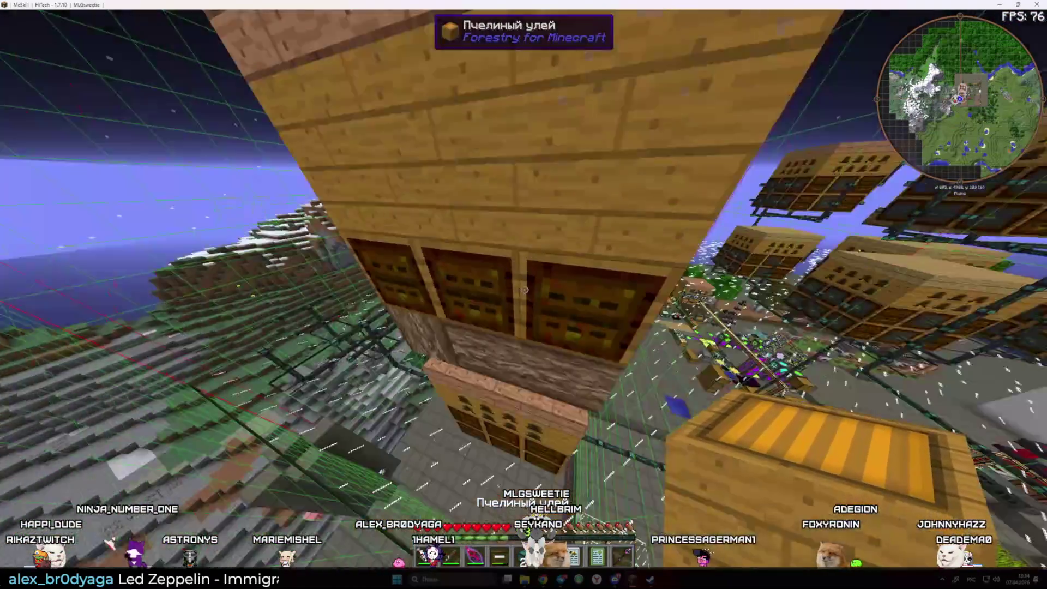
pyautogui.scroll(1, 524, 294)
pyautogui.scroll(-1, 523, 294)
pyautogui.scroll(-1, 523, 294)
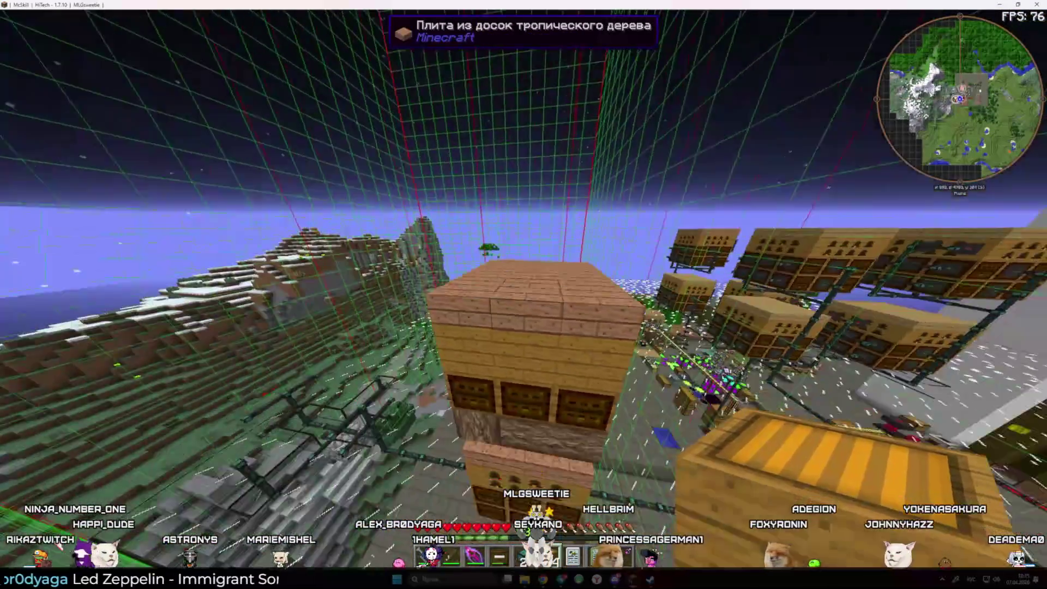
pyautogui.scroll(2, 523, 295)
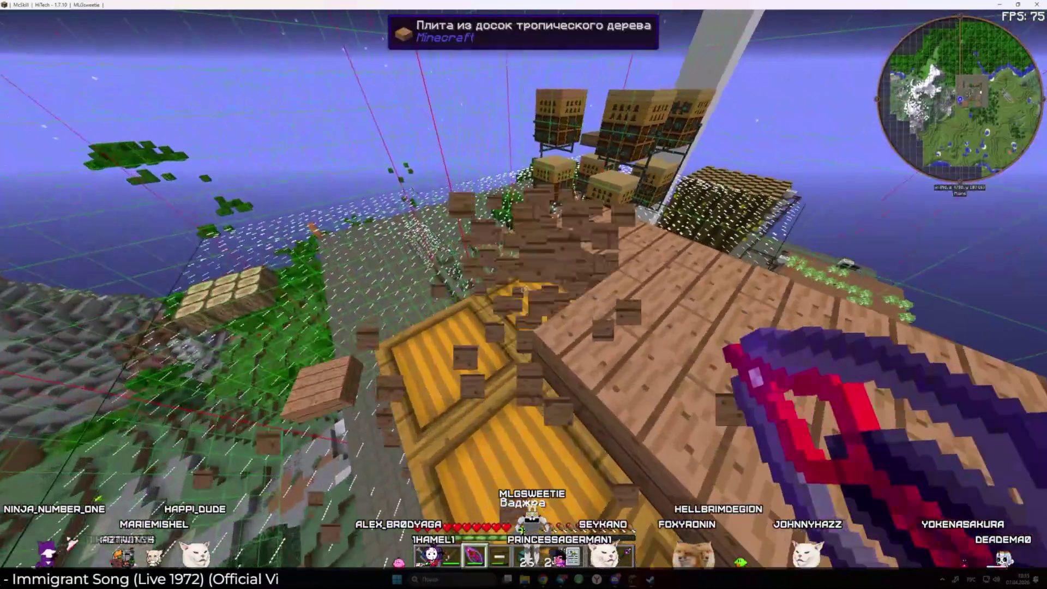
# Remove a slab and fill the gaps in the 3x3 apiary top
pyautogui.click(525, 290)
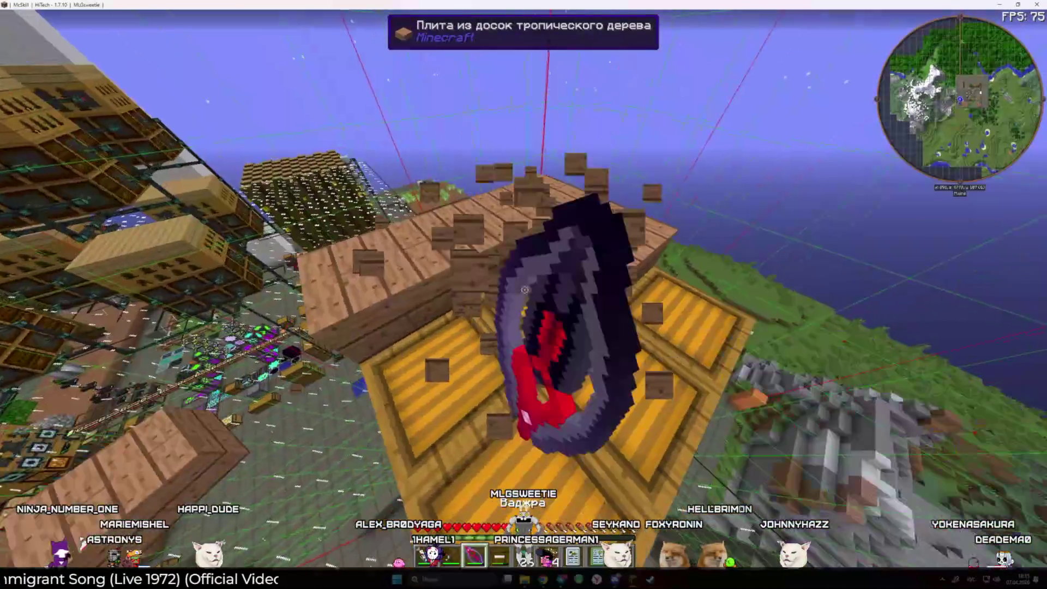
pyautogui.scroll(-3, 523, 294)
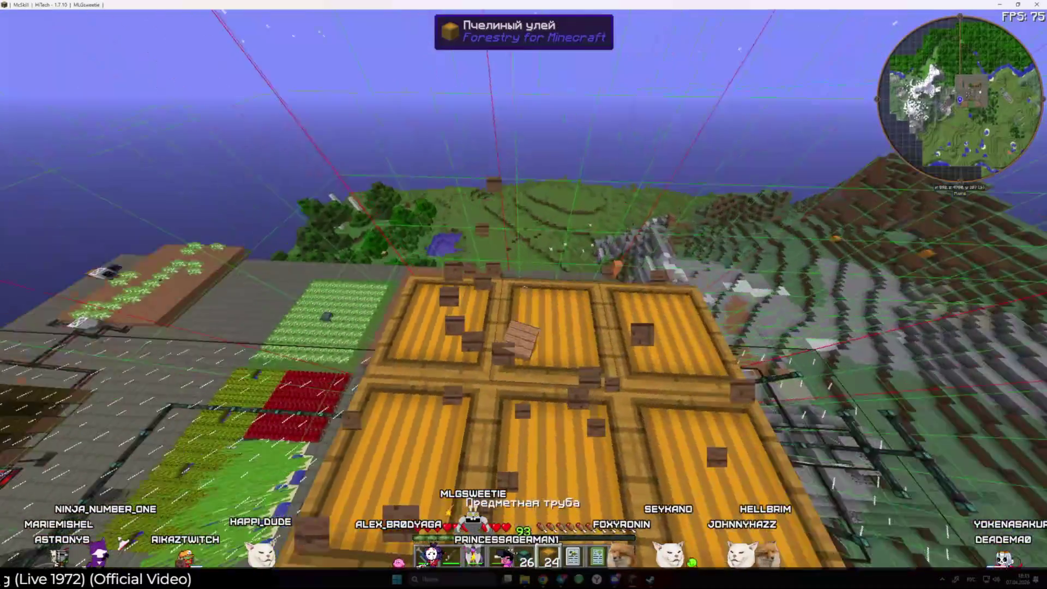
pyautogui.rightClick(524, 290)
pyautogui.rightClick(525, 290)
pyautogui.rightClick(524, 290)
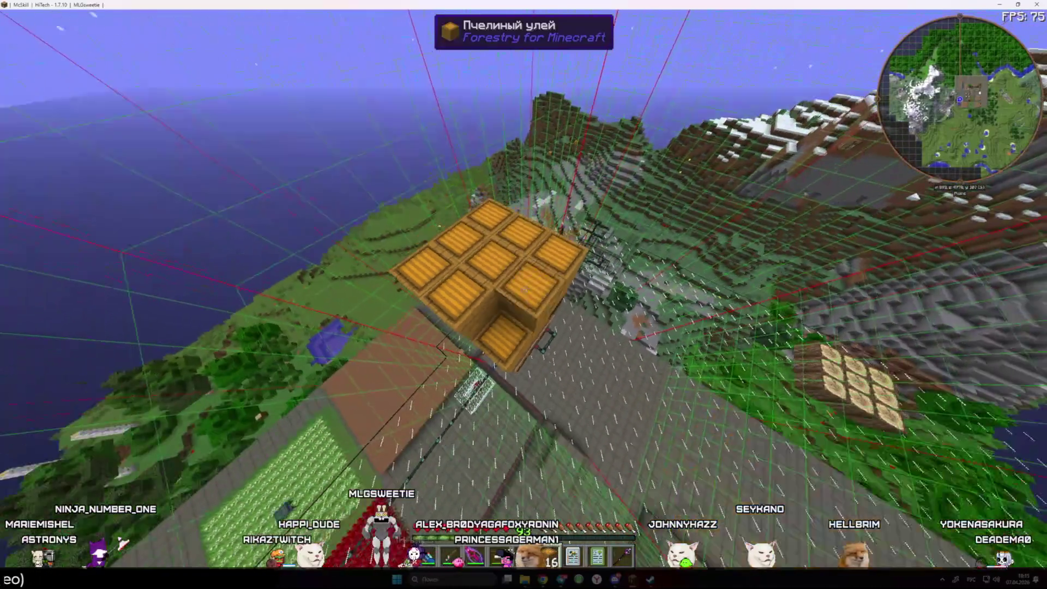
pyautogui.rightClick(525, 290)
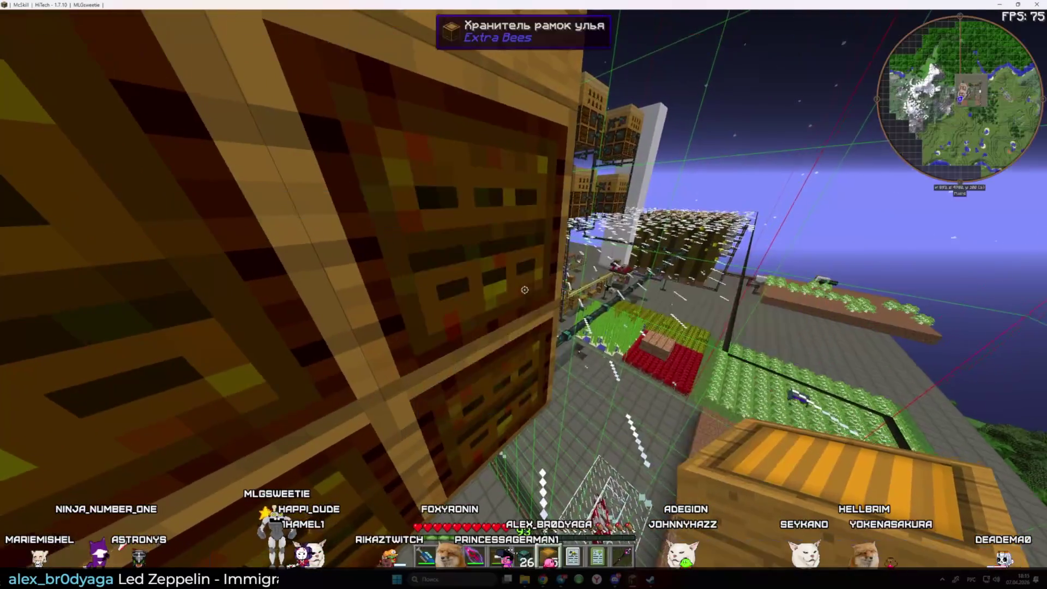
# Cap seven hive blocks with tropical-wood slabs, then open a bee hive's inventory
pyautogui.press('e')
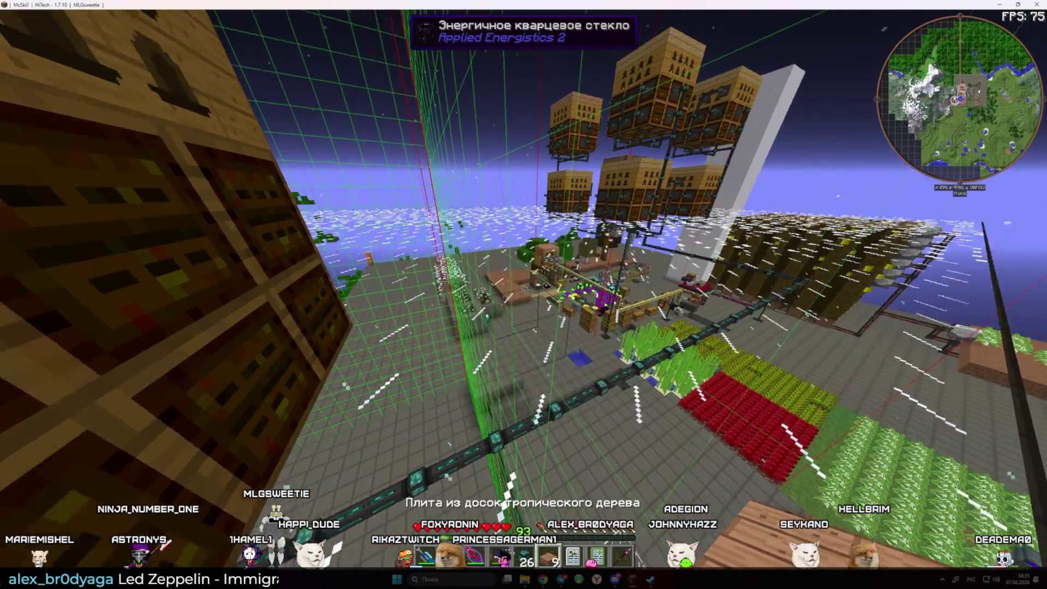
pyautogui.rightClick(523, 294)
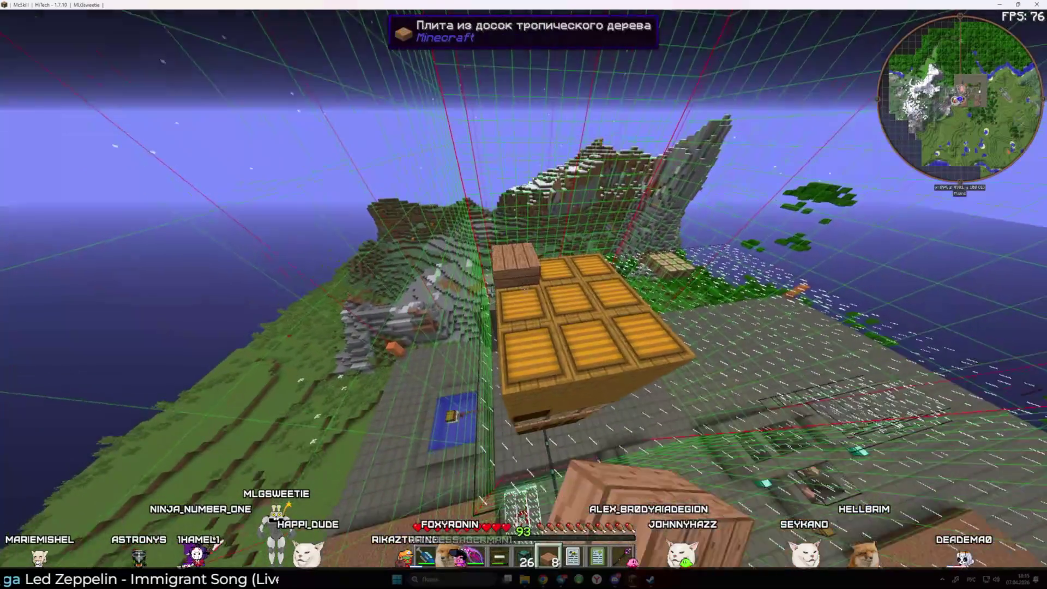
pyautogui.rightClick(524, 295)
pyautogui.rightClick(524, 295)
pyautogui.rightClick(524, 294)
pyautogui.rightClick(524, 295)
pyautogui.rightClick(524, 295)
pyautogui.rightClick(524, 295)
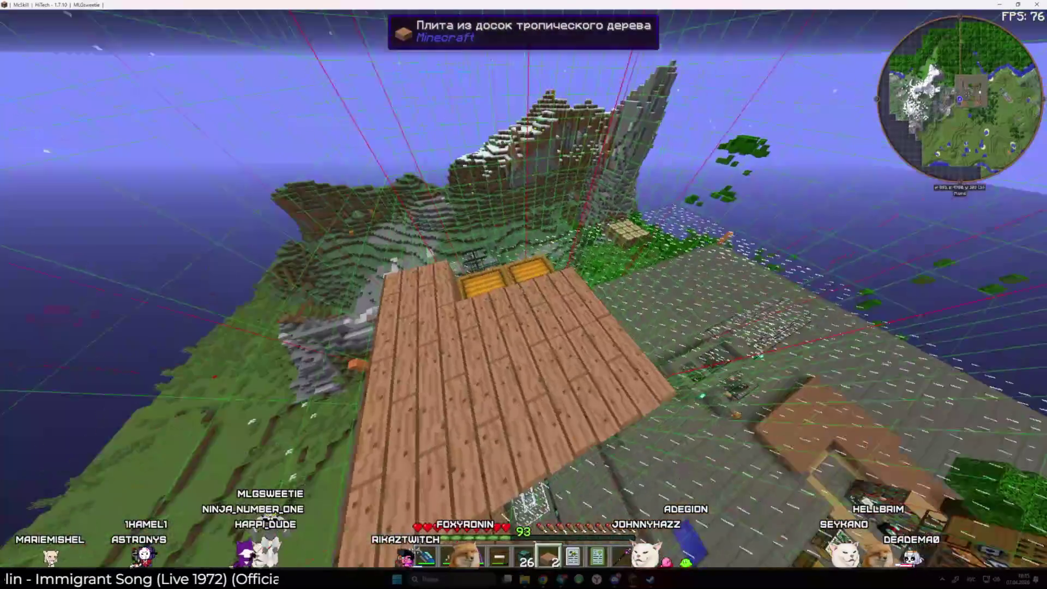
pyautogui.rightClick(523, 294)
pyautogui.rightClick(524, 294)
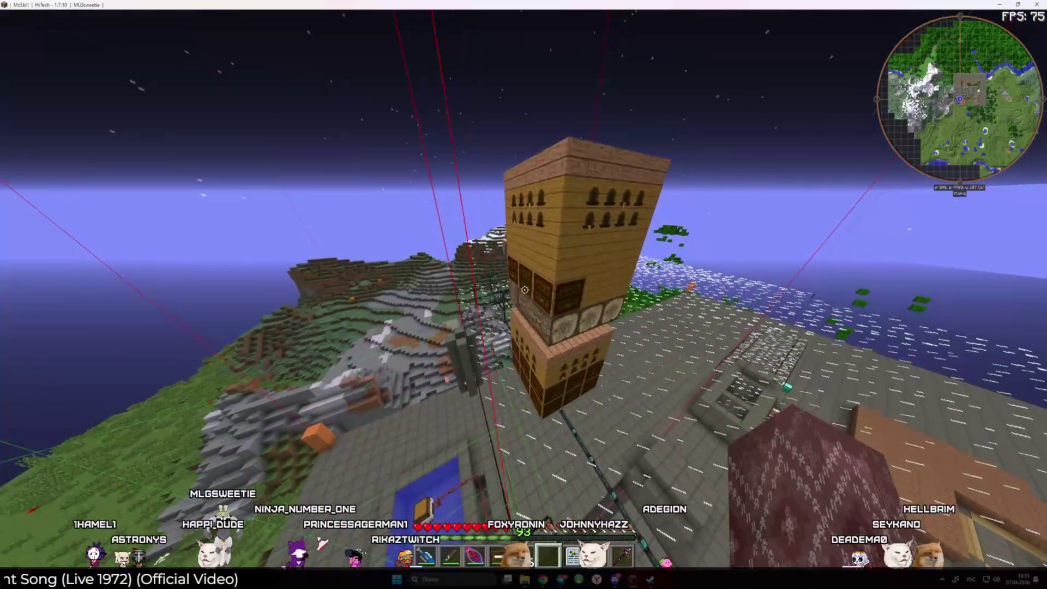
pyautogui.rightClick(524, 294)
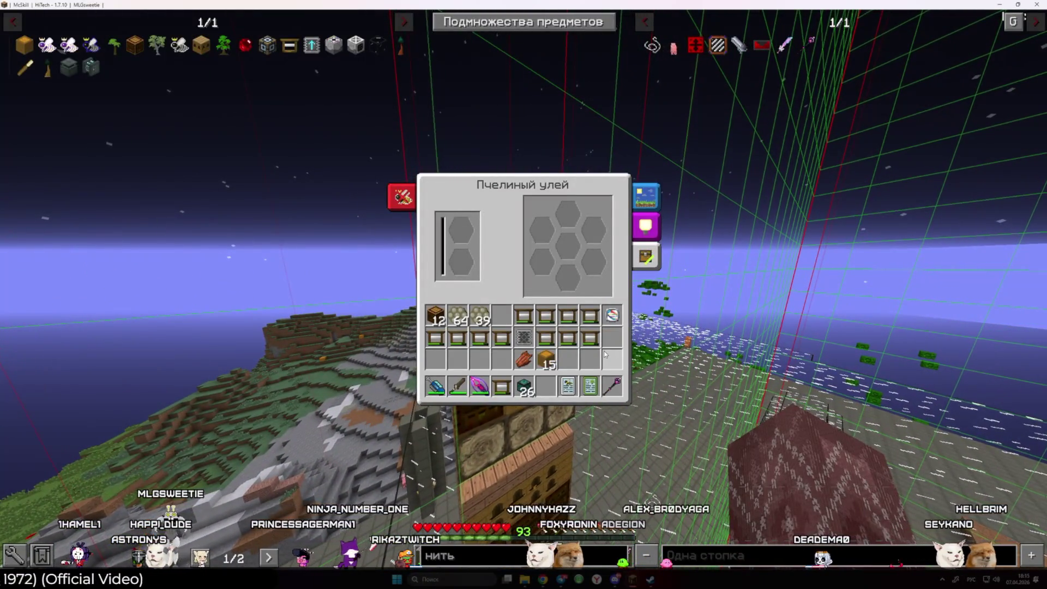
# Teleport to the AE2 base and deposit the 64 and 39 comb stacks
pyautogui.press('Escape')
pyautogui.press('m')
pyautogui.click(545, 428)
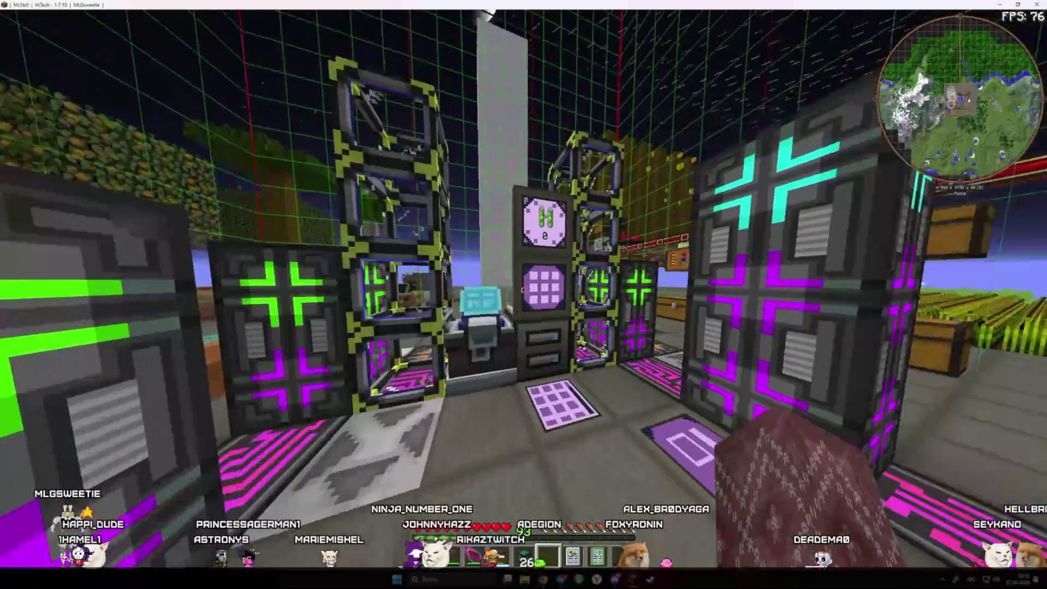
pyautogui.rightClick(524, 295)
pyautogui.keyDown('shift'); pyautogui.doubleClick(456, 450); pyautogui.keyUp('shift')
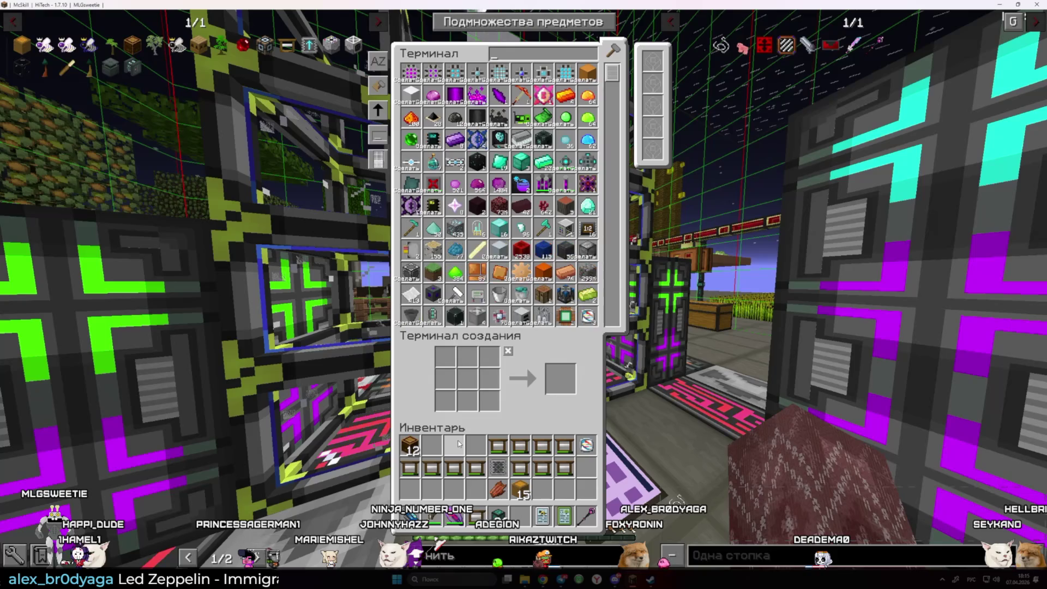
pyautogui.press('Escape')
pyautogui.press('m')
pyautogui.press('Escape')
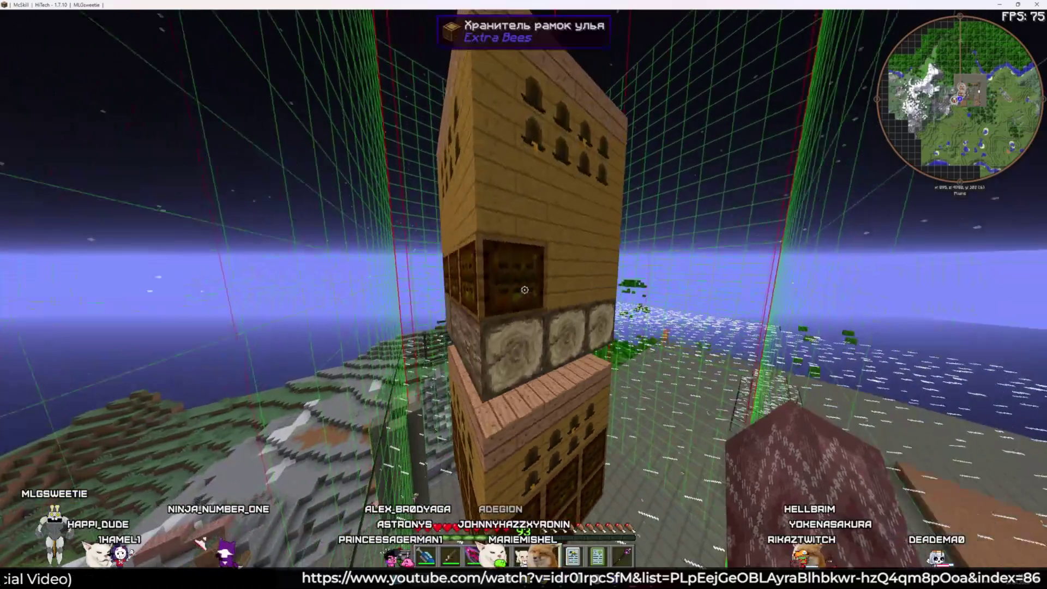
# Inspect the frame housing's inventory on the tower twice
pyautogui.rightClick(524, 289)
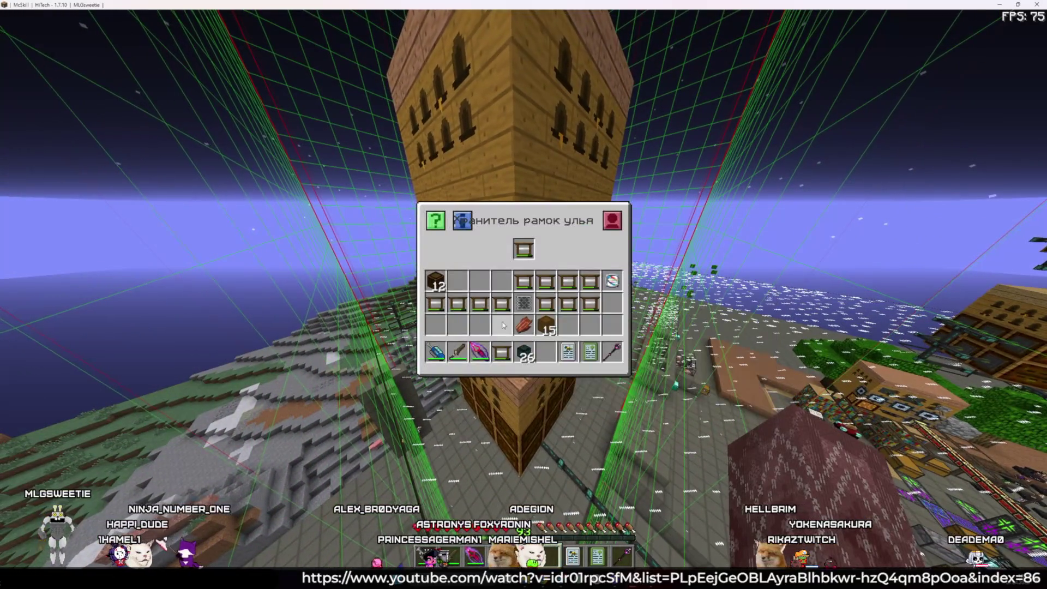
pyautogui.press('Escape')
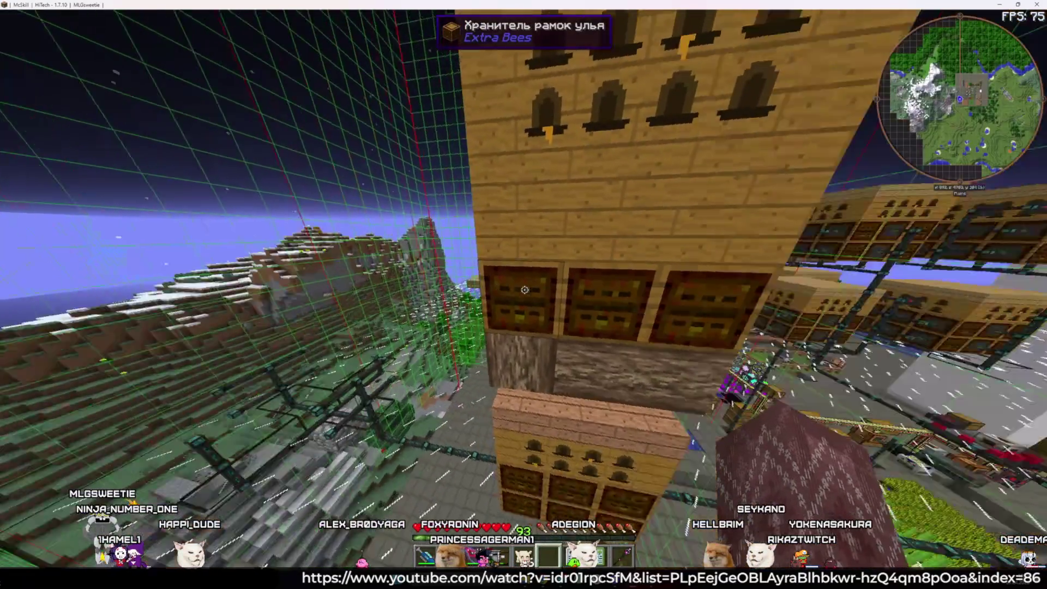
pyautogui.rightClick(525, 290)
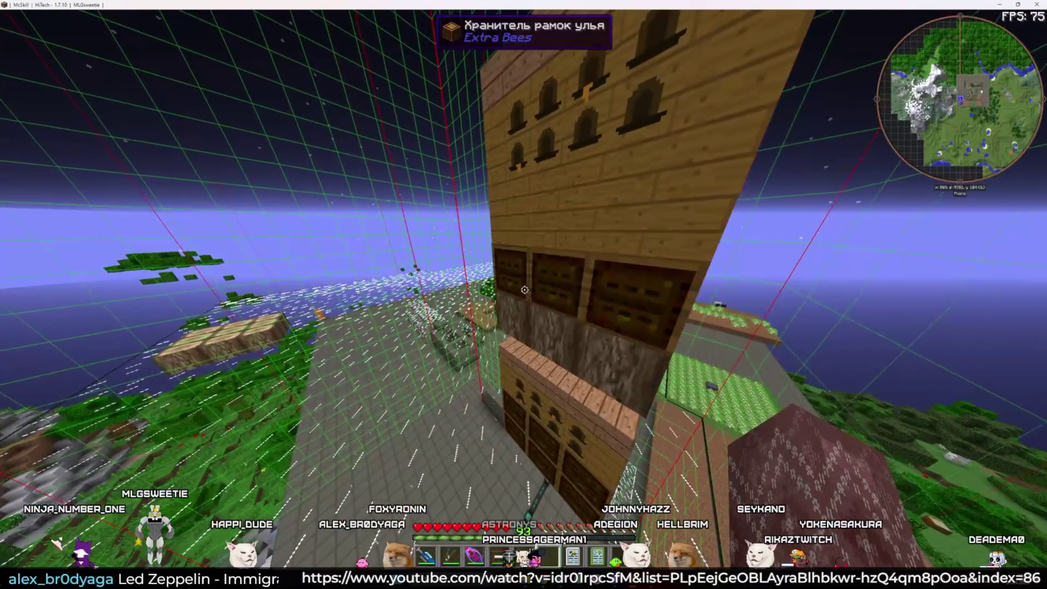
pyautogui.press('Escape')
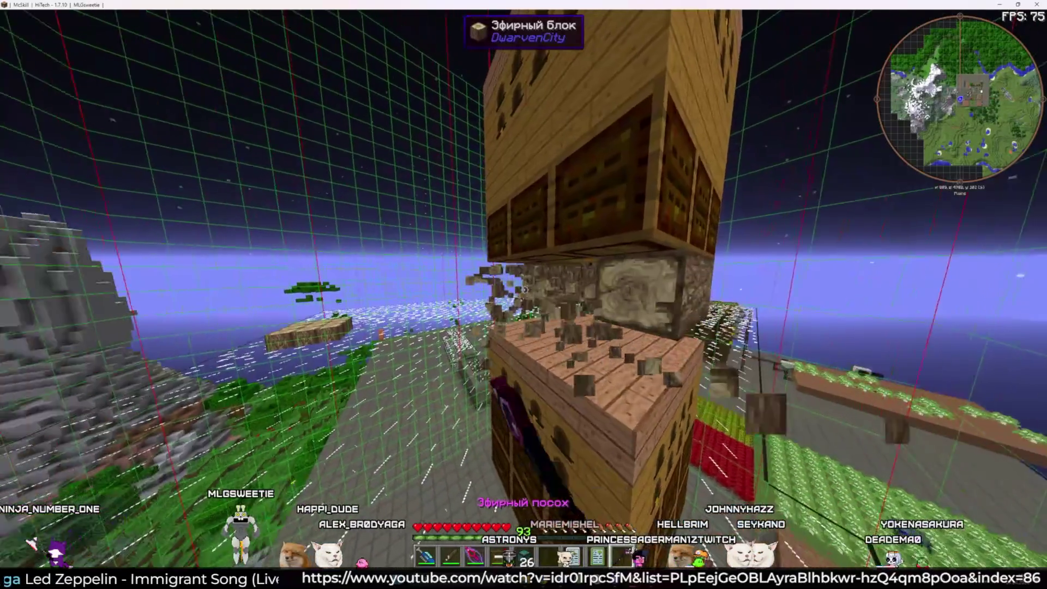
# With an empty hand, check the bee hive's comb output several times
pyautogui.press('6')
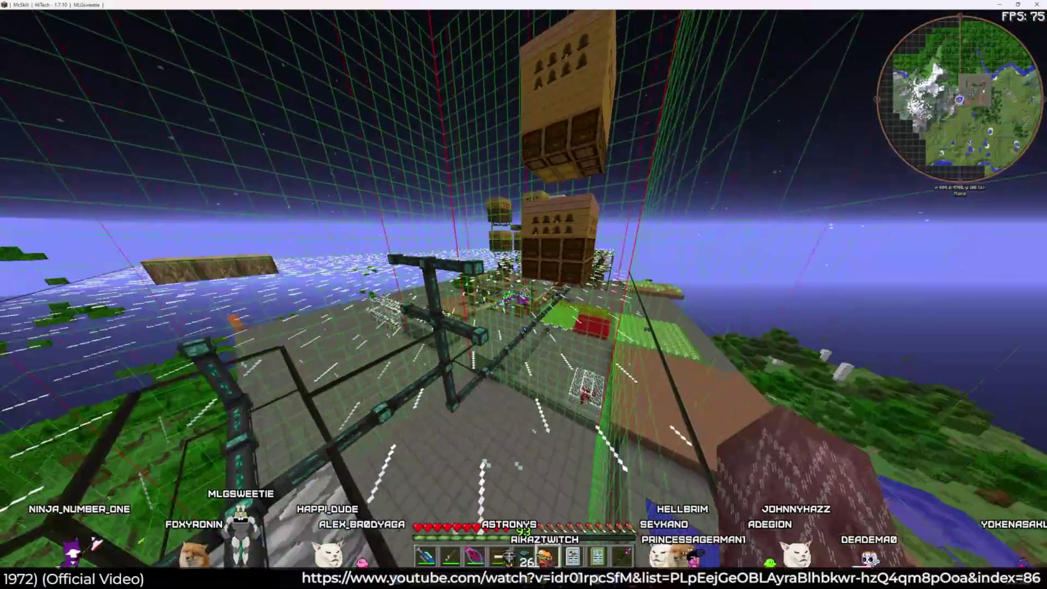
pyautogui.rightClick(525, 290)
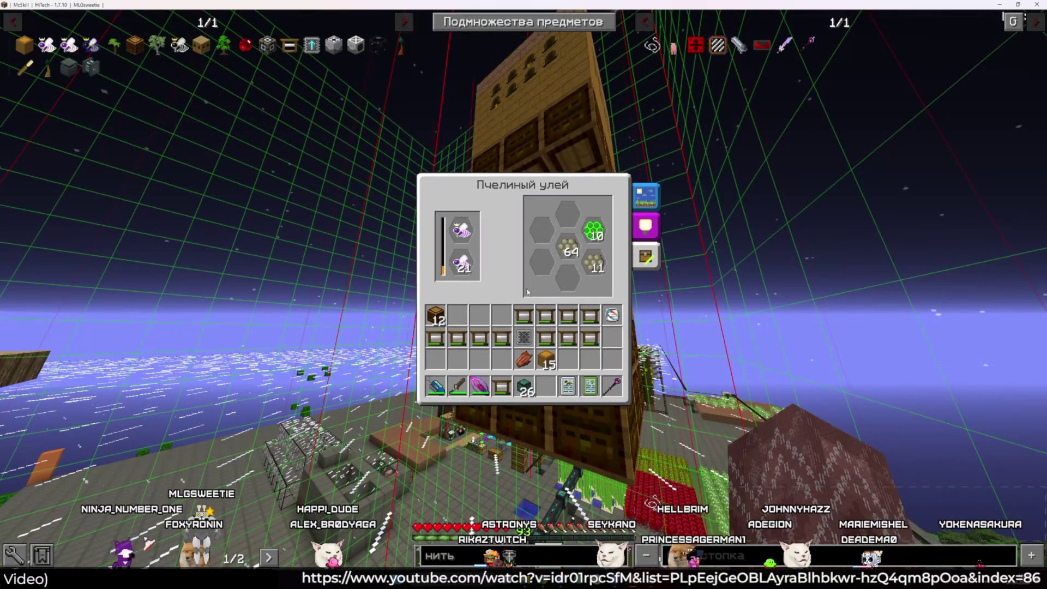
pyautogui.press('Escape')
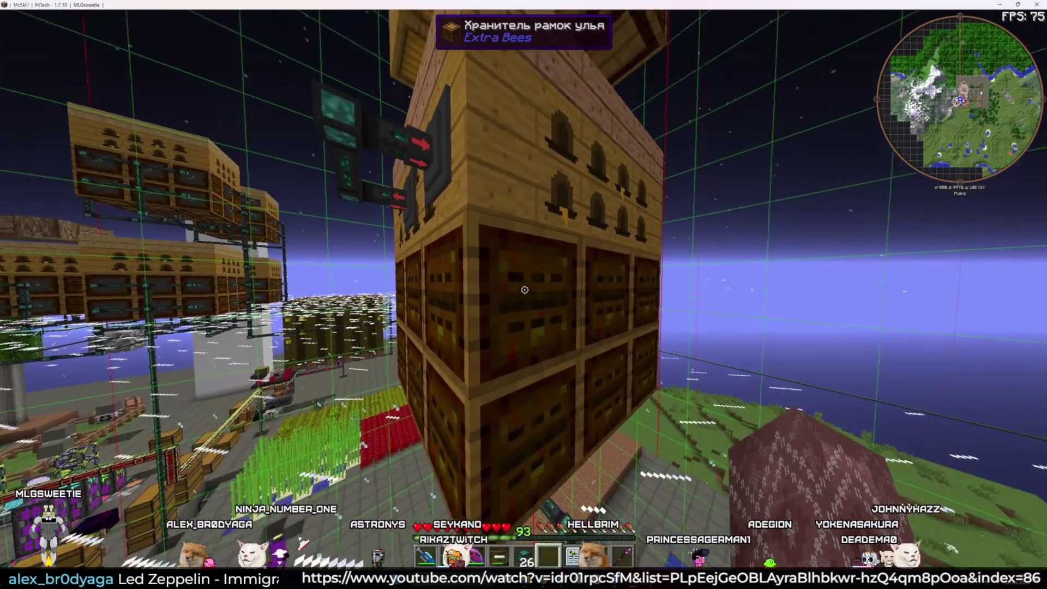
pyautogui.rightClick(524, 290)
pyautogui.press('Escape')
pyautogui.rightClick(523, 295)
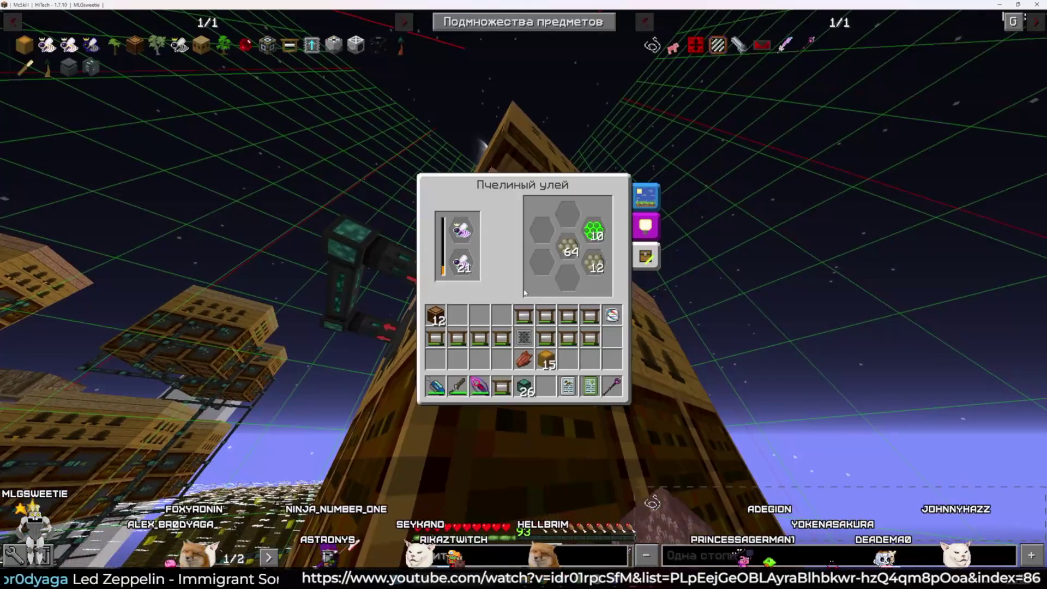
pyautogui.press('Escape')
pyautogui.scroll(-2, 524, 294)
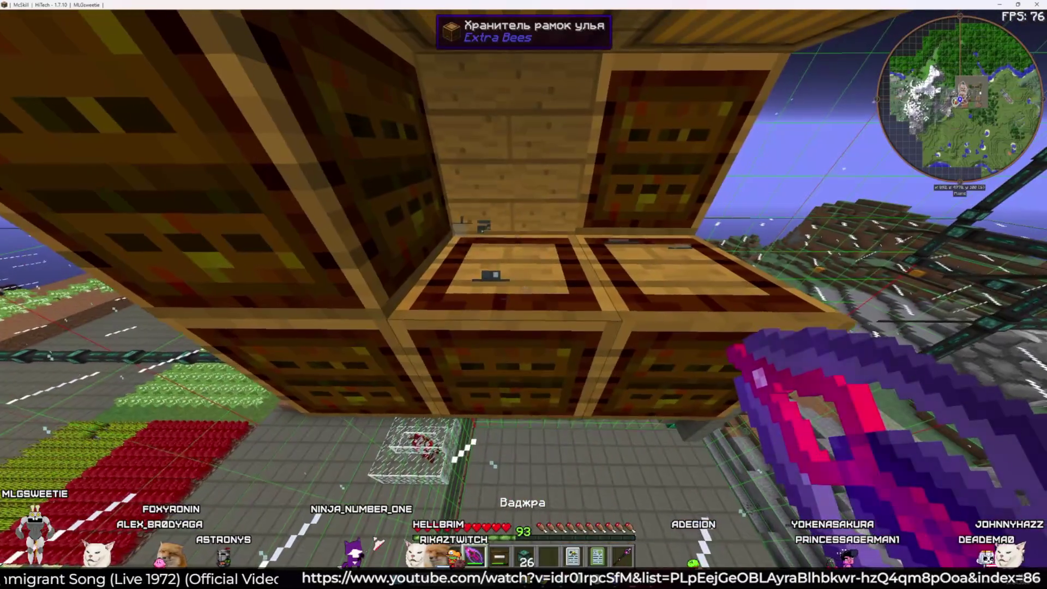
# Break two hive blocks out of the tower and check the inventory
pyautogui.click(524, 295)
pyautogui.click(524, 295)
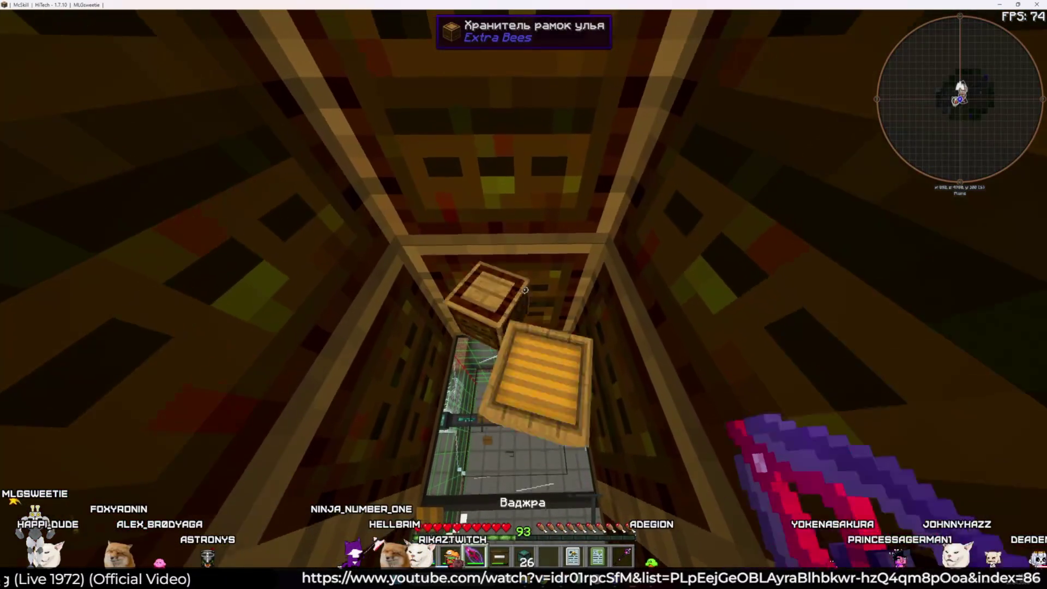
pyautogui.press('e')
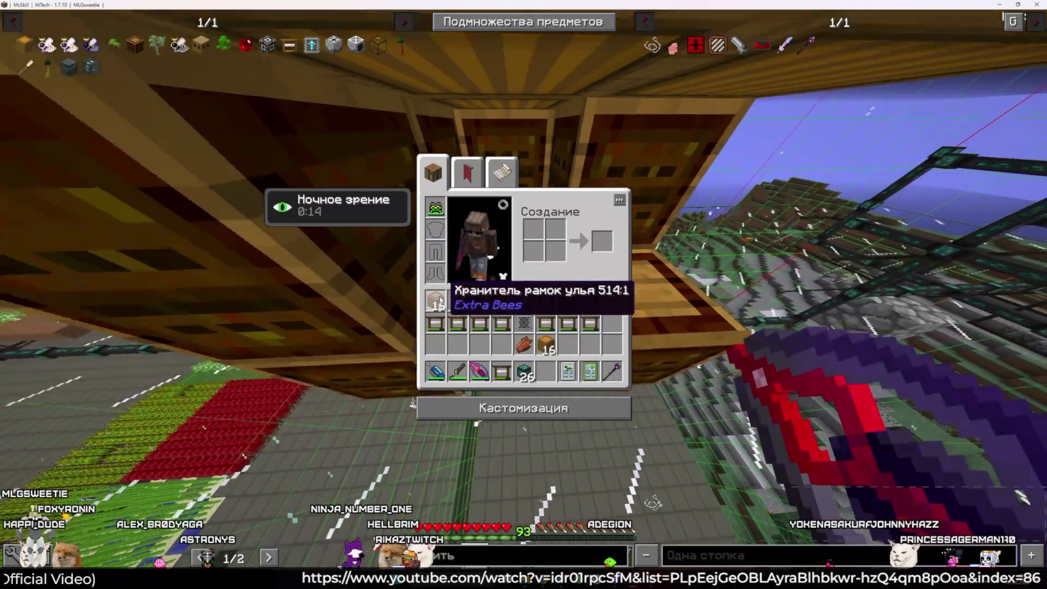
pyautogui.press('e')
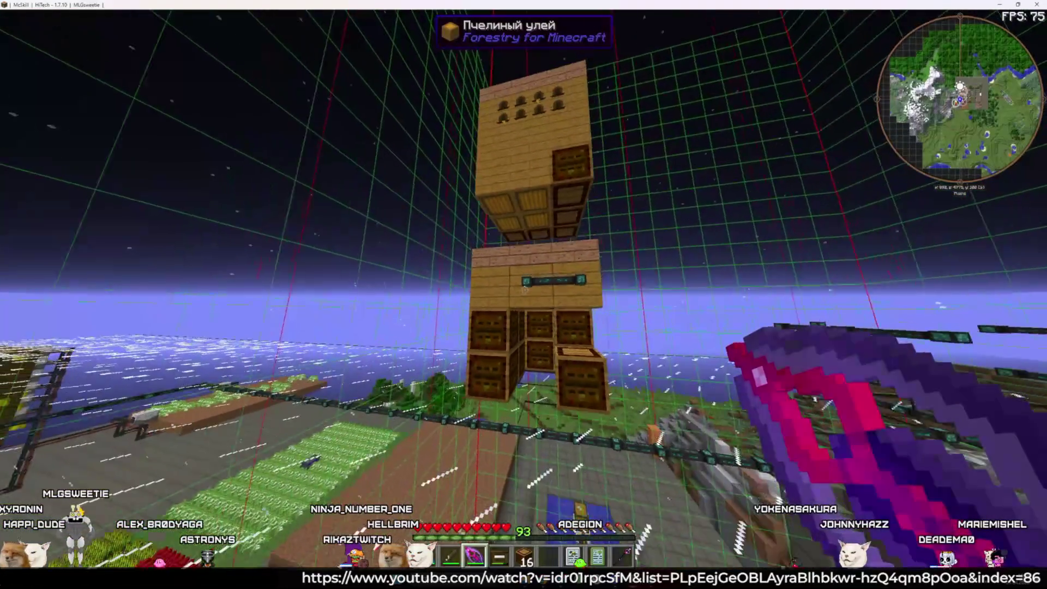
pyautogui.press('e')
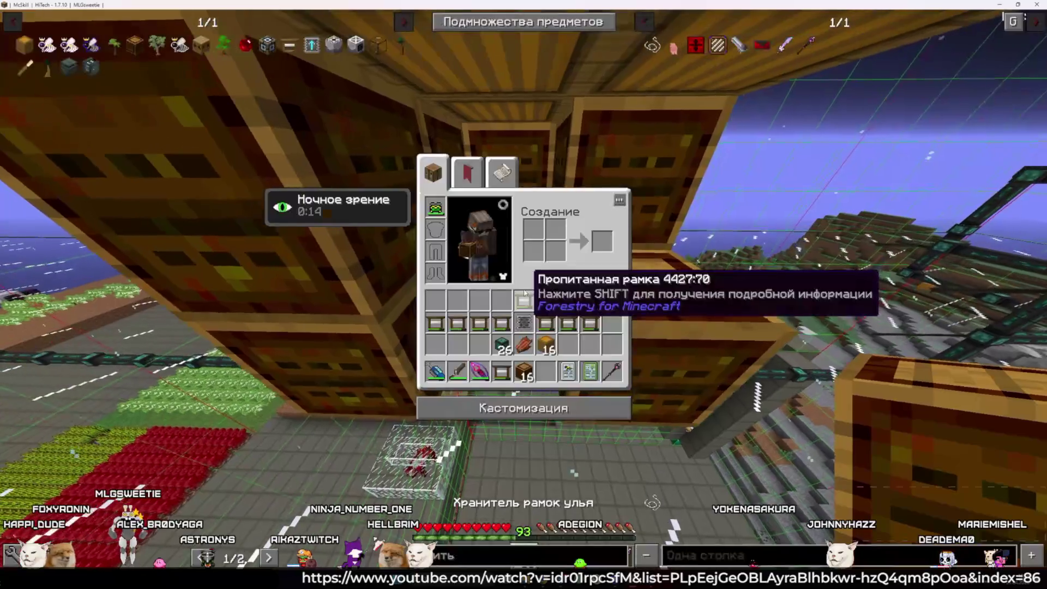
pyautogui.press('e')
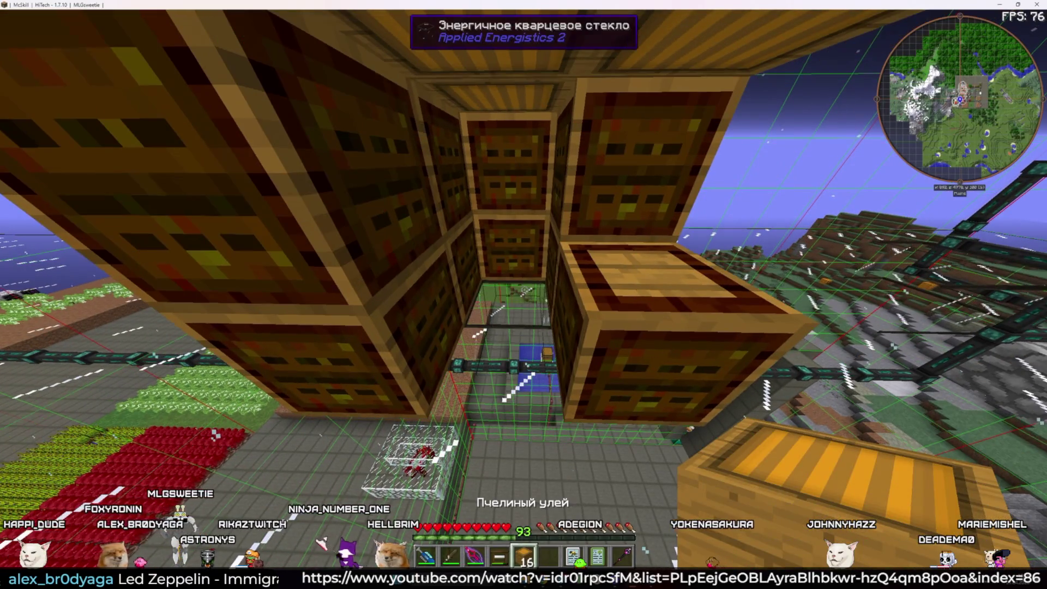
# Mine the shaft blocks and a frame housing with the Vajra
pyautogui.press('3')
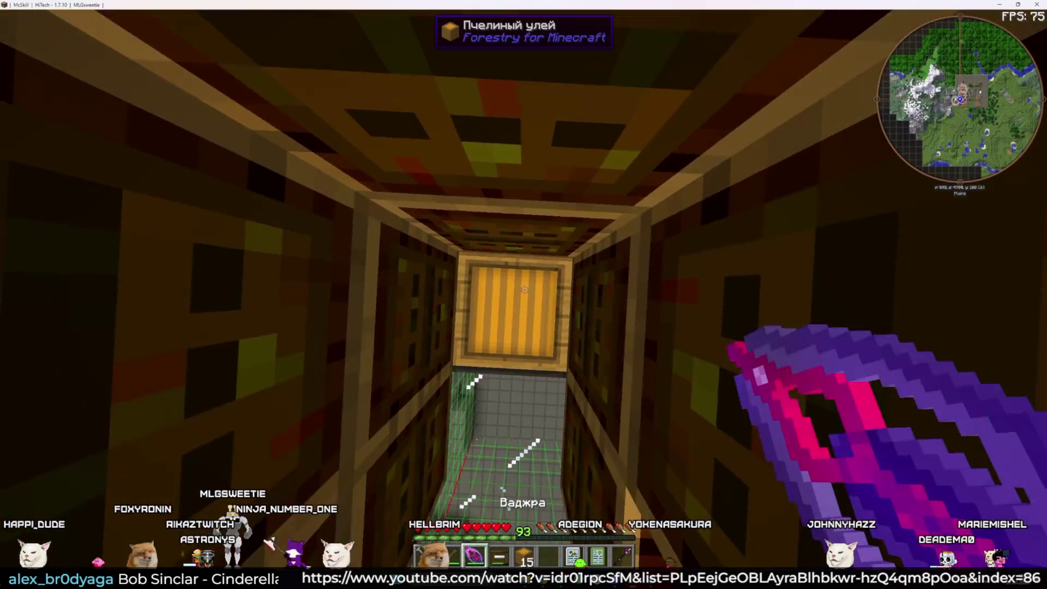
pyautogui.click(524, 290)
pyautogui.click(525, 289)
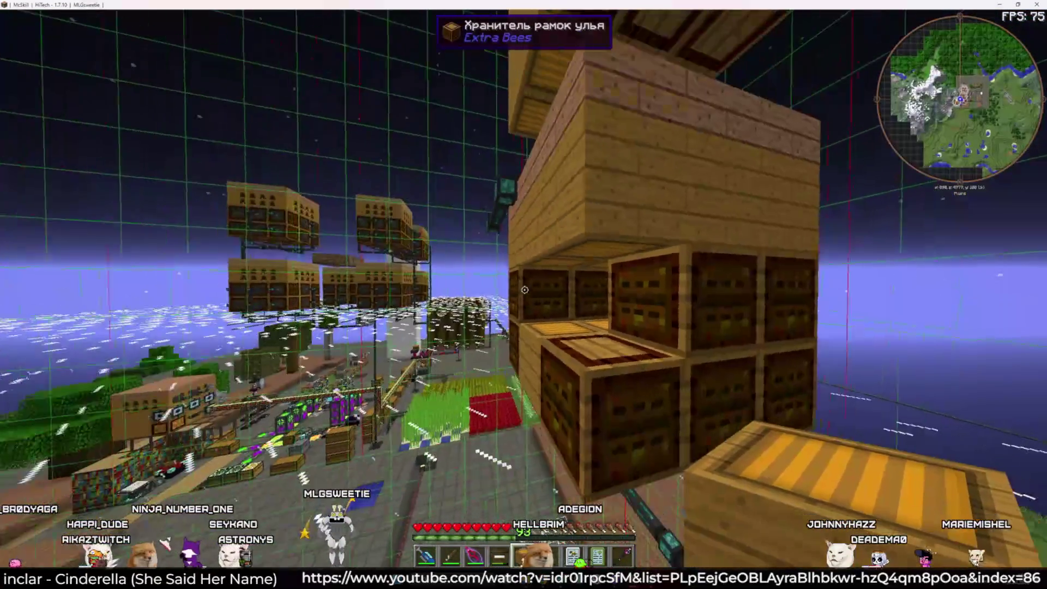
pyautogui.press('3')
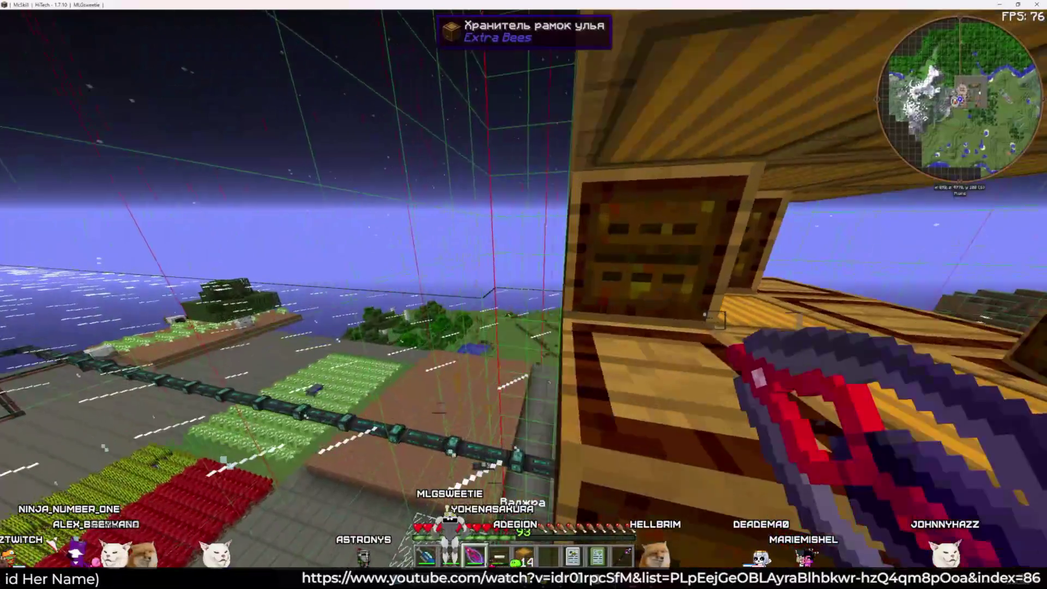
pyautogui.click(525, 290)
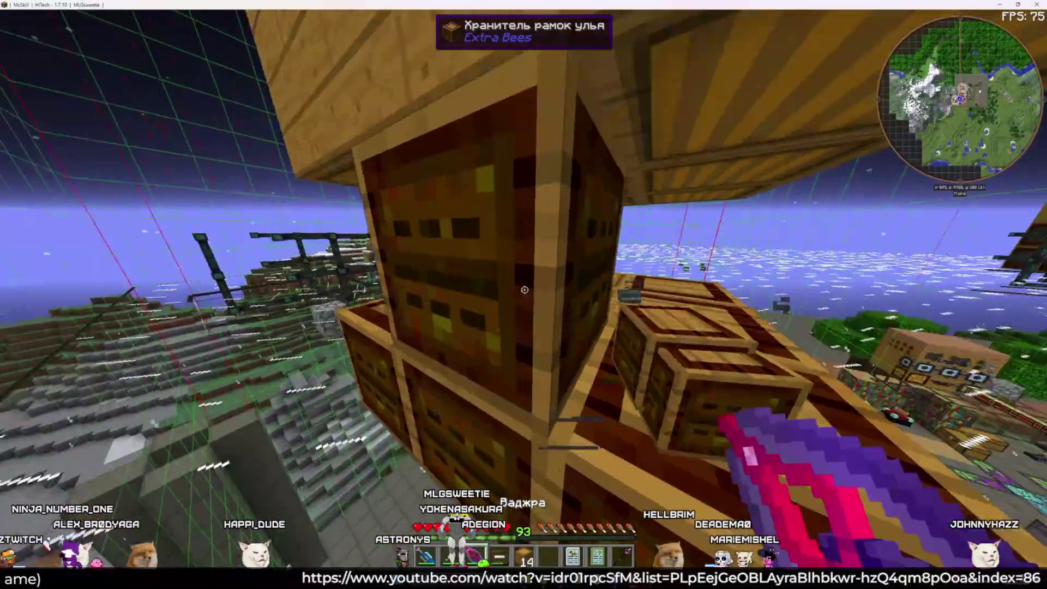
pyautogui.press('5')
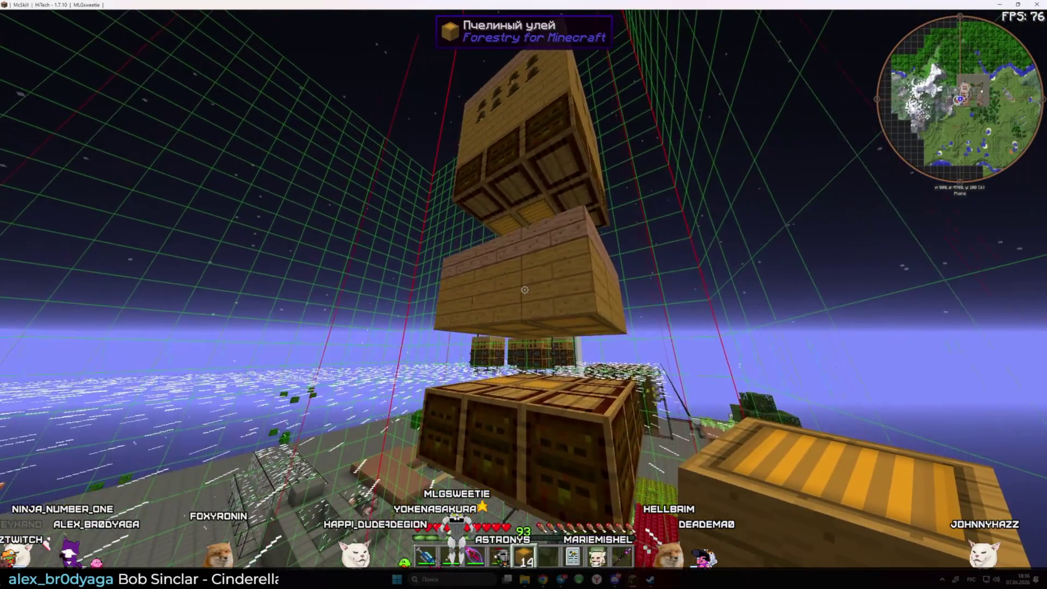
pyautogui.press('3')
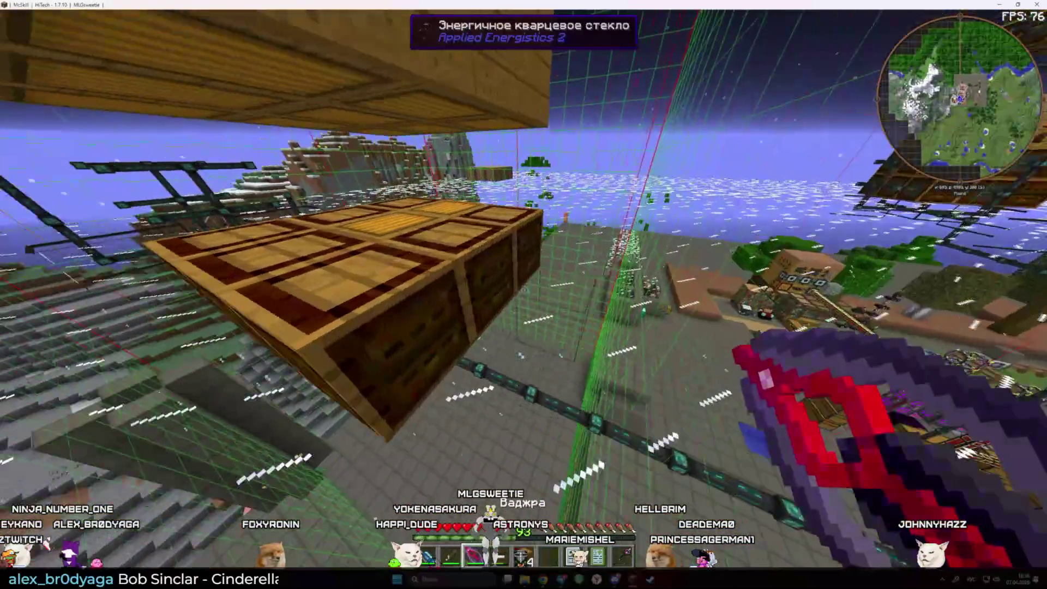
pyautogui.press('5')
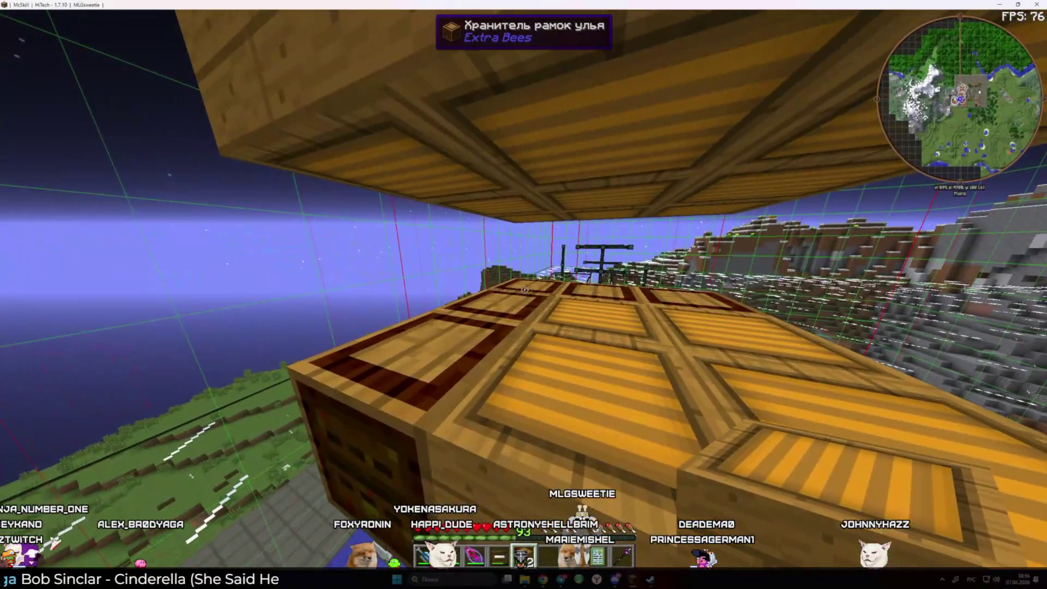
# Check a frame housing, step back, and open the bee hive showing combs 64, 12, 10
pyautogui.rightClick(524, 290)
pyautogui.press('e')
pyautogui.press('s')
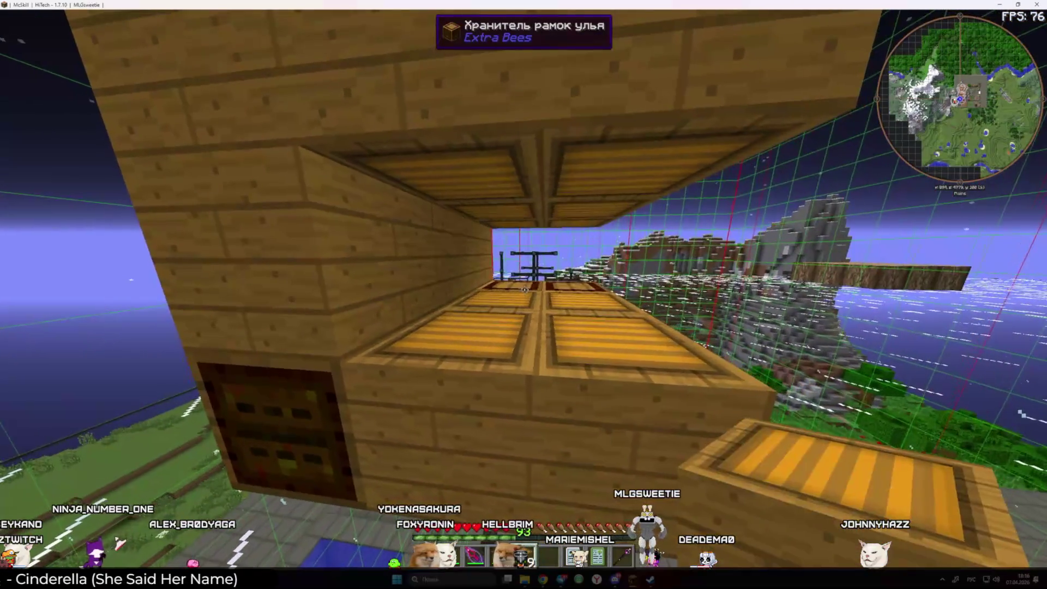
pyautogui.press('s')
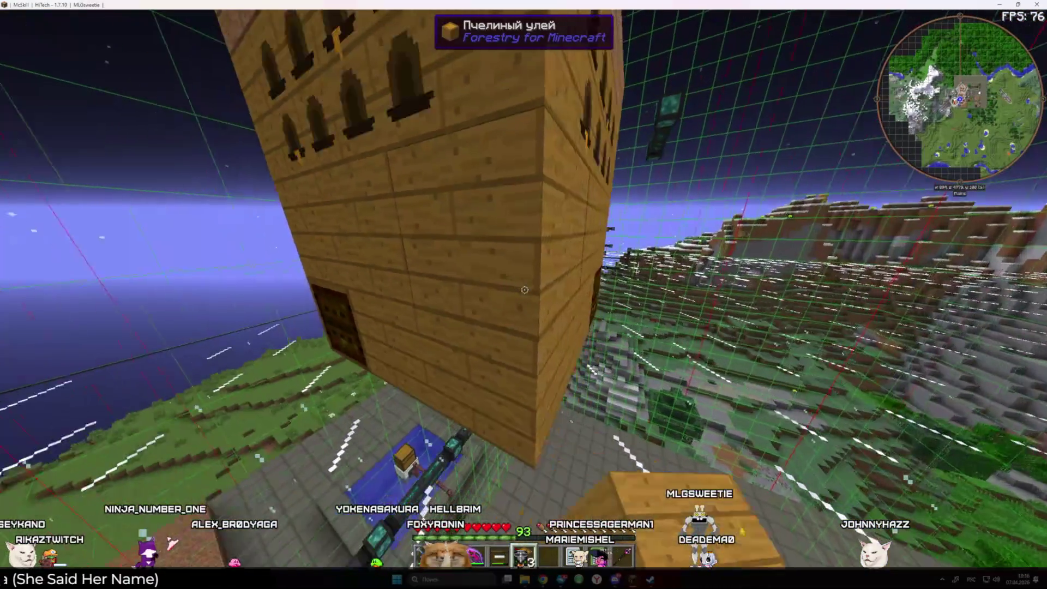
pyautogui.press('w')
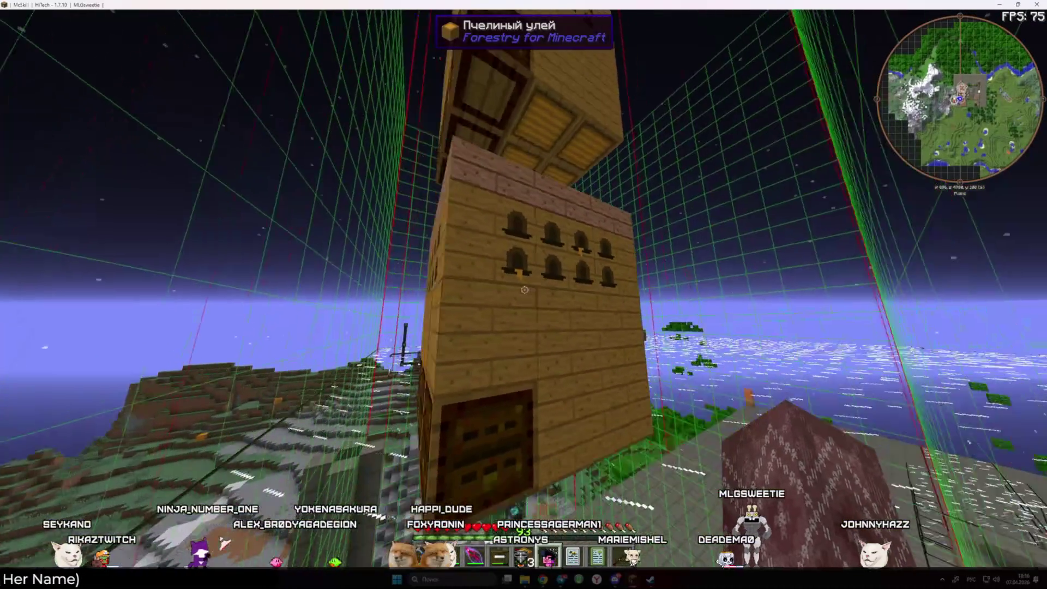
pyautogui.press('s')
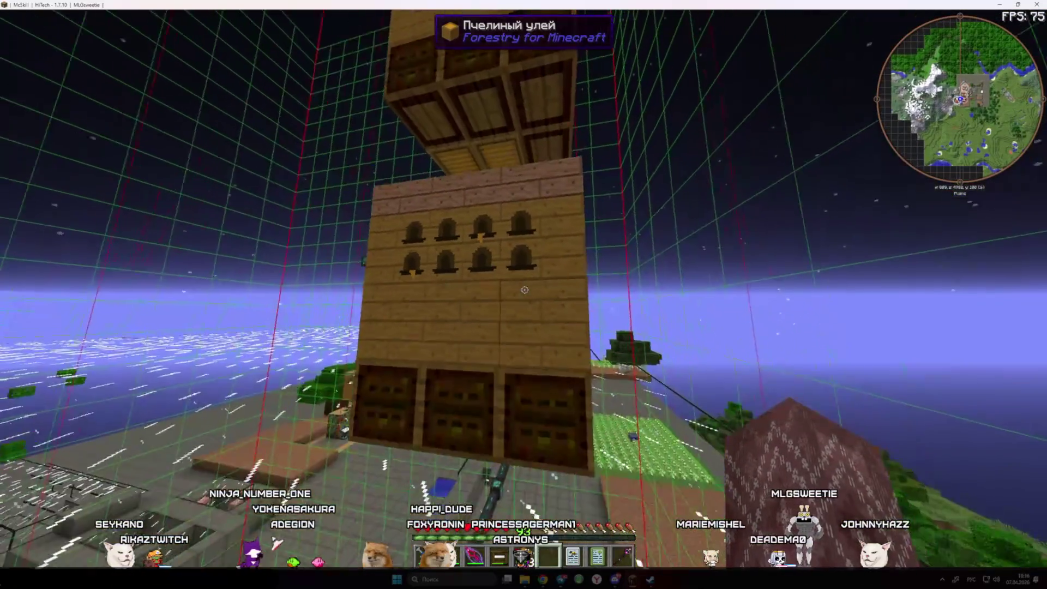
pyautogui.rightClick(524, 294)
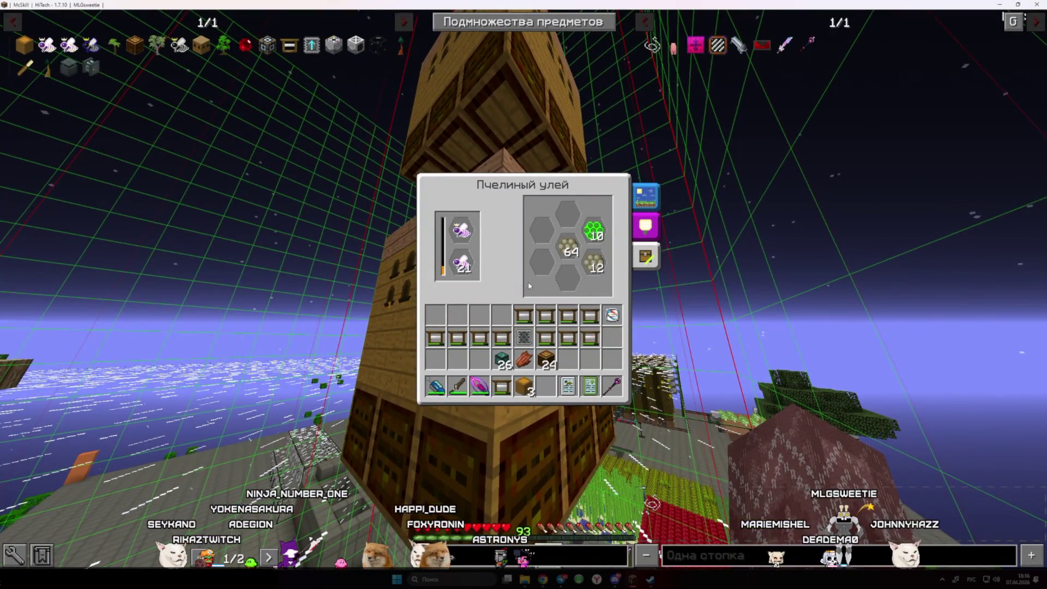
# Take the 64 combs from the hive and deposit them in the base's ME terminal
pyautogui.keyDown('shift'); pyautogui.click(567, 251); pyautogui.keyUp('shift')
pyautogui.press('e')
pyautogui.press('m')
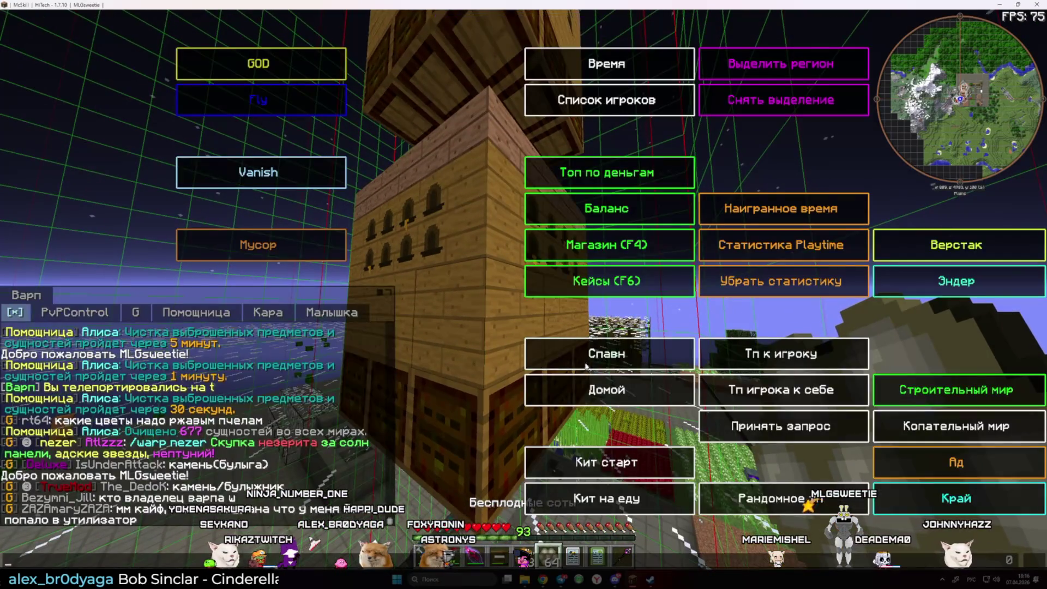
pyautogui.click(588, 388)
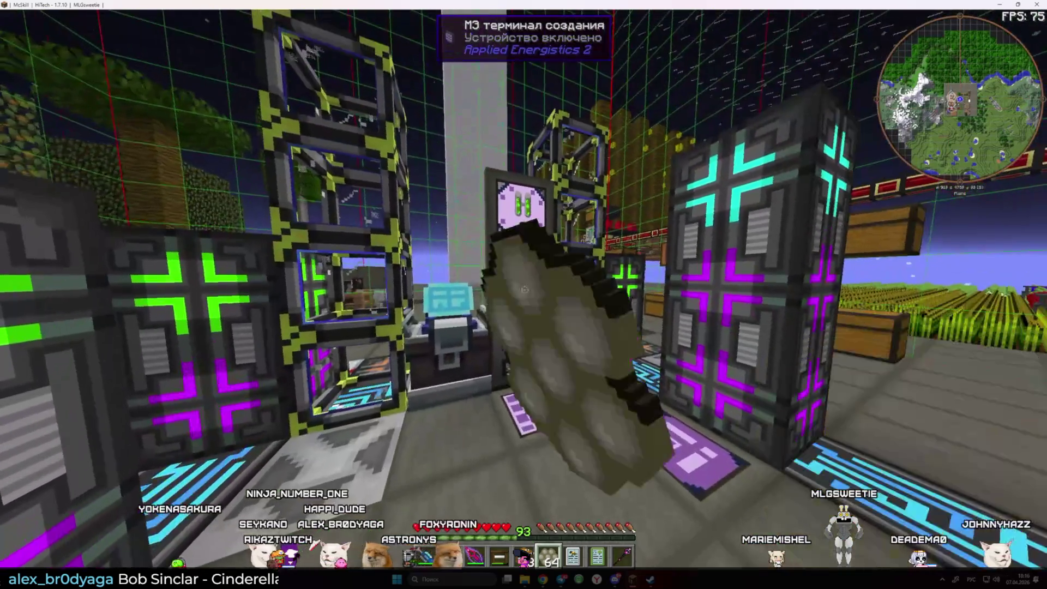
pyautogui.rightClick(524, 294)
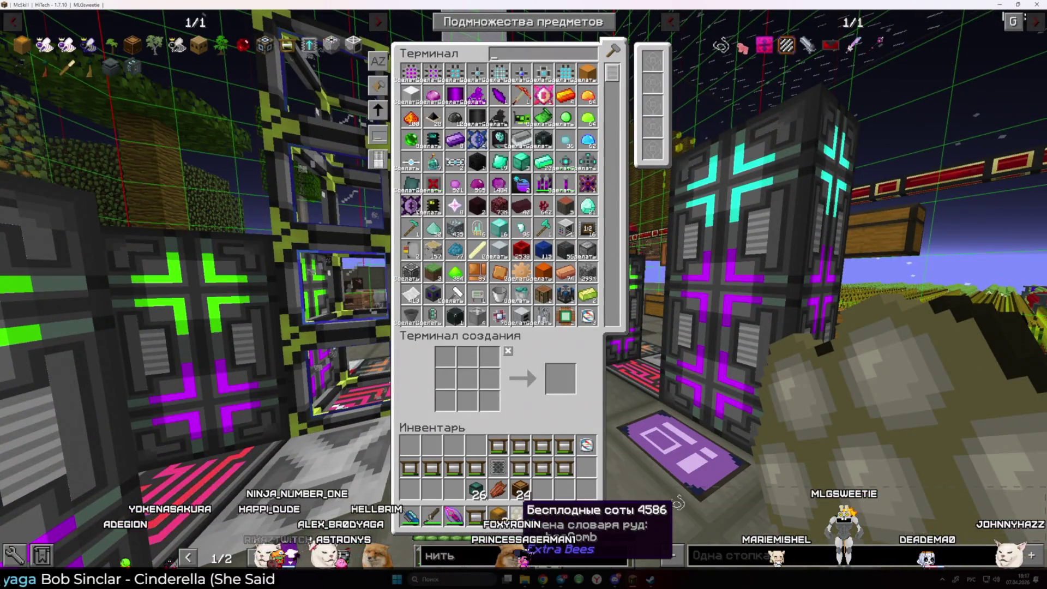
pyautogui.press('Escape')
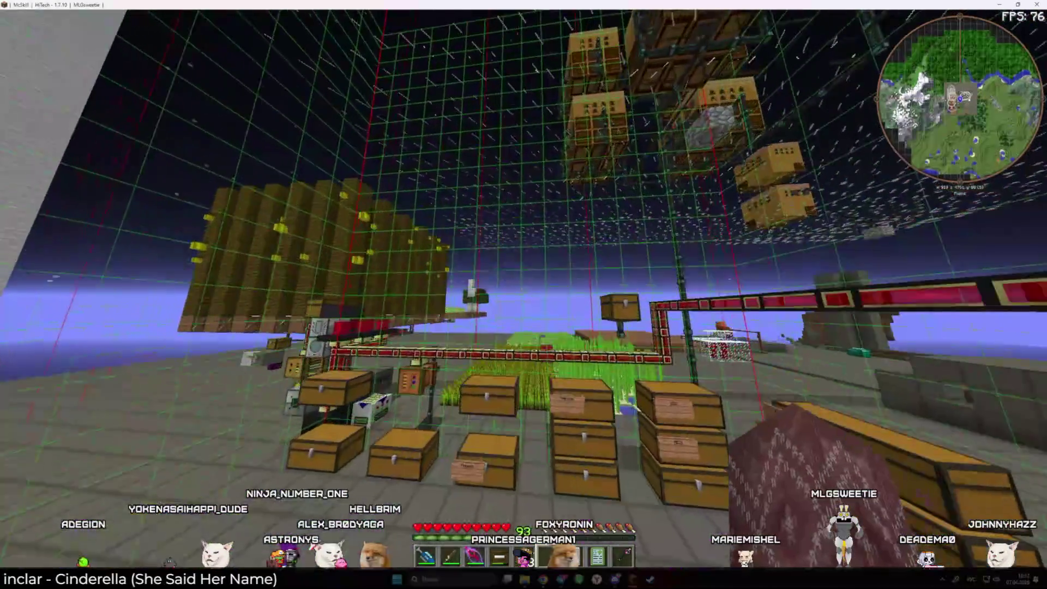
# Fly back to the hive tower and open a frame housing
pyautogui.press('space')
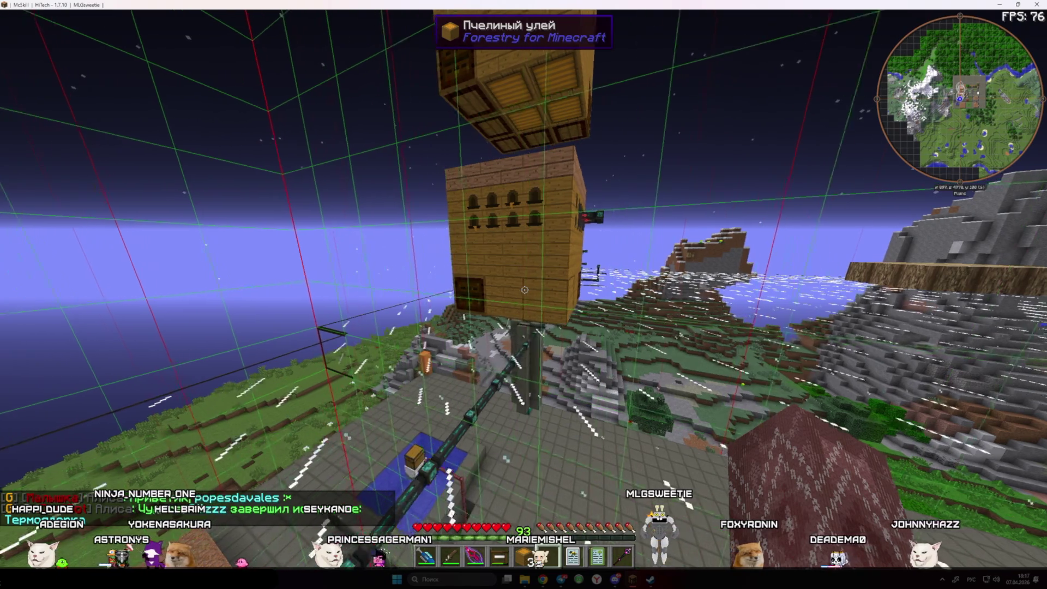
pyautogui.press('w')
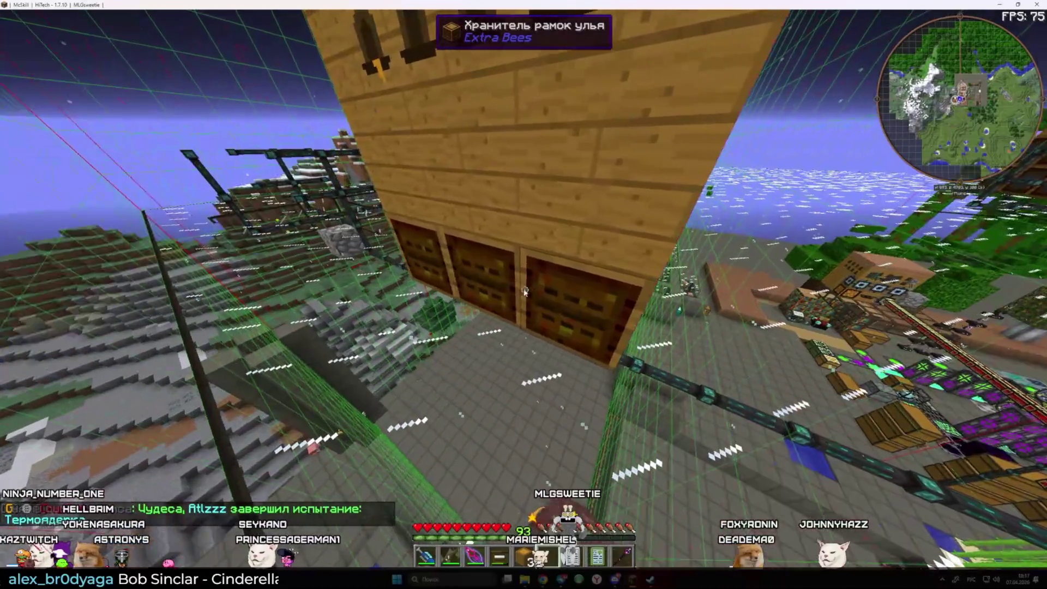
pyautogui.rightClick(524, 289)
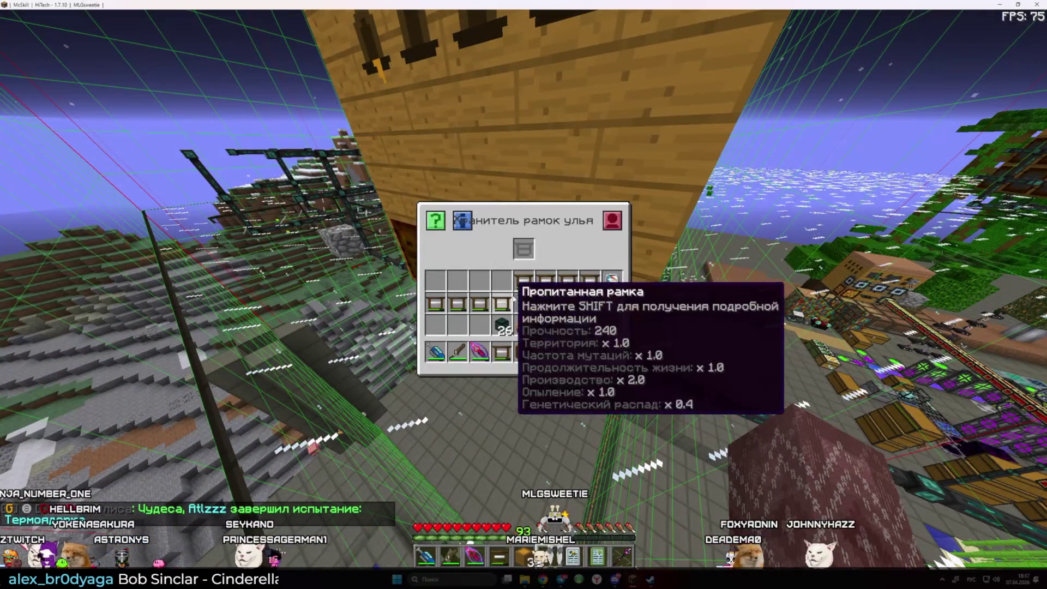
# Load impregnated frames into the first frame housings on the tower
pyautogui.press('Escape')
pyautogui.rightClick(525, 289)
pyautogui.press('Escape')
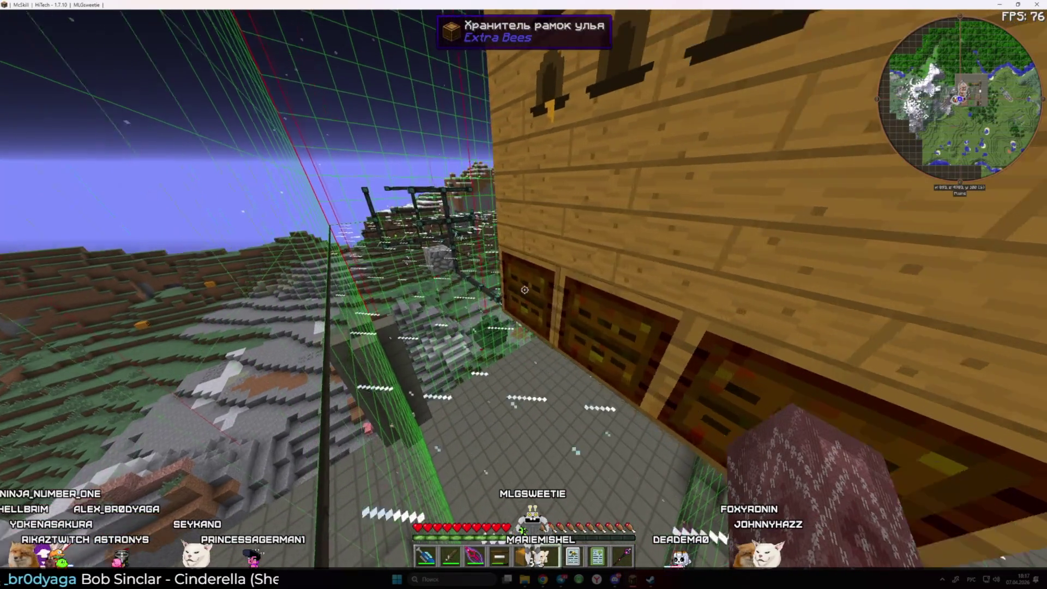
pyautogui.rightClick(525, 289)
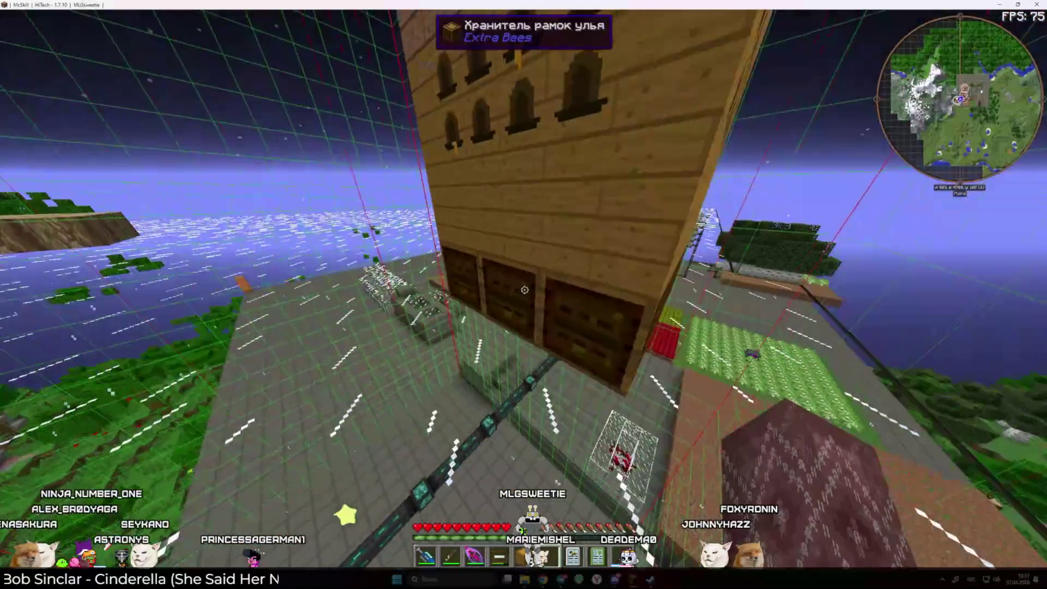
pyautogui.rightClick(525, 289)
pyautogui.press('Escape')
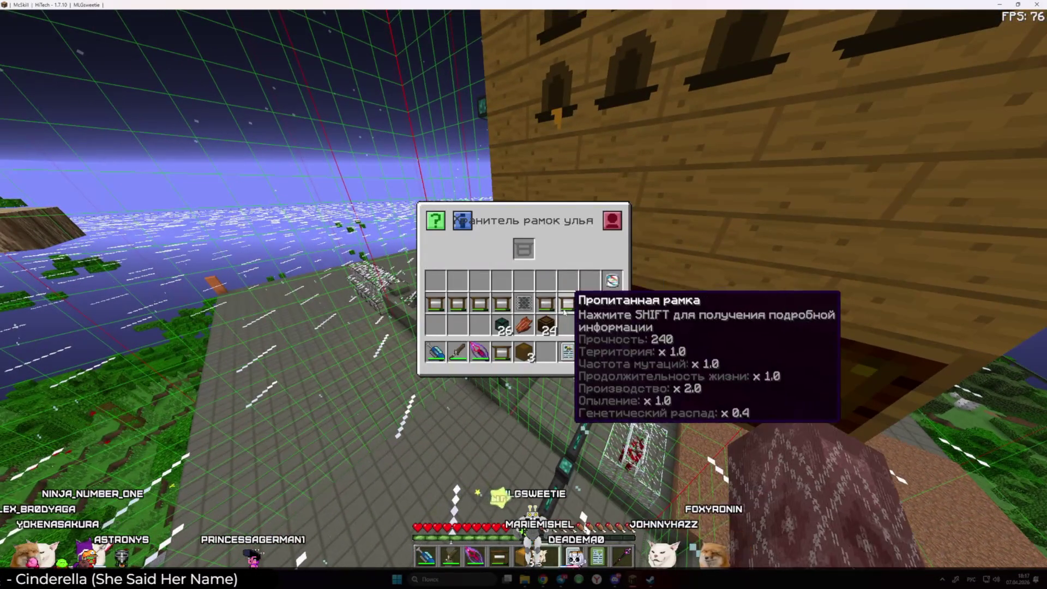
# Check the bee hive and fill the remaining frame housings with impregnated frames
pyautogui.rightClick(525, 290)
pyautogui.press('Escape')
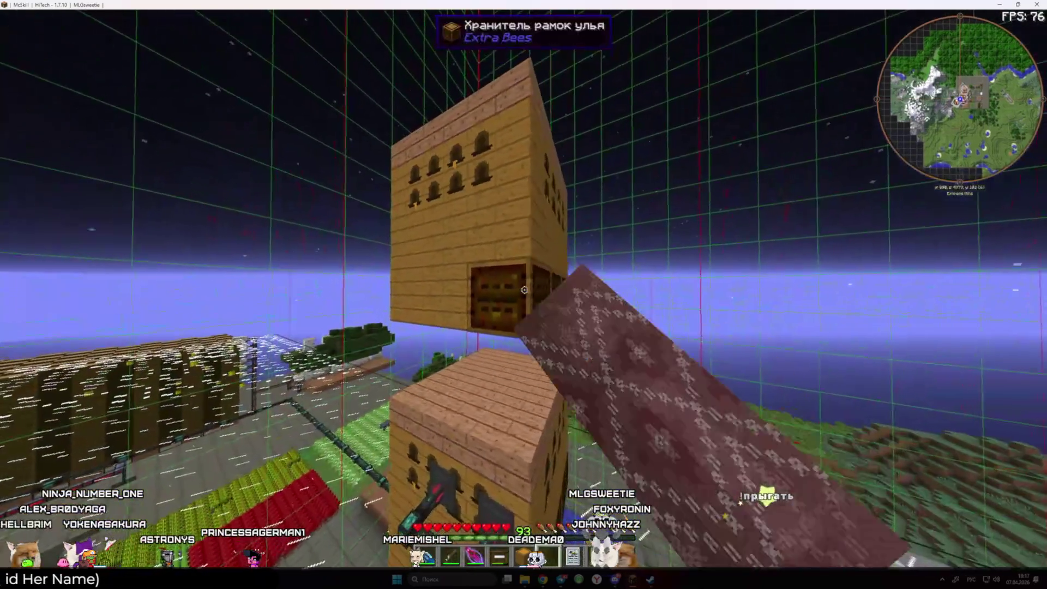
pyautogui.rightClick(524, 289)
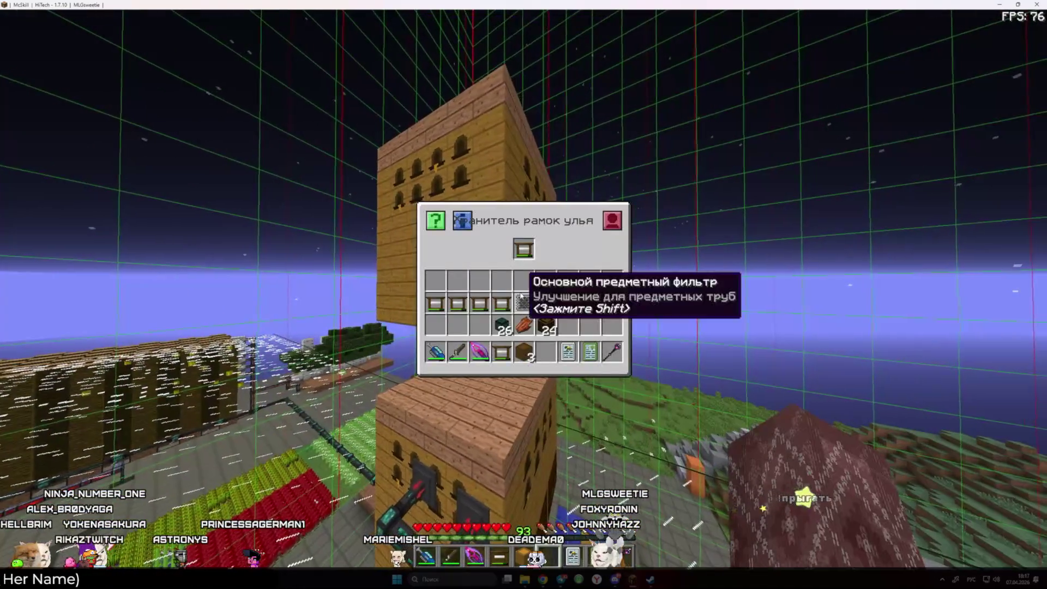
pyautogui.press('Escape')
pyautogui.rightClick(525, 290)
pyautogui.press('Escape')
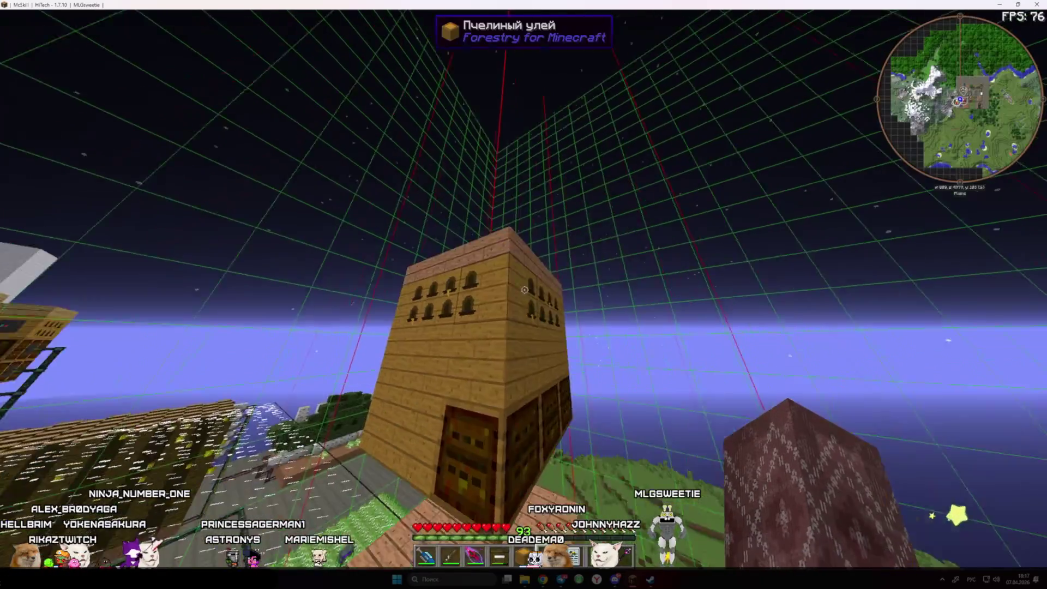
pyautogui.rightClick(524, 292)
pyautogui.press('Escape')
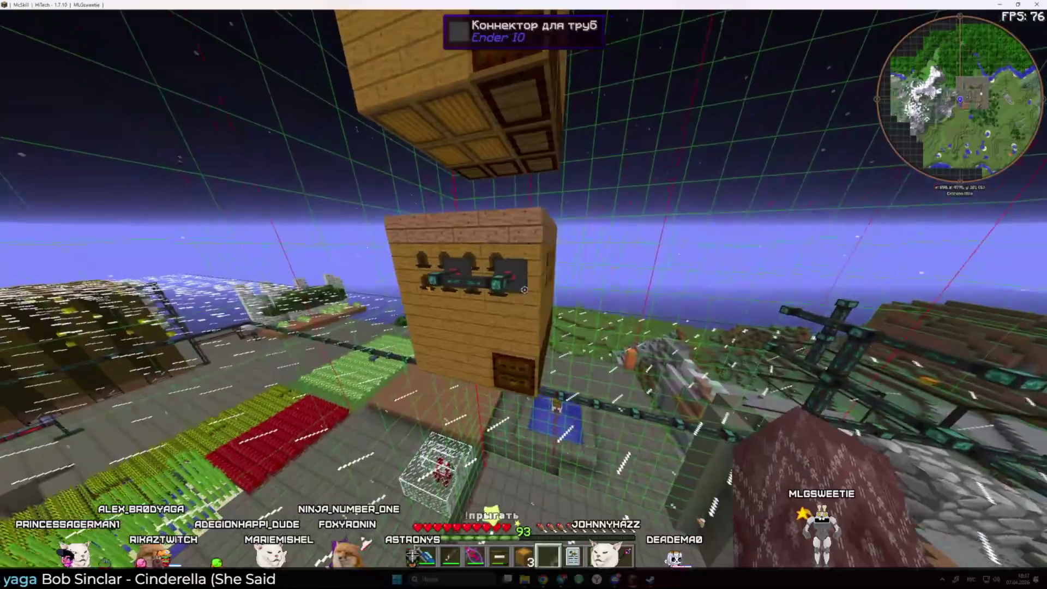
# Take the queen from the lower hive and analyze it in the Bee Analyzer
pyautogui.rightClick(525, 290)
pyautogui.press('Escape')
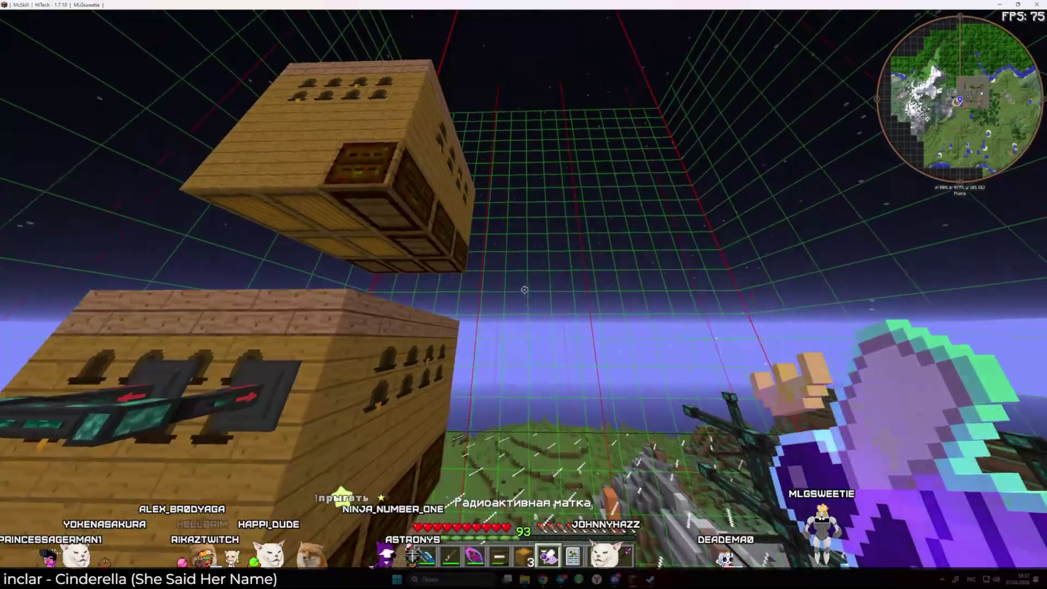
pyautogui.rightClick(524, 294)
pyautogui.keyDown('shift'); pyautogui.click(545, 415); pyautogui.keyUp('shift')
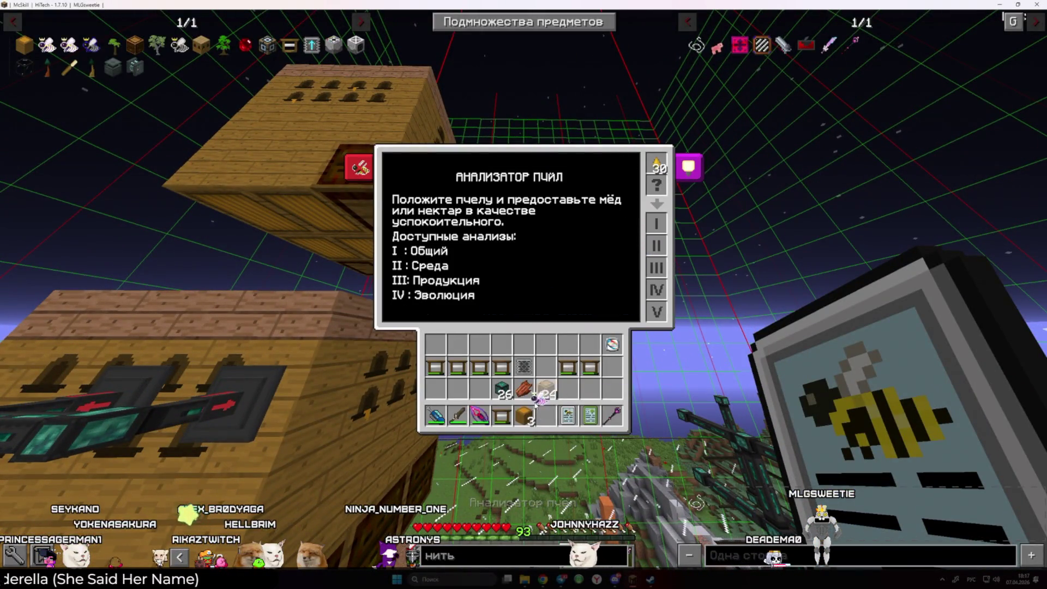
pyautogui.press('Escape')
pyautogui.rightClick(523, 294)
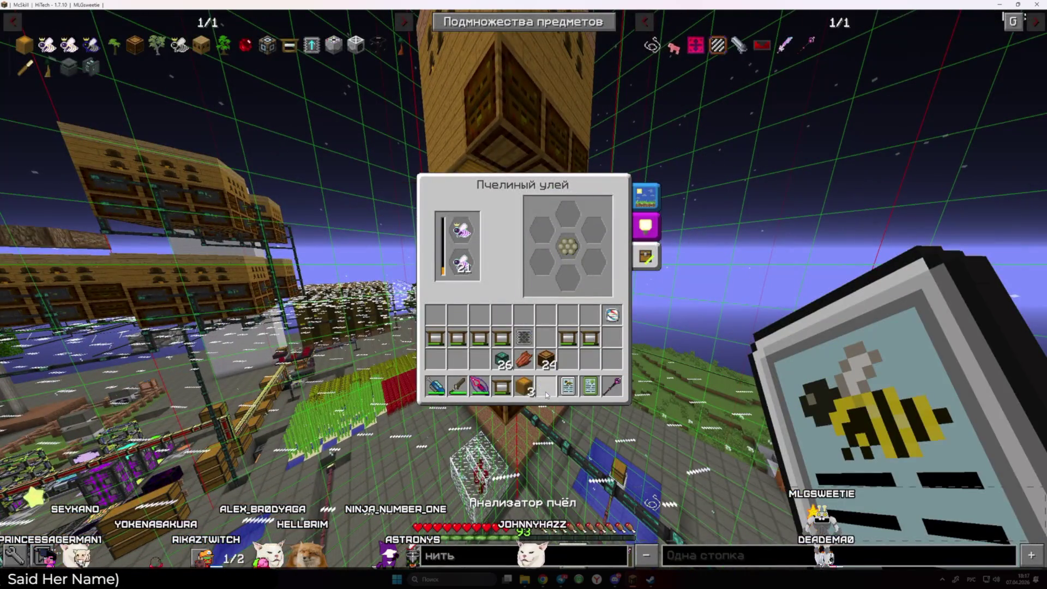
pyautogui.press('Escape')
# Return to the base and take the radioactive queen from the Genetic Replicator
pyautogui.press('m')
pyautogui.press('Escape')
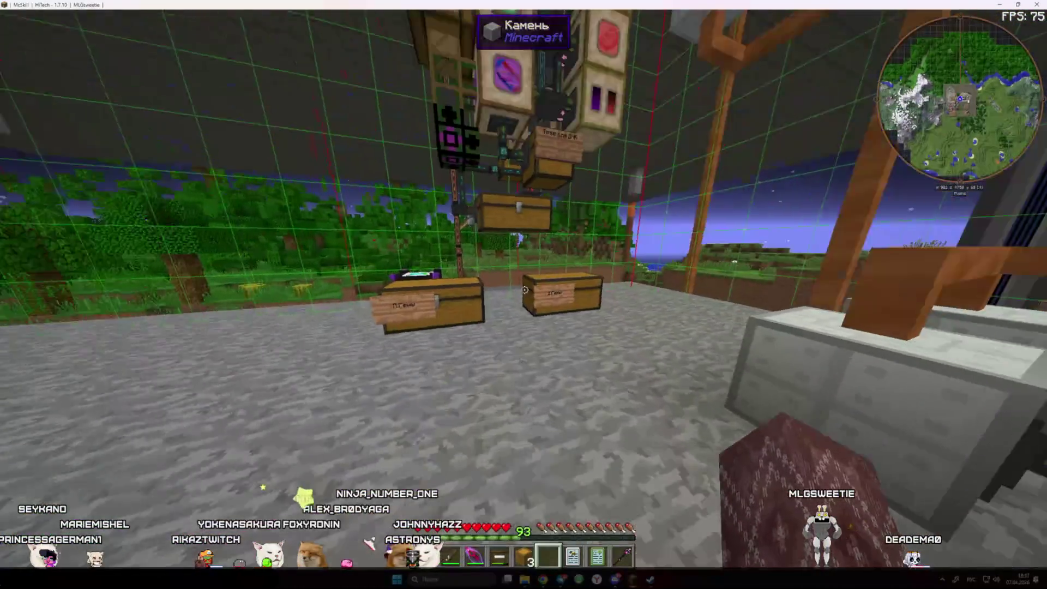
pyautogui.rightClick(524, 295)
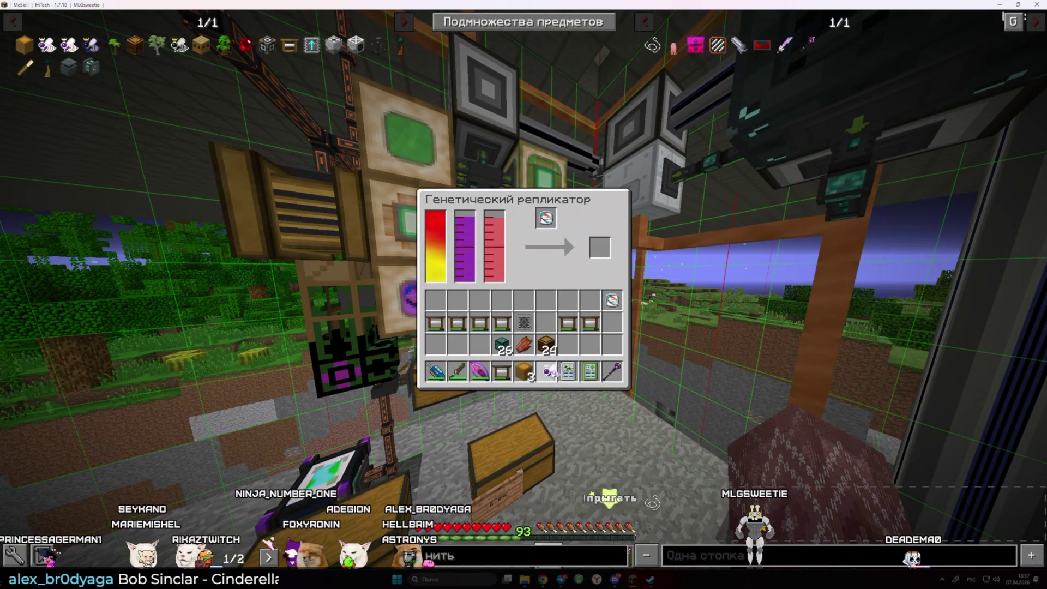
pyautogui.press('Escape')
pyautogui.press('m')
pyautogui.press('Escape')
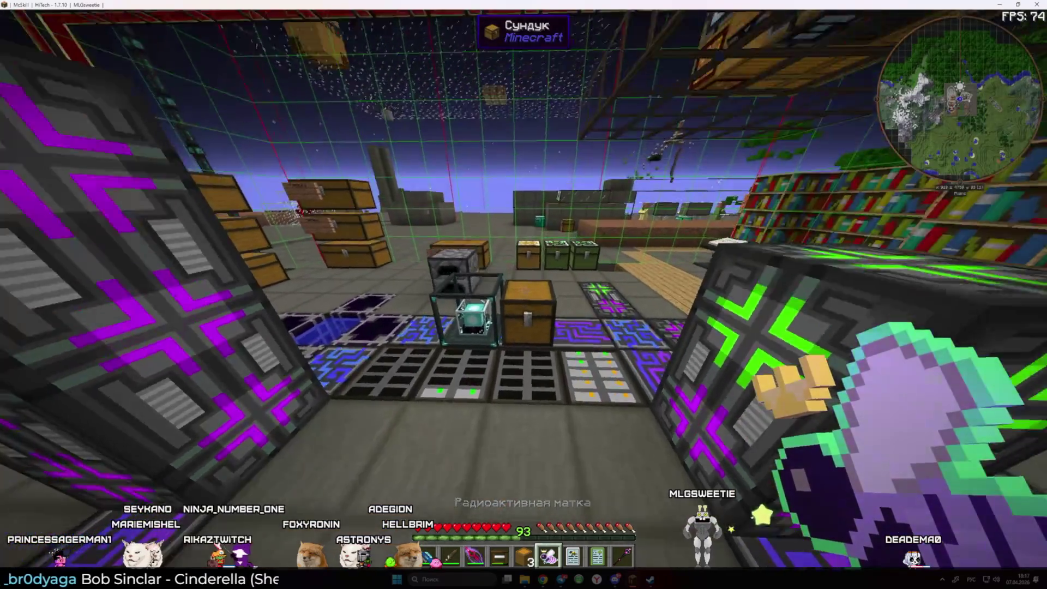
pyautogui.press('w')
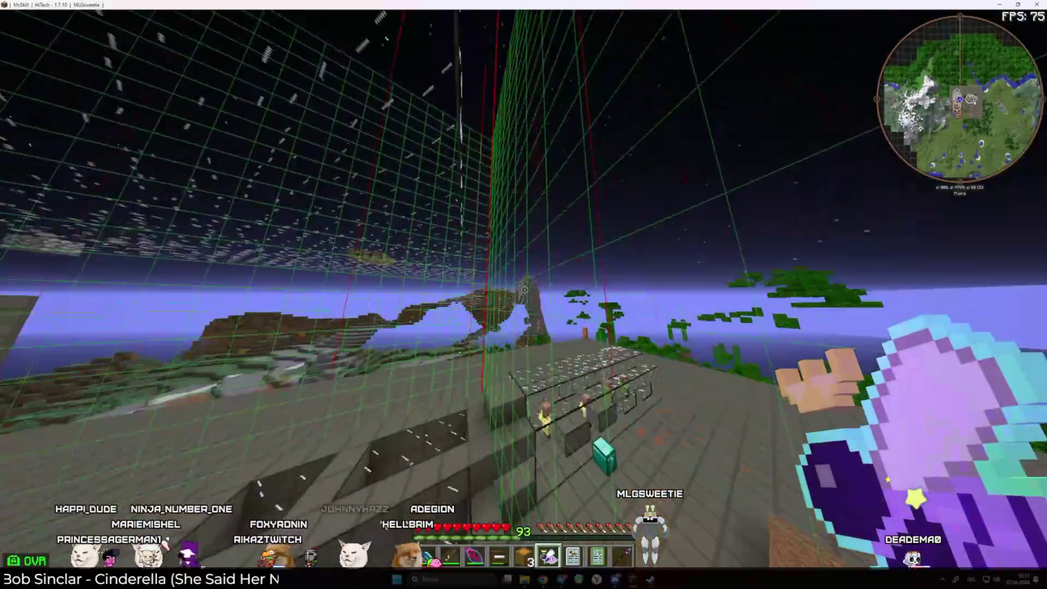
pyautogui.press('w')
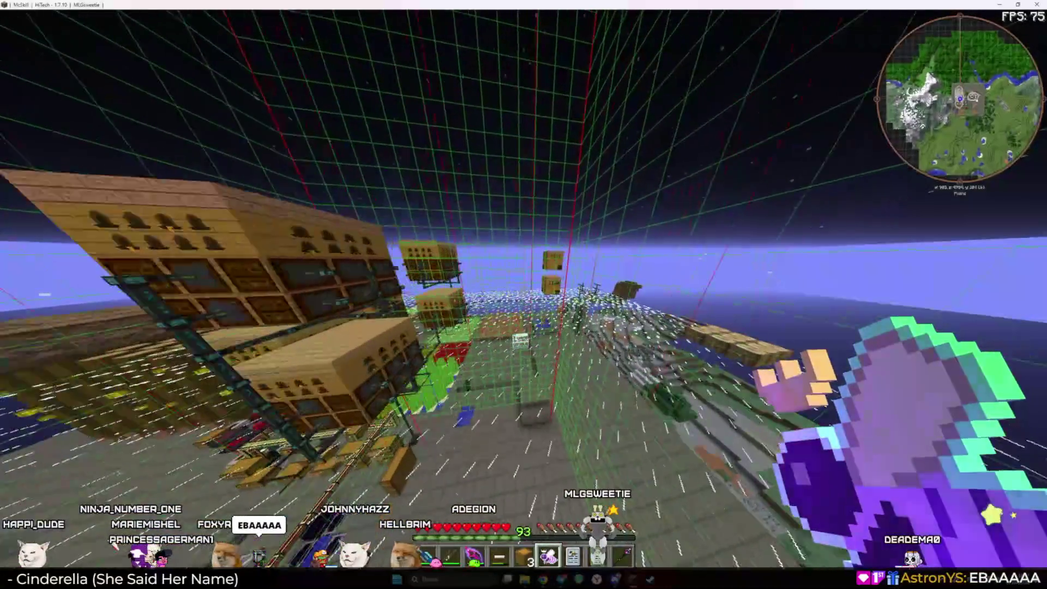
pyautogui.press('w')
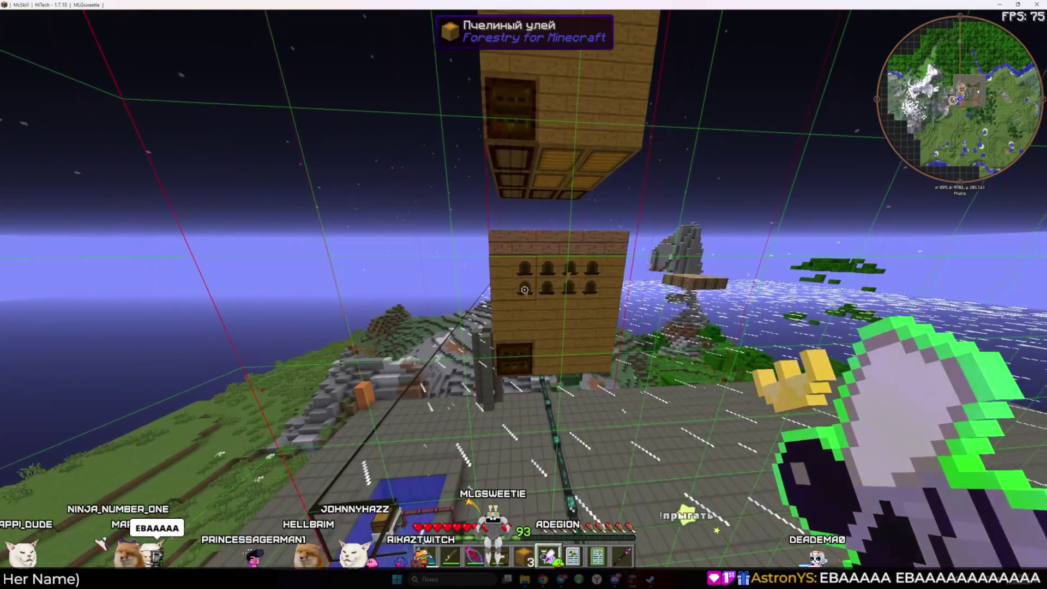
pyautogui.press('Escape')
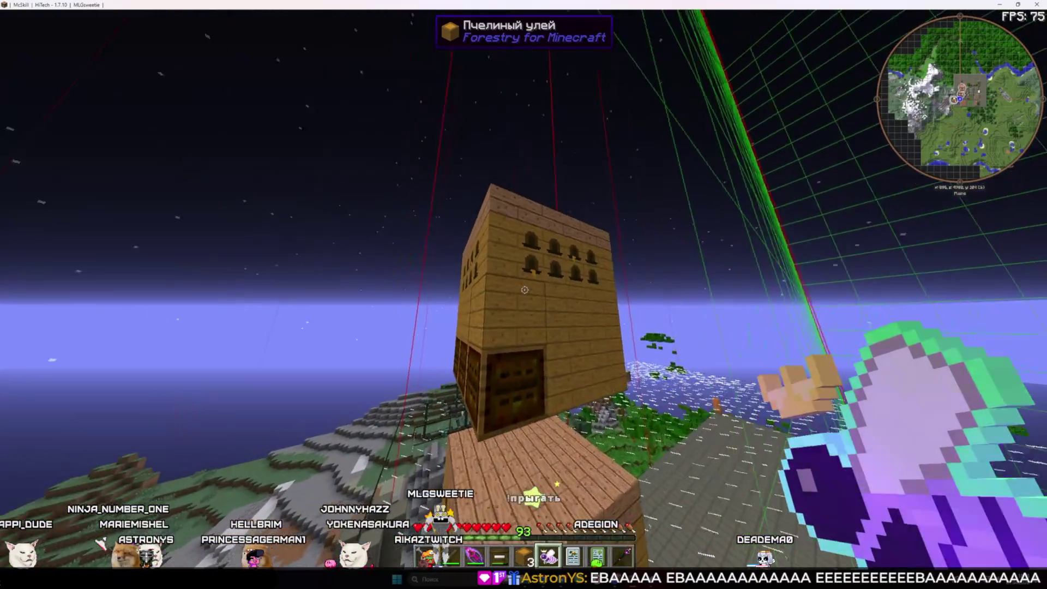
pyautogui.rightClick(523, 294)
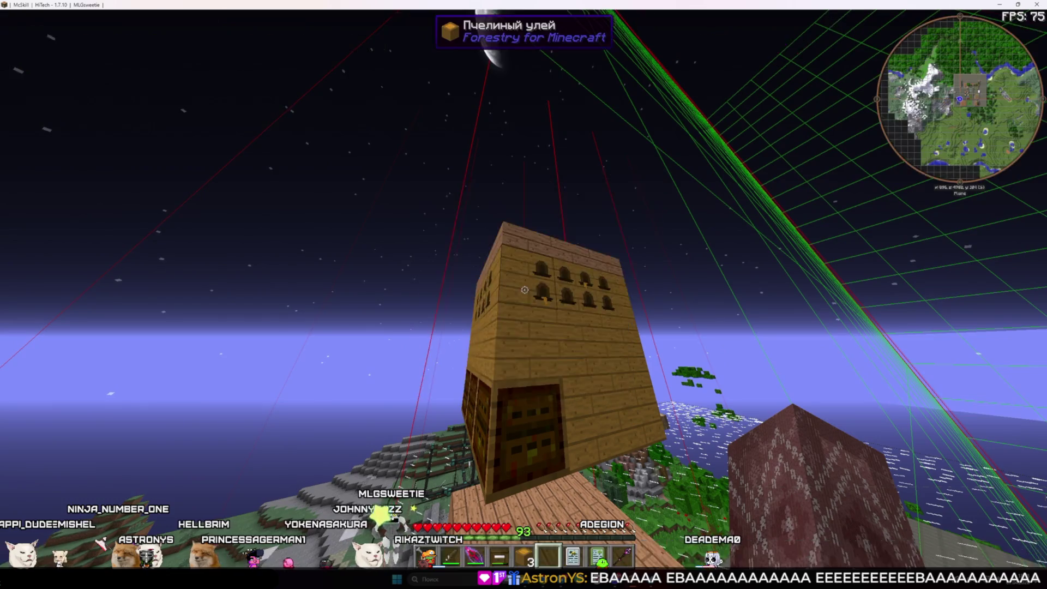
pyautogui.press('w')
pyautogui.press('s')
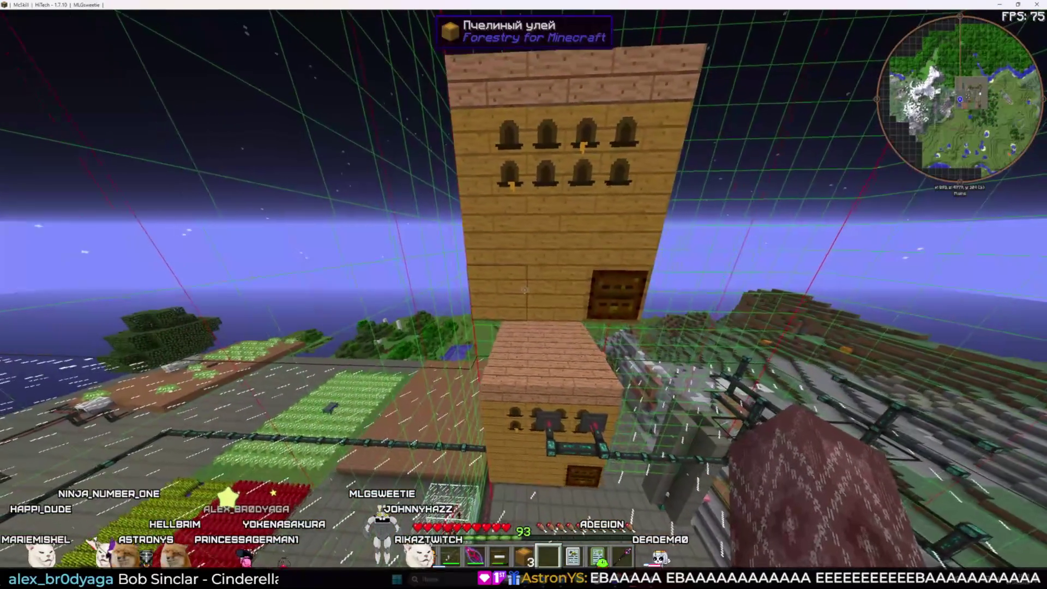
pyautogui.press('e')
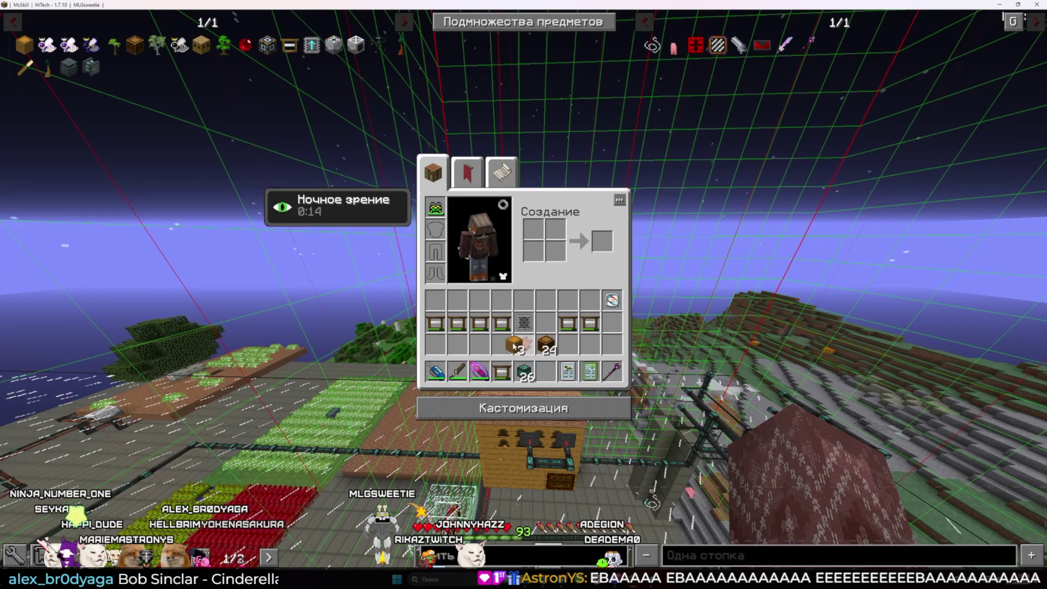
pyautogui.press('6')
pyautogui.press('e')
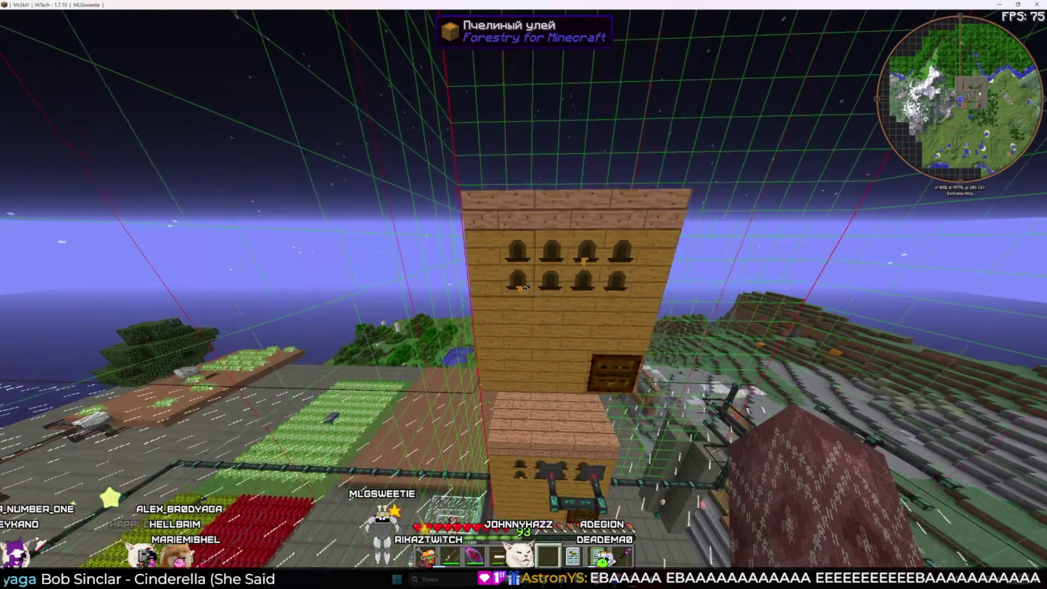
pyautogui.press('w')
pyautogui.press('5')
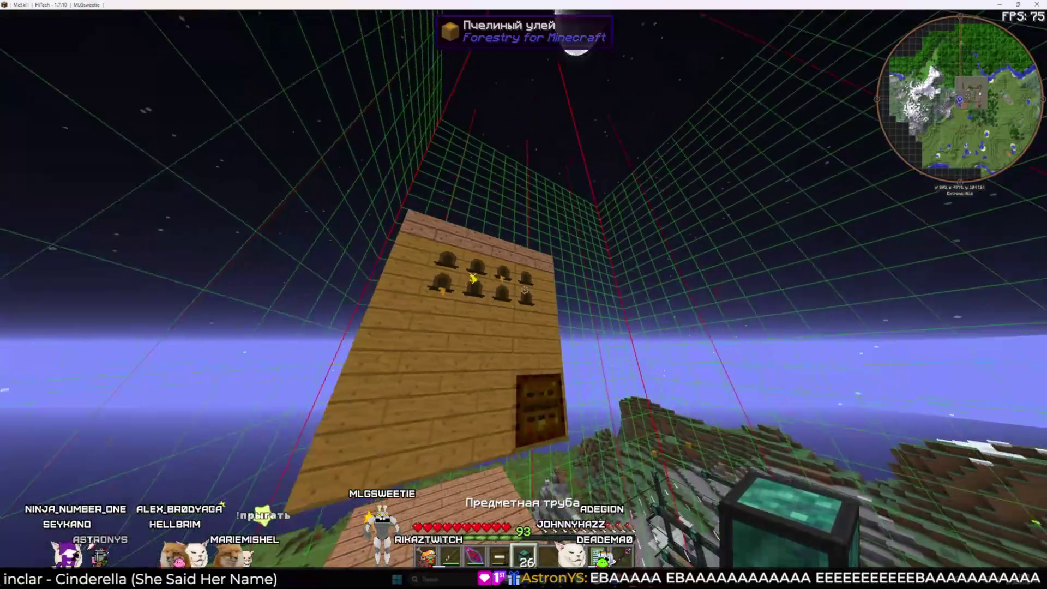
pyautogui.rightClick(525, 290)
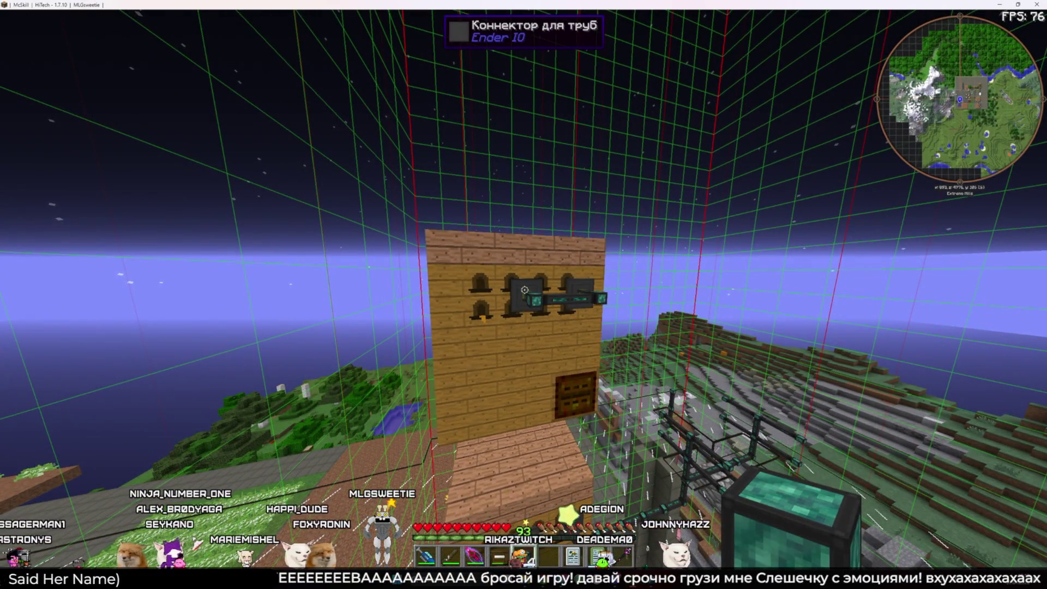
pyautogui.press('s')
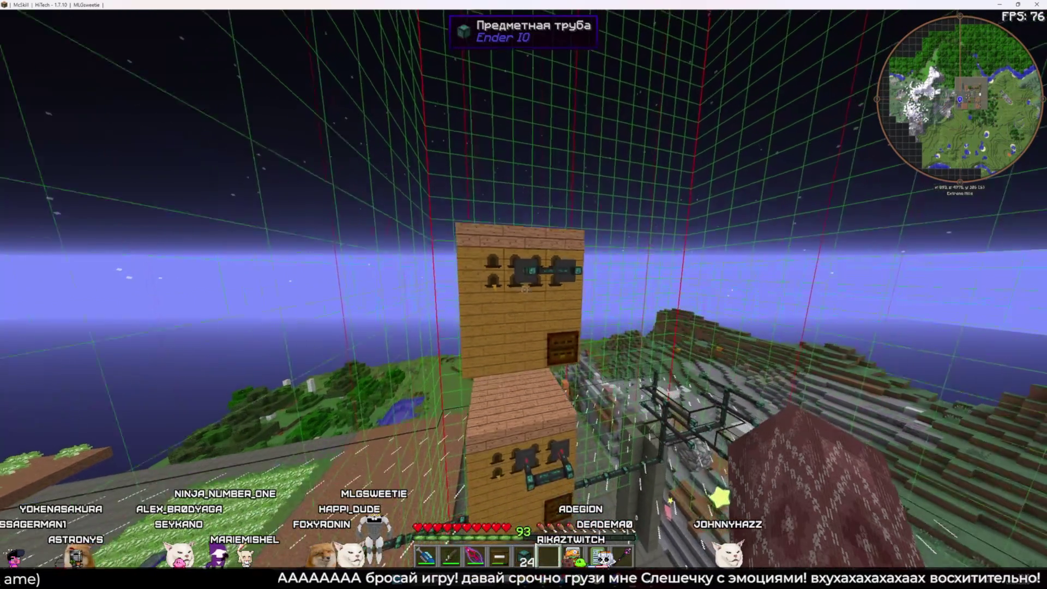
pyautogui.press('s')
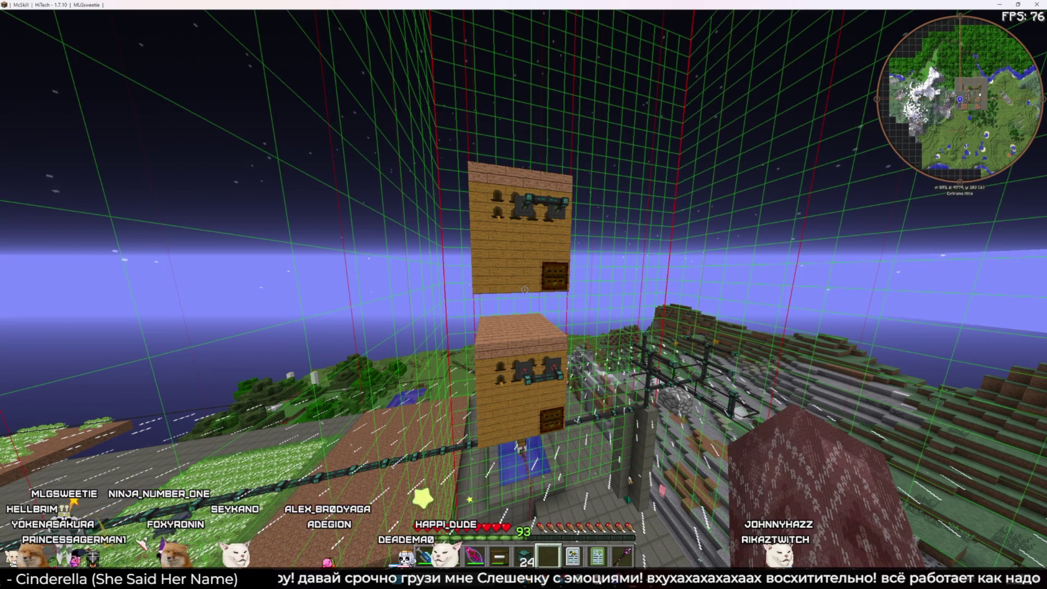
pyautogui.press('w')
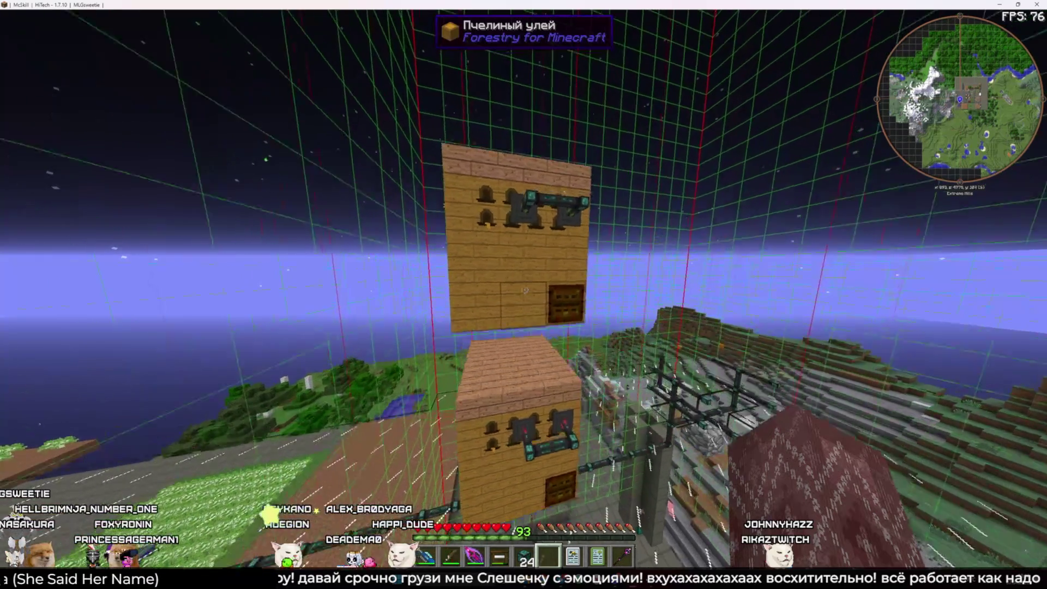
pyautogui.press('w')
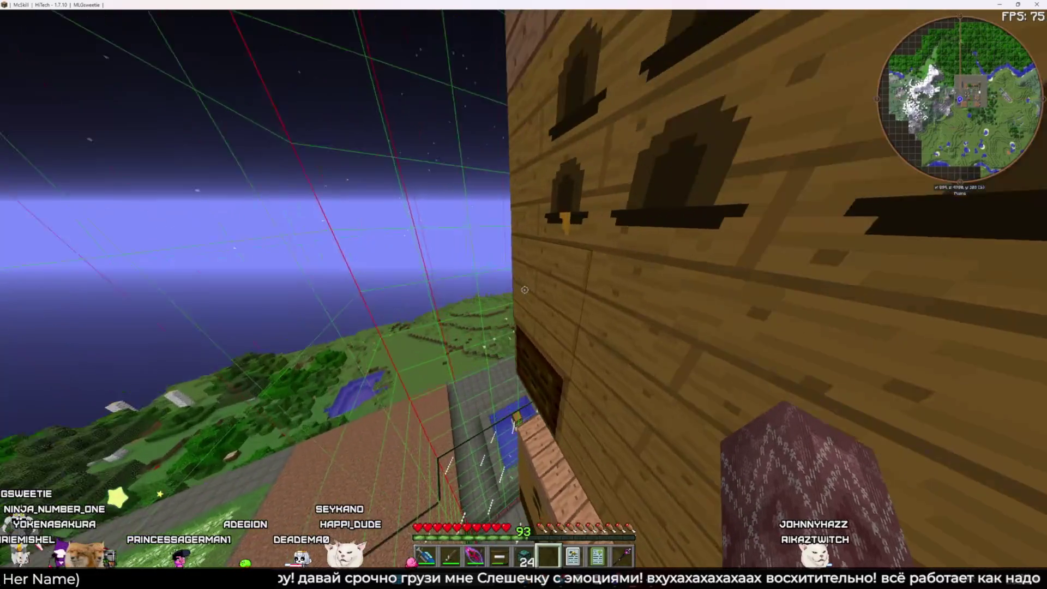
pyautogui.press('s')
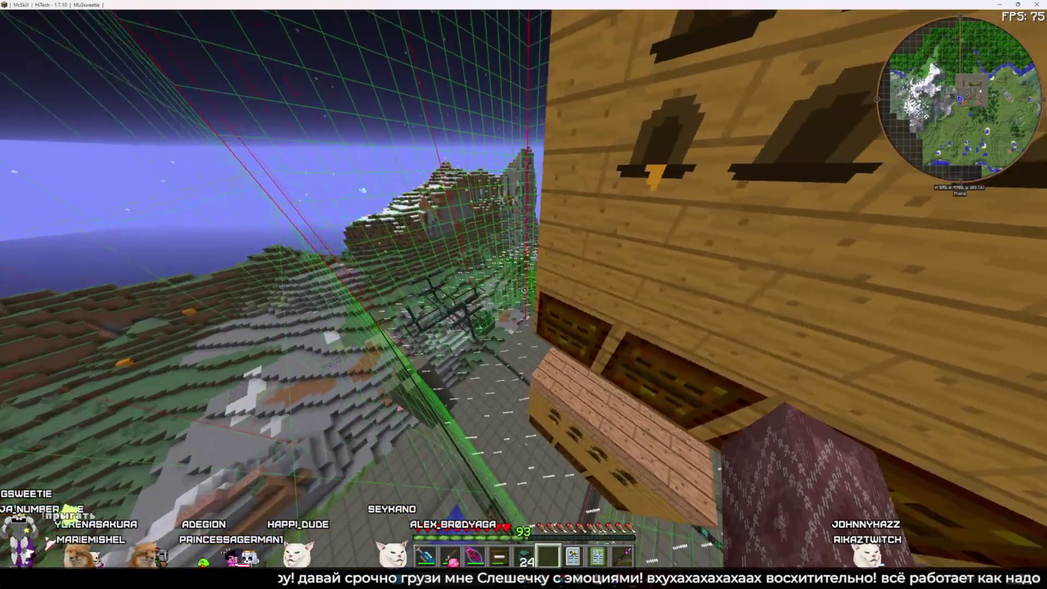
pyautogui.press('s')
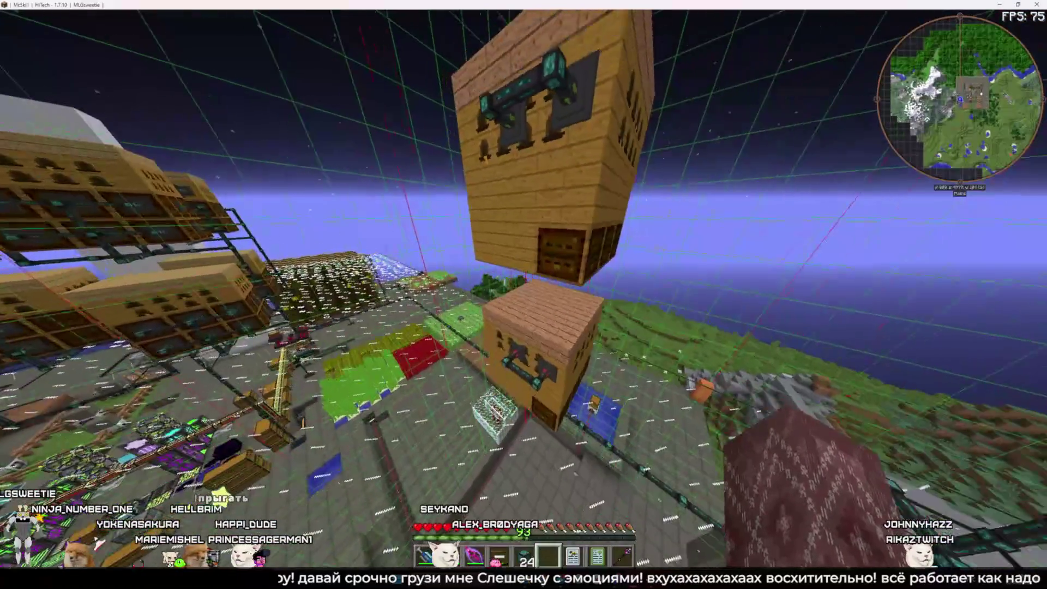
pyautogui.press('w')
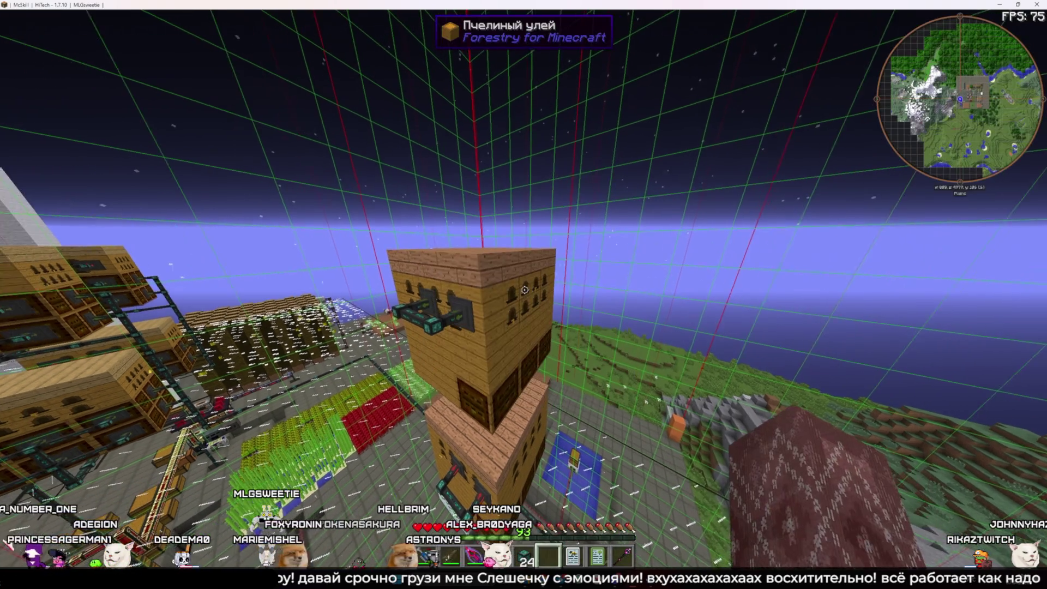
# Open the bee hive a few times to check its contents
pyautogui.rightClick(525, 289)
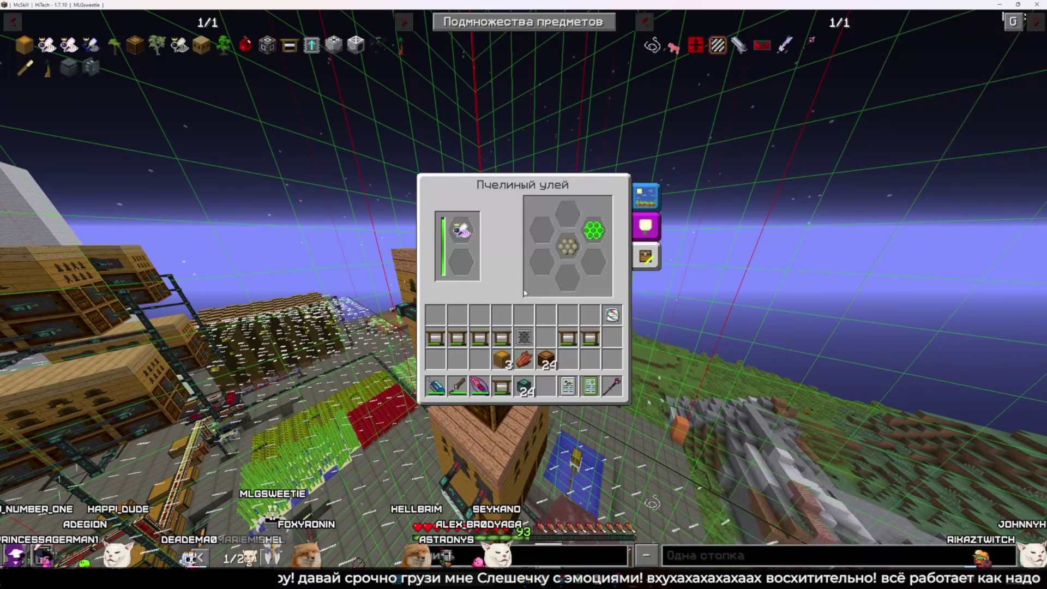
pyautogui.press('Escape')
pyautogui.rightClick(524, 290)
pyautogui.press('Escape')
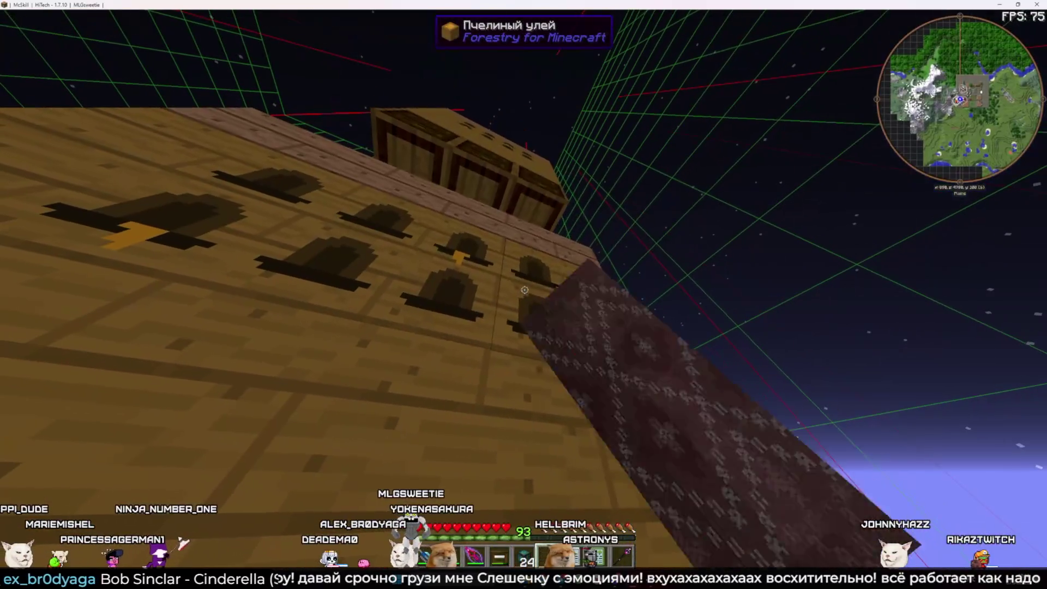
pyautogui.rightClick(525, 289)
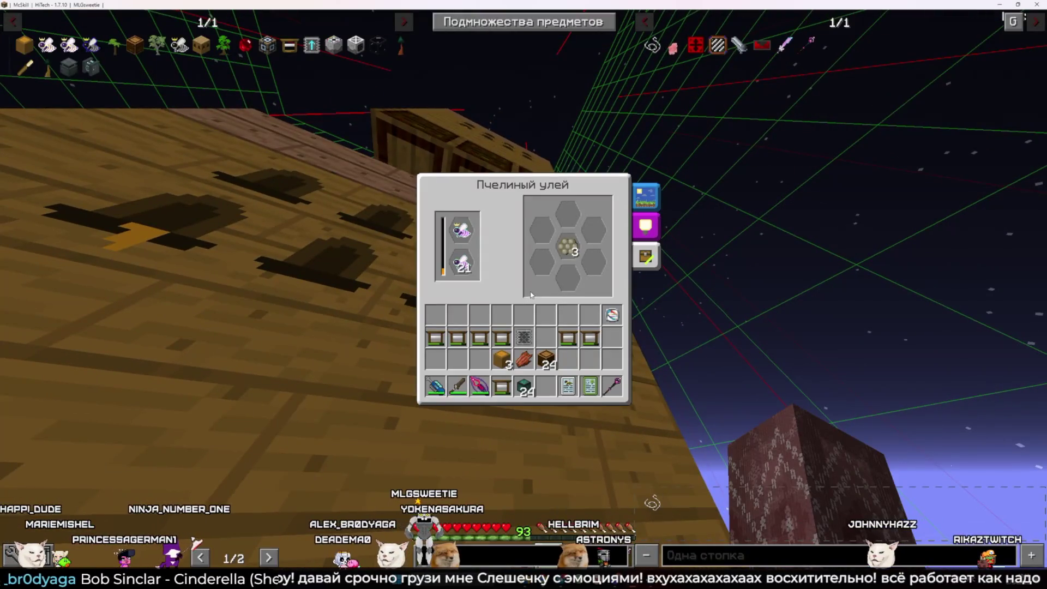
pyautogui.press('Escape')
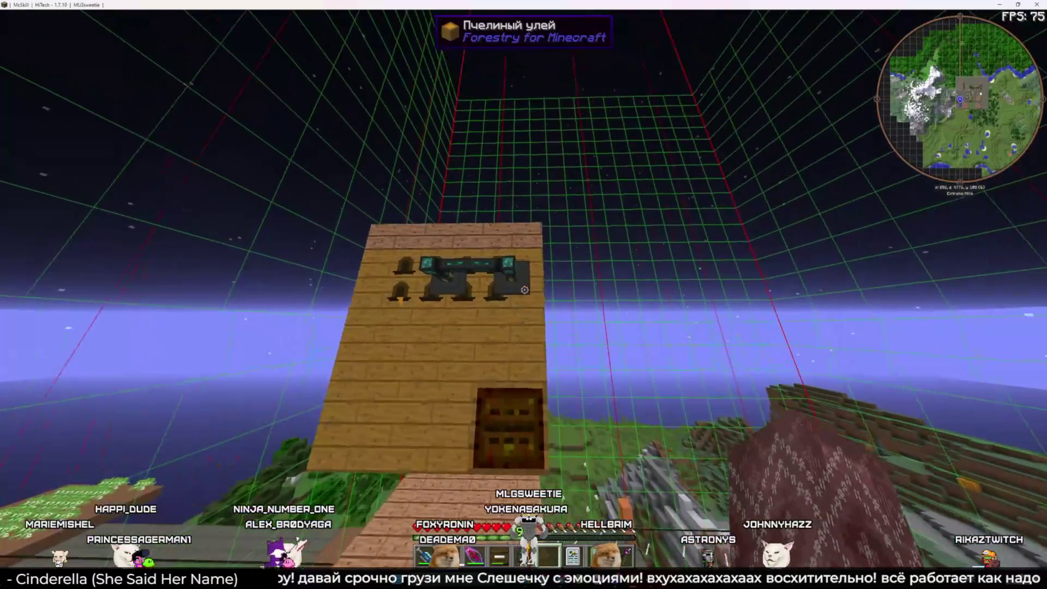
# Switch the hive's conduit connection from inserting to extracting on the light blue channel
pyautogui.rightClick(524, 290)
pyautogui.press('Escape')
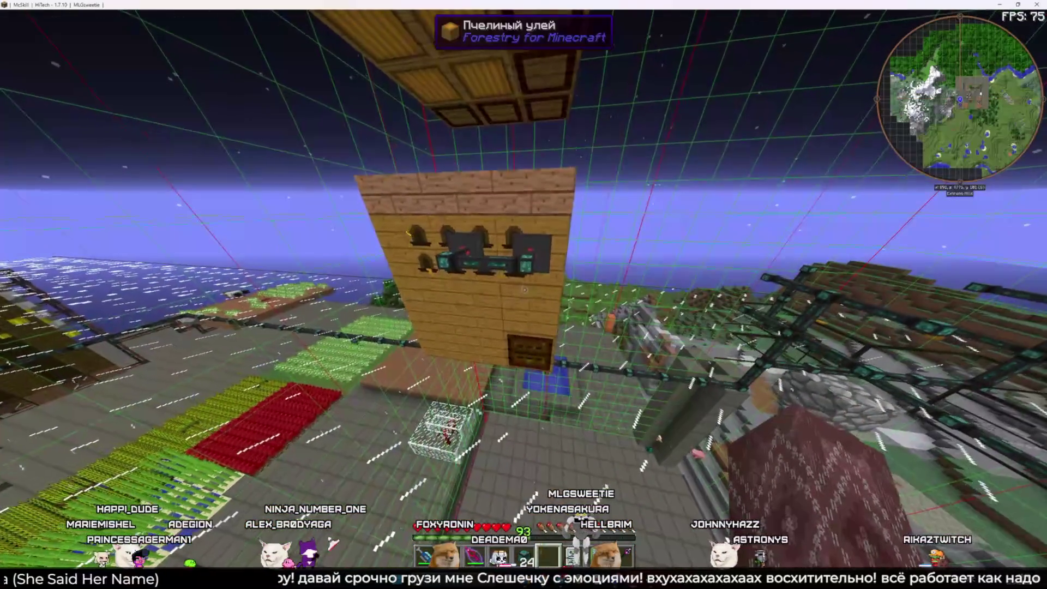
pyautogui.rightClick(525, 290)
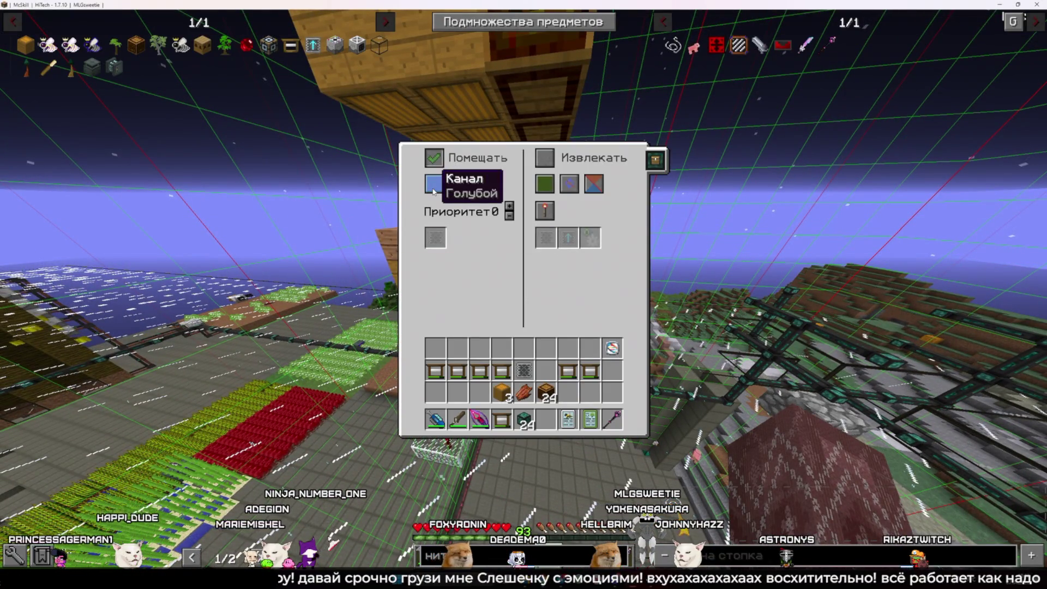
pyautogui.press('Escape')
pyautogui.rightClick(524, 289)
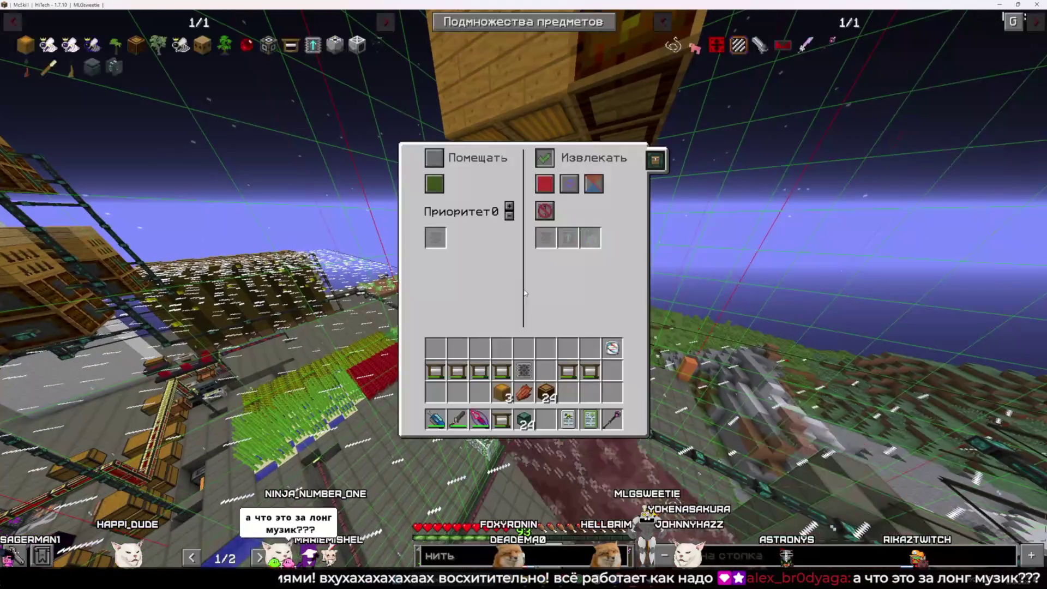
pyautogui.click(545, 158)
pyautogui.click(543, 184)
pyautogui.click(544, 184)
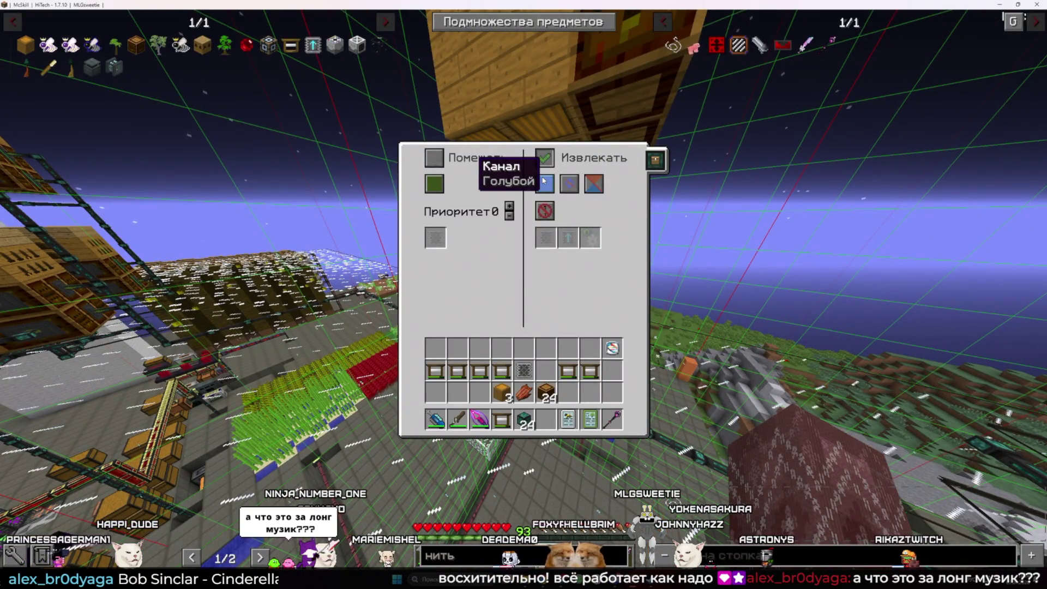
pyautogui.press('Escape')
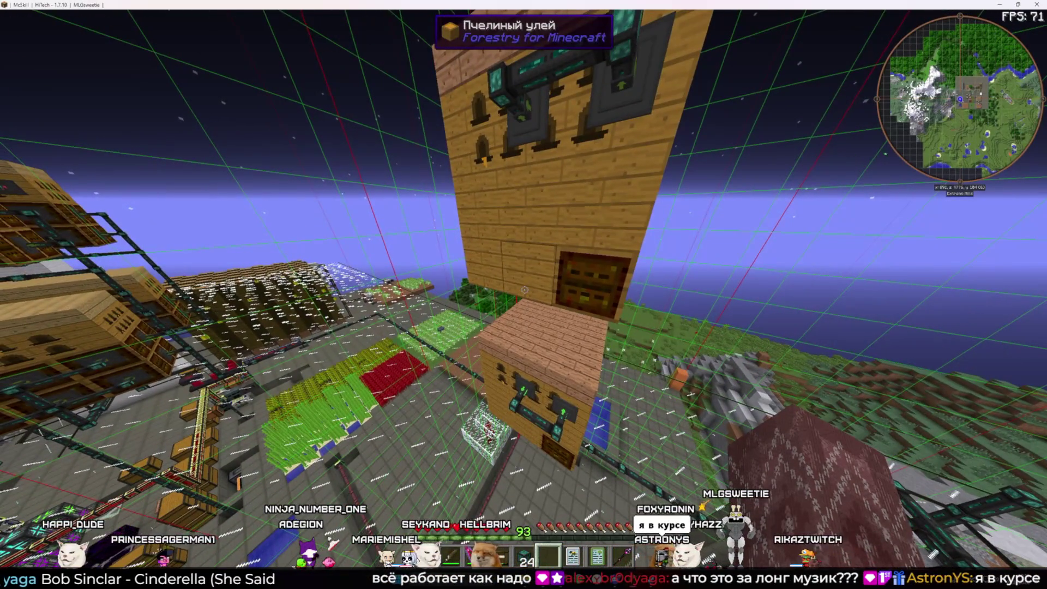
pyautogui.press('space')
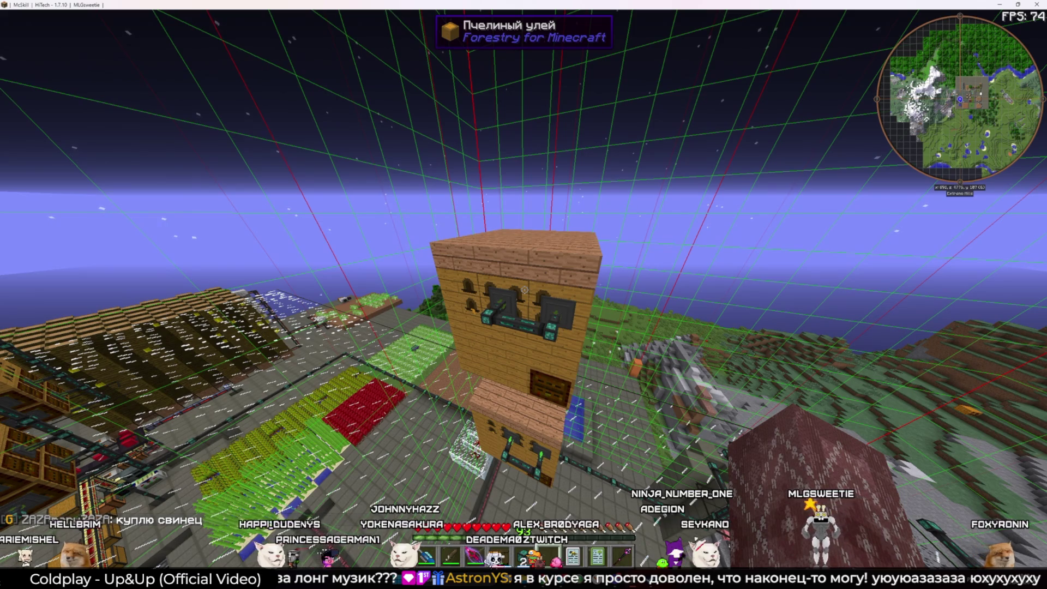
# Set the next connector to extract only on light blue, after adjusting its insert channel colour
pyautogui.rightClick(524, 295)
pyautogui.click(435, 184)
pyautogui.click(437, 183)
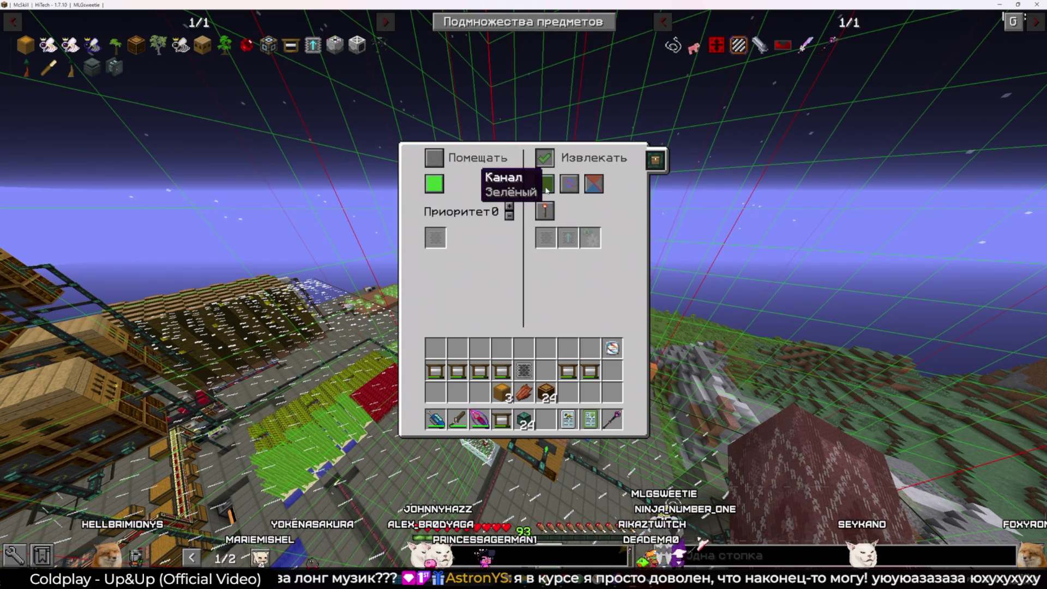
pyautogui.press('Escape')
pyautogui.rightClick(524, 295)
pyautogui.click(544, 184)
pyautogui.click(543, 184)
pyautogui.click(544, 184)
pyautogui.click(540, 186)
pyautogui.click(544, 188)
pyautogui.click(544, 188)
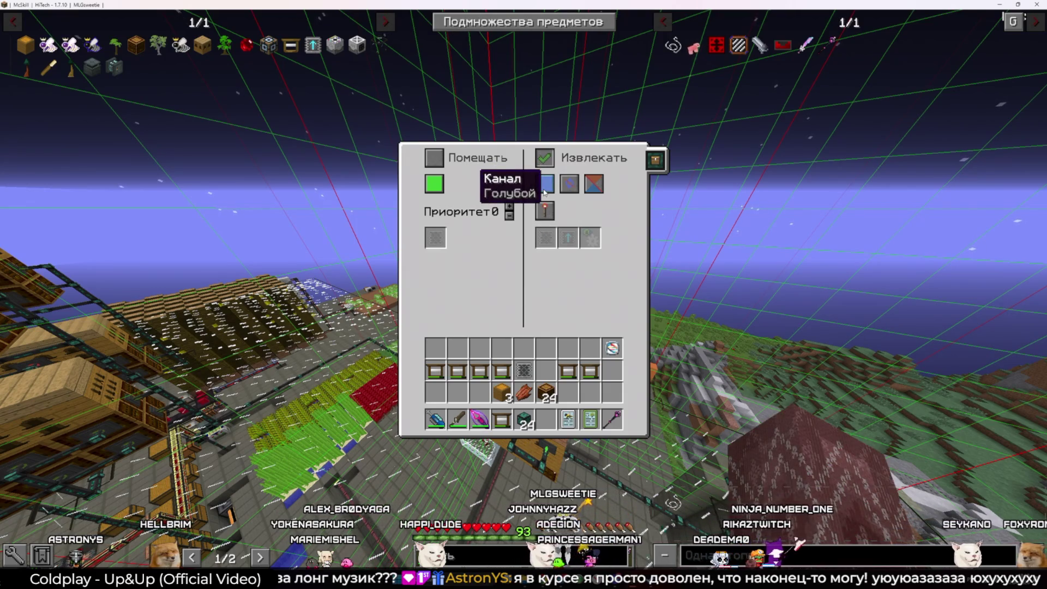
pyautogui.press('Escape')
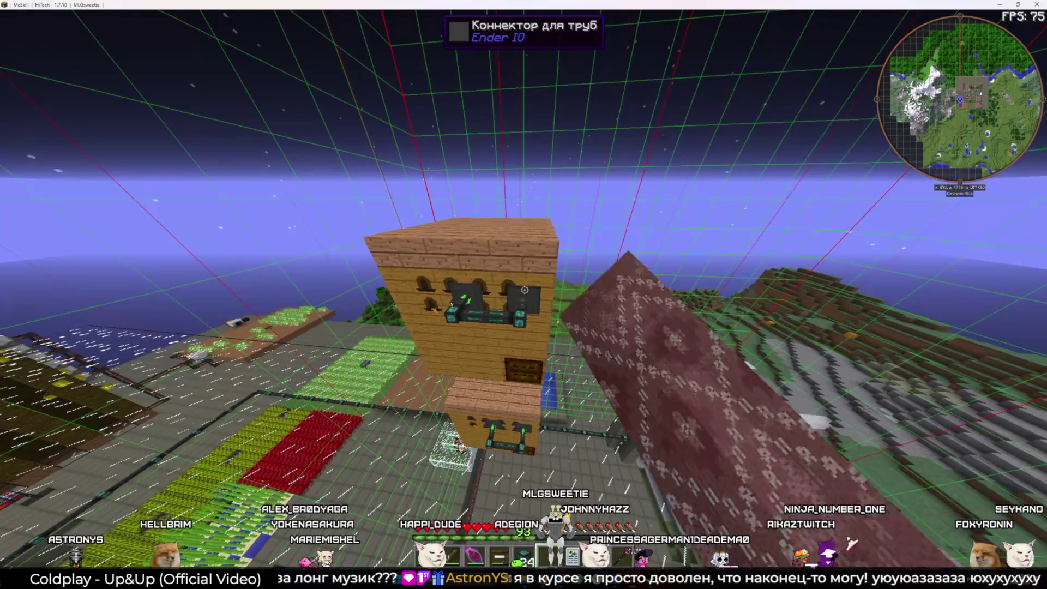
# Enable extracting on another connector and set its extract channel to green
pyautogui.rightClick(524, 294)
pyautogui.click(545, 210)
pyautogui.click(544, 184)
pyautogui.click(544, 184)
pyautogui.click(543, 184)
pyautogui.click(544, 184)
pyautogui.click(542, 188)
pyautogui.click(541, 188)
pyautogui.press('Escape')
pyautogui.rightClick(524, 295)
pyautogui.click(436, 186)
pyautogui.press('Escape')
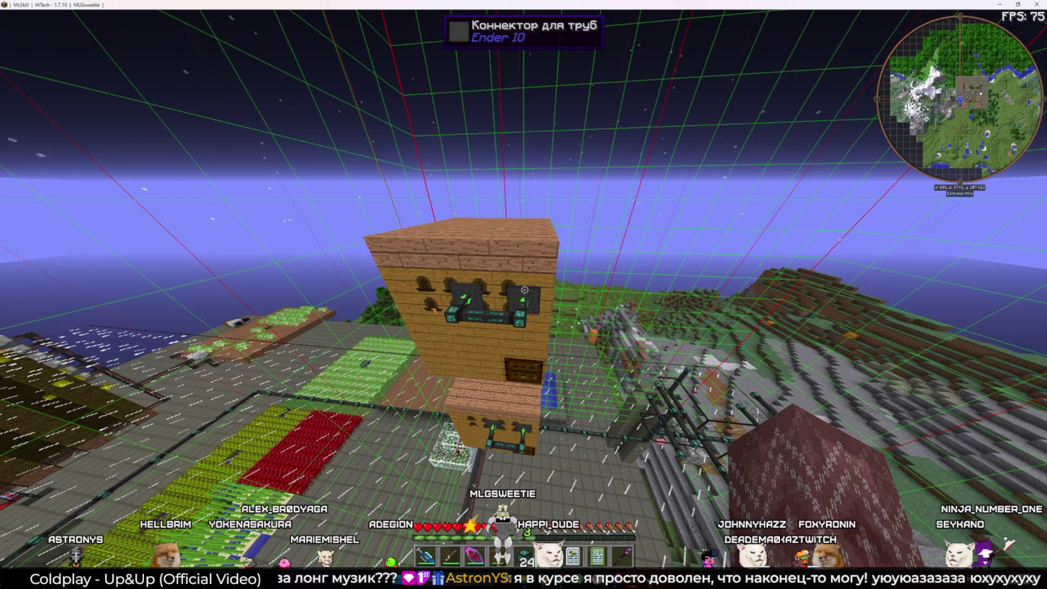
# Cycle that connector's insert channel colour four steps onward
pyautogui.rightClick(524, 290)
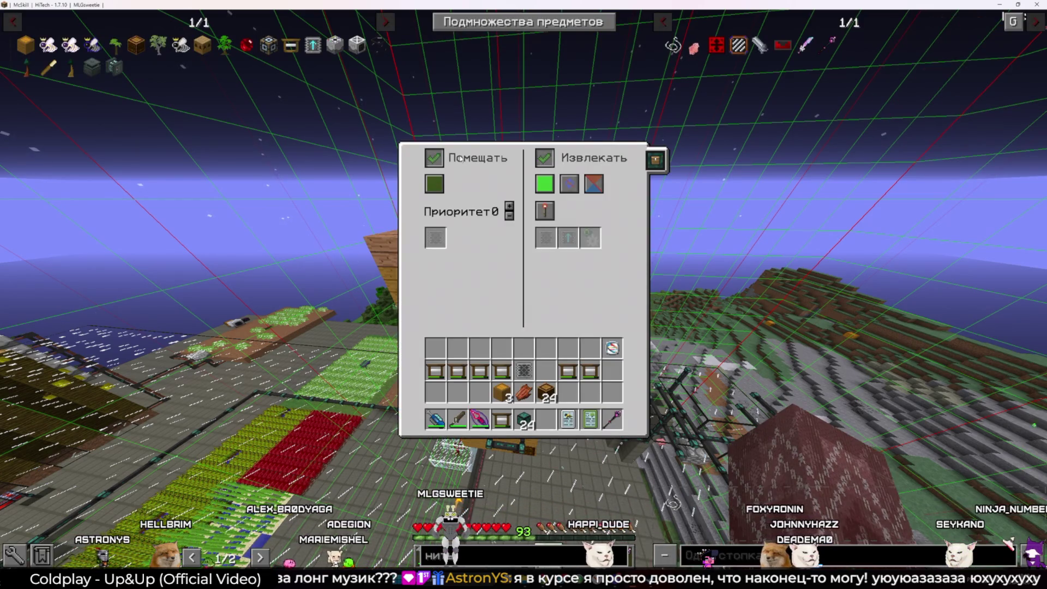
pyautogui.click(436, 184)
pyautogui.click(436, 184)
pyautogui.click(437, 185)
pyautogui.click(436, 184)
pyautogui.click(437, 184)
pyautogui.click(437, 184)
pyautogui.click(437, 184)
pyautogui.click(436, 185)
pyautogui.press('Escape')
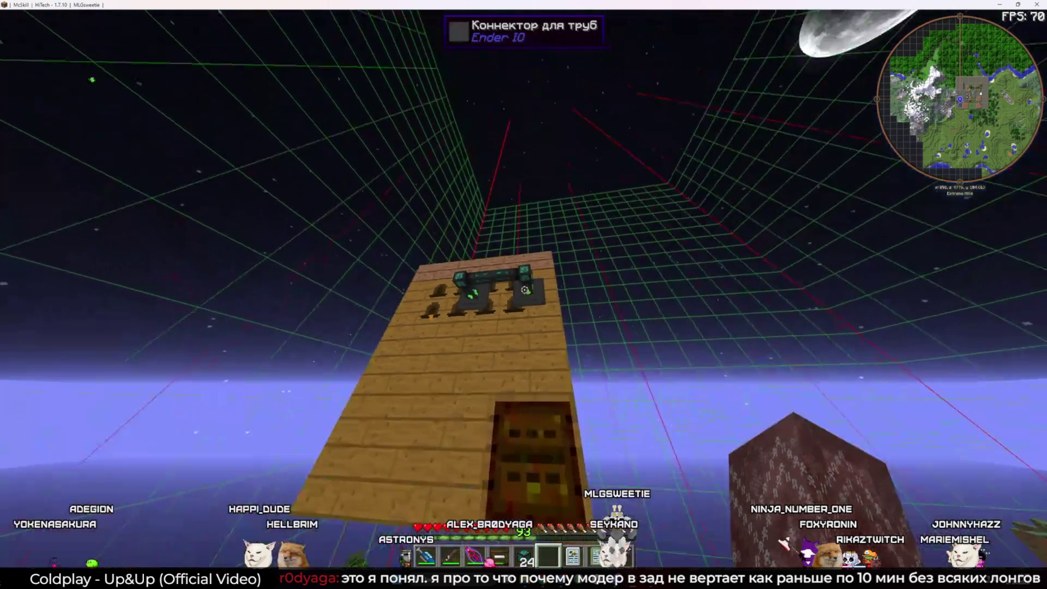
pyautogui.rightClick(524, 290)
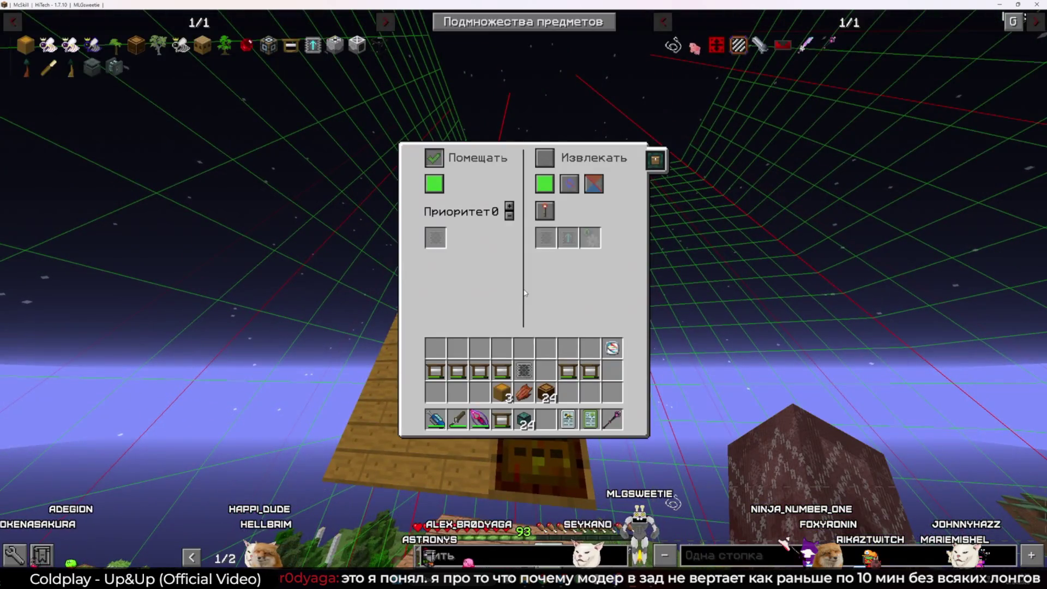
pyautogui.press('Escape')
pyautogui.rightClick(523, 295)
pyautogui.press('Escape')
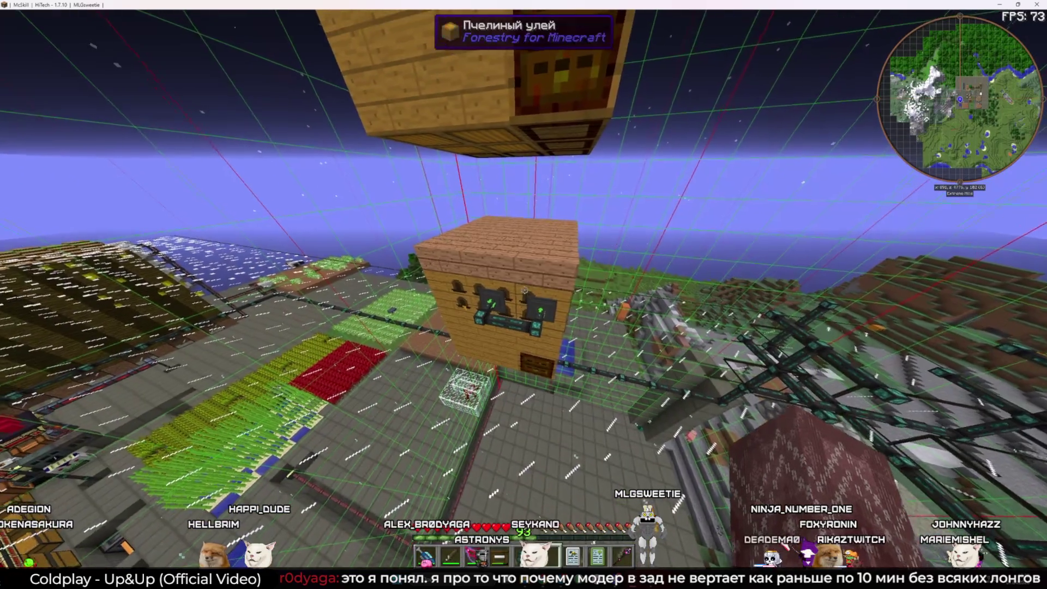
pyautogui.press('s')
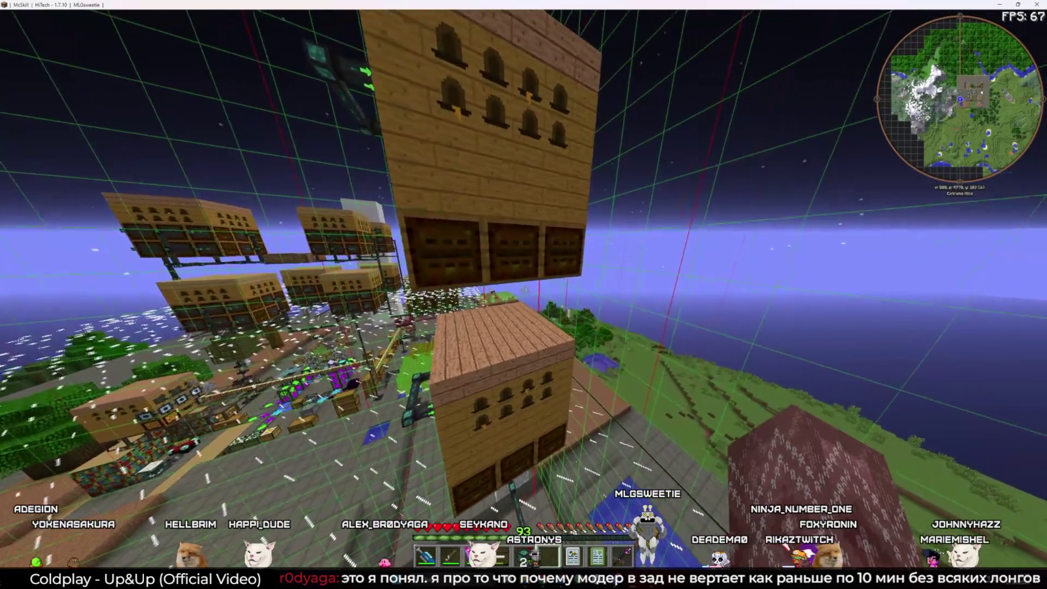
pyautogui.press('w')
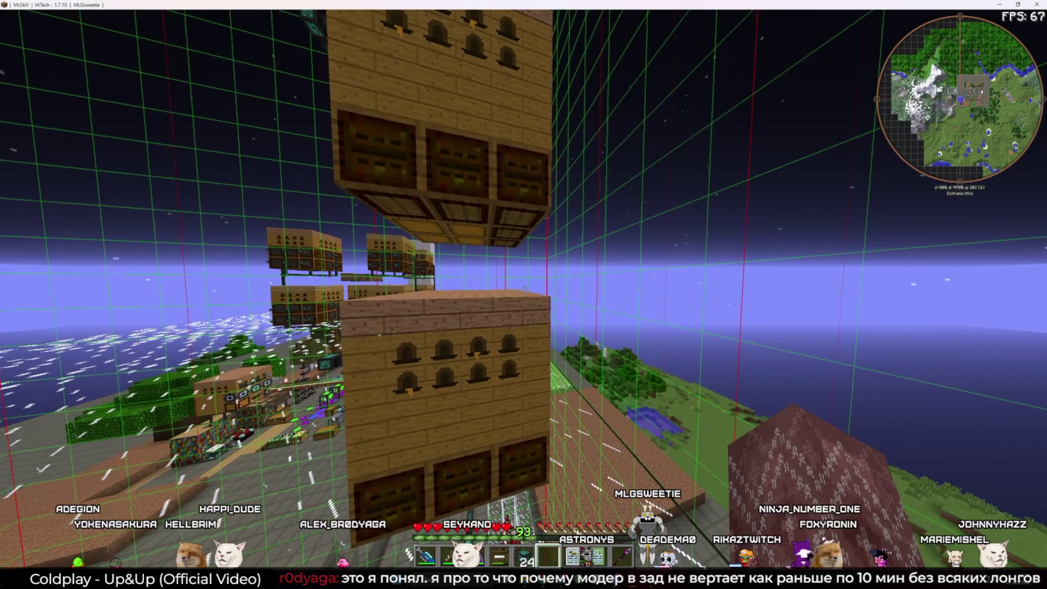
pyautogui.press('s')
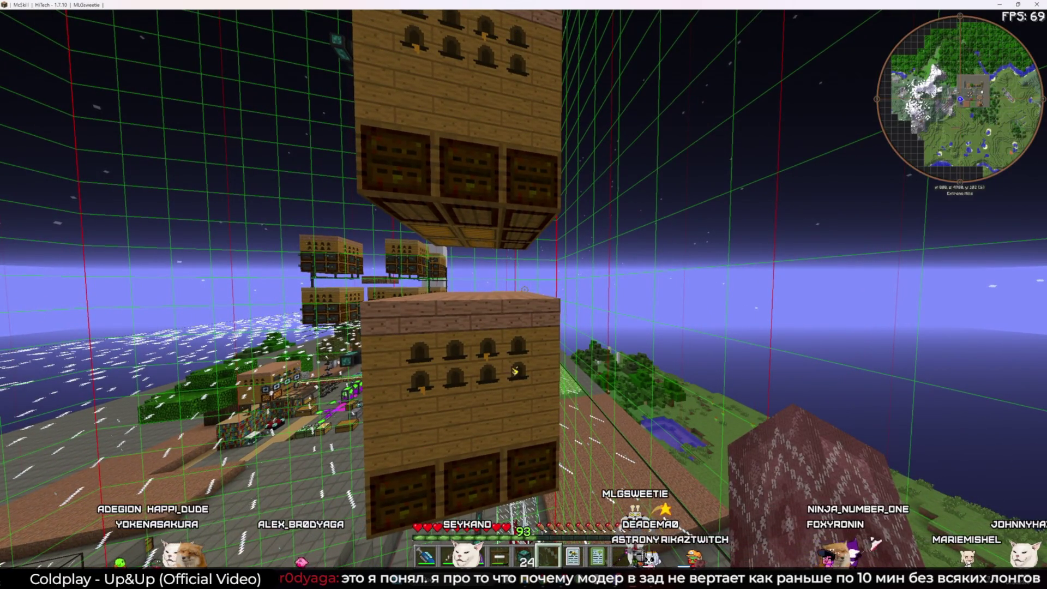
pyautogui.press('a')
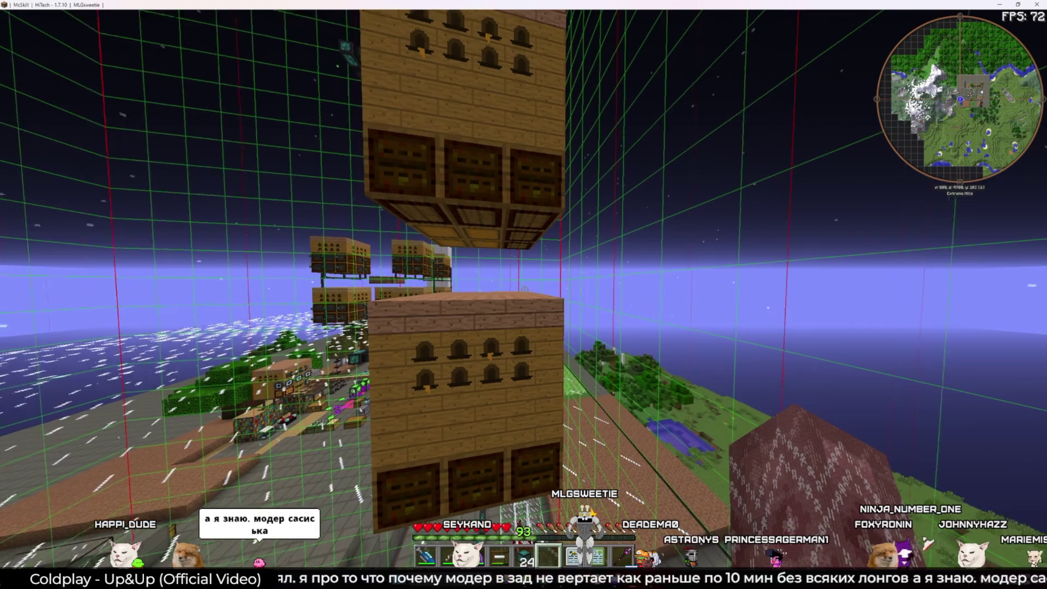
pyautogui.press('w')
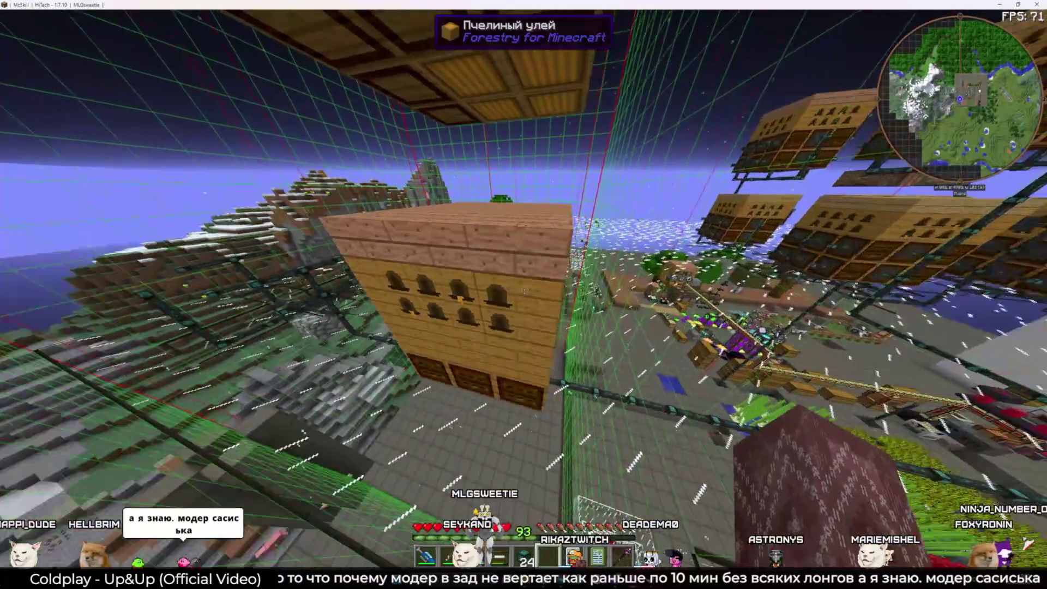
pyautogui.scroll(-1, 524, 295)
# Break several quartz glass blocks and an item conduit segment out of the frame
pyautogui.press('w')
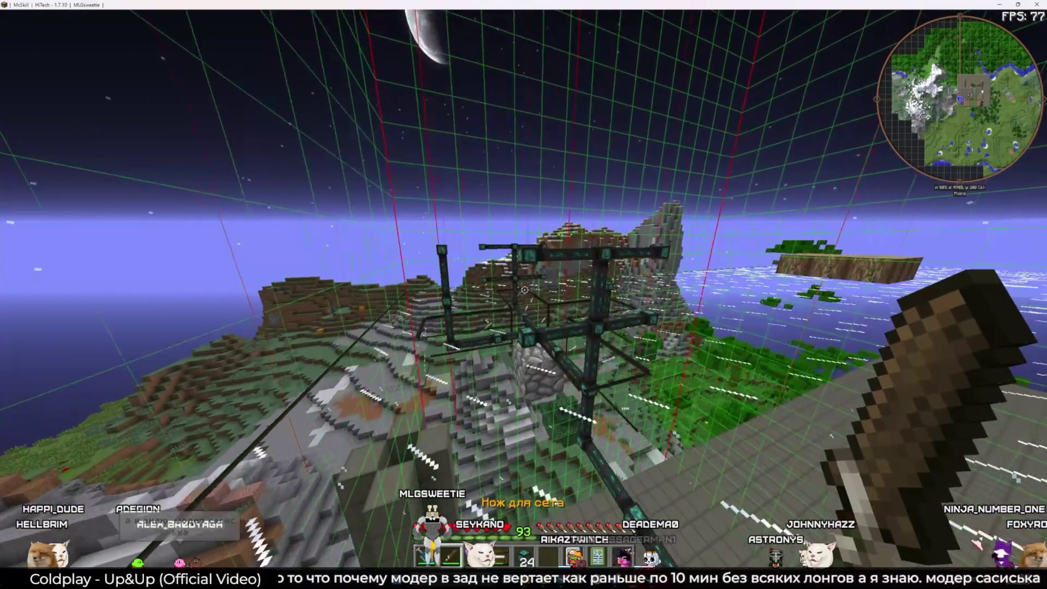
pyautogui.press('w')
pyautogui.click(524, 295)
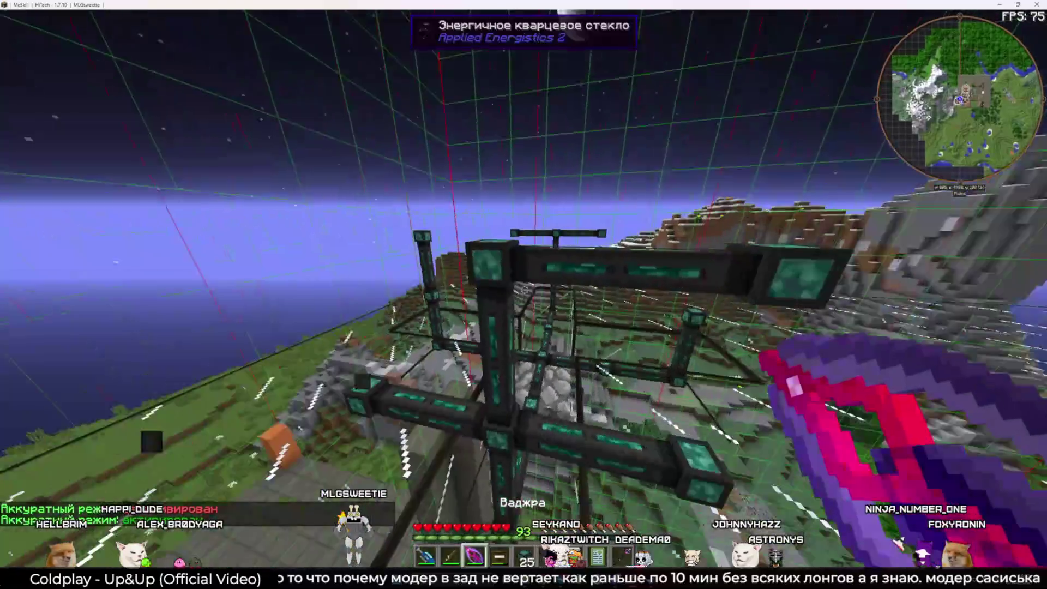
pyautogui.click(524, 294)
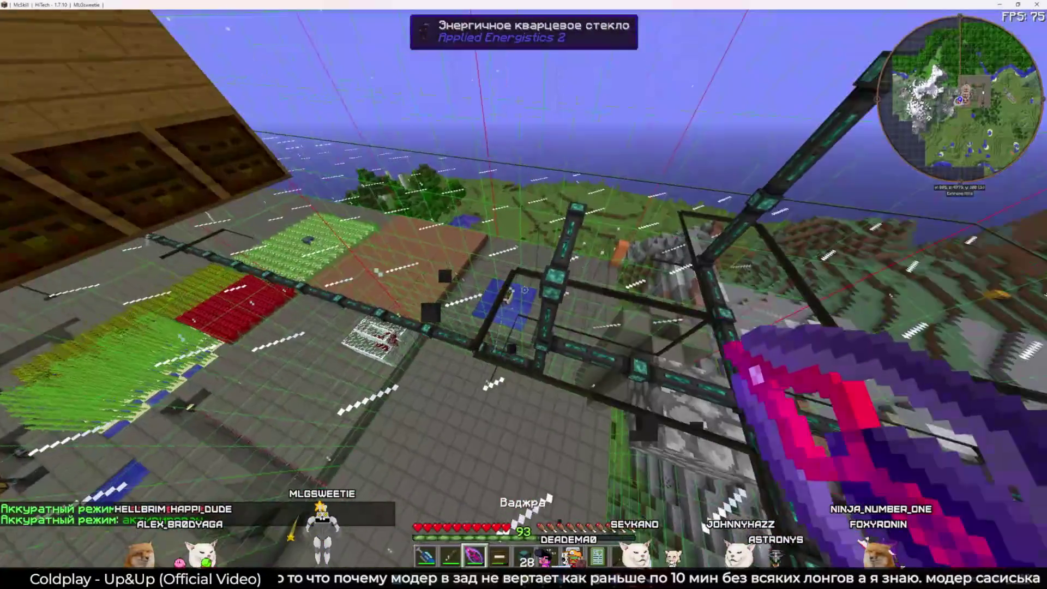
pyautogui.click(523, 295)
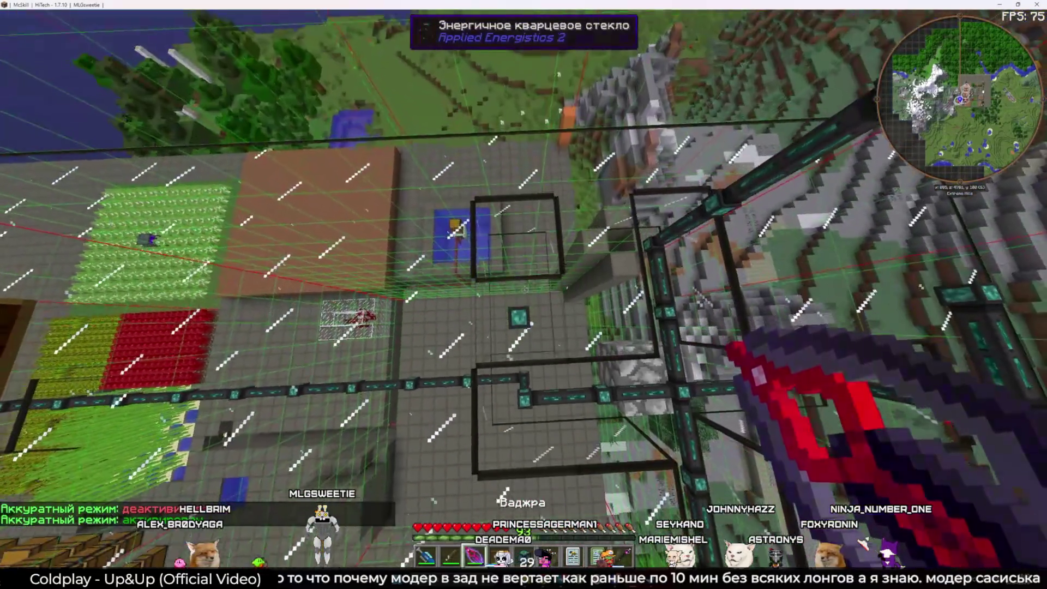
pyautogui.click(524, 294)
pyautogui.press('e')
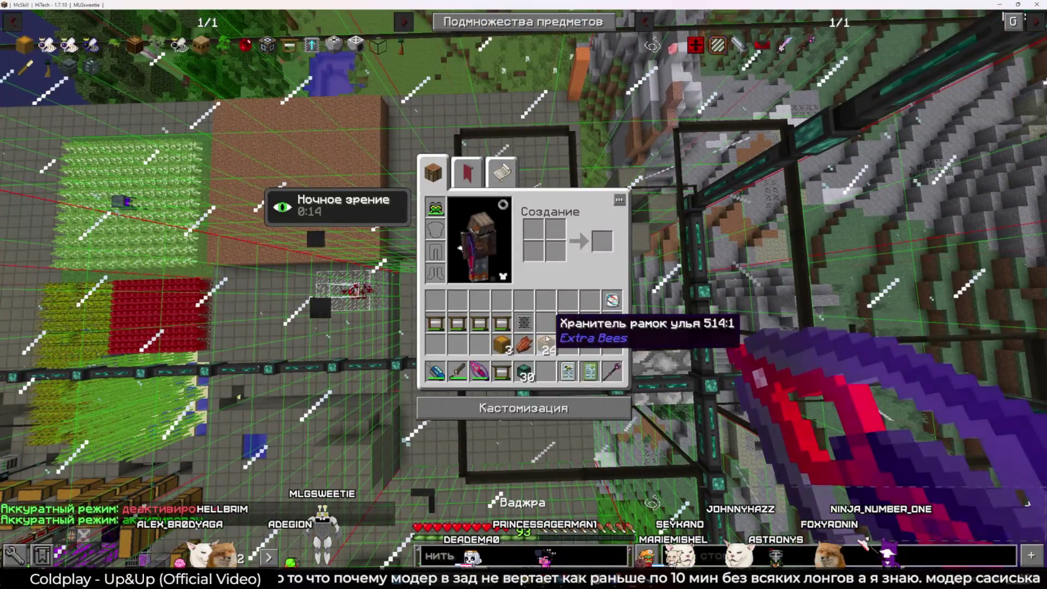
pyautogui.press('e')
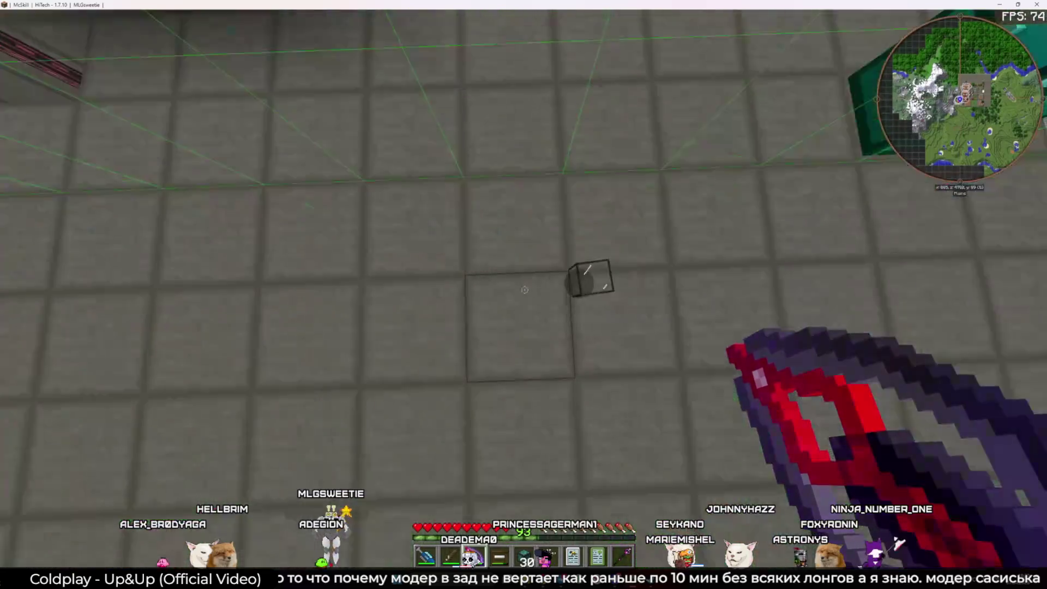
pyautogui.click(525, 290)
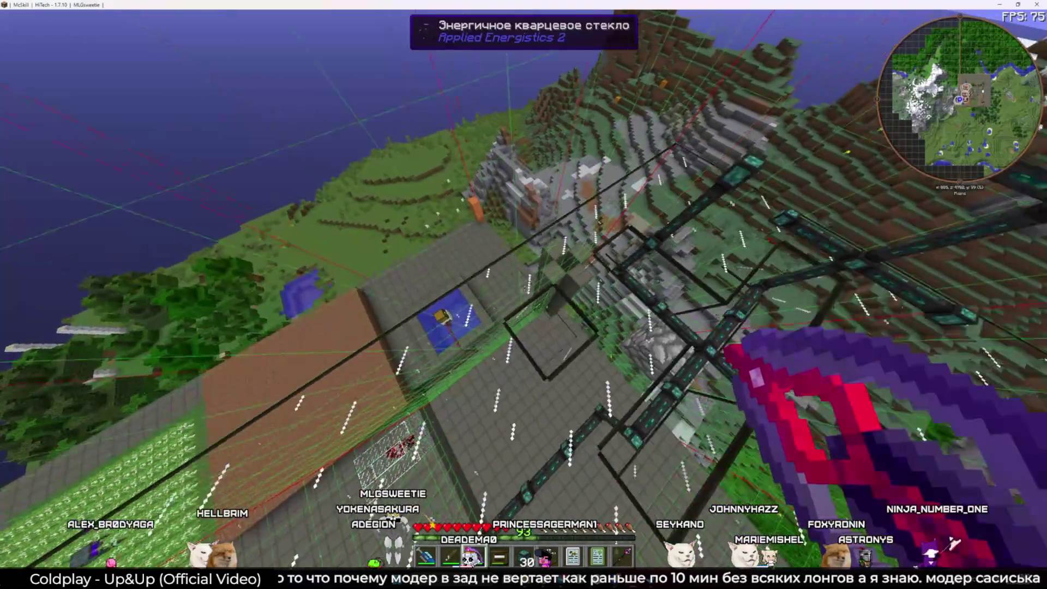
# Mark a region corner with the wand, then clear the selection with /zse
pyautogui.press('e')
pyautogui.press('e')
pyautogui.press('6')
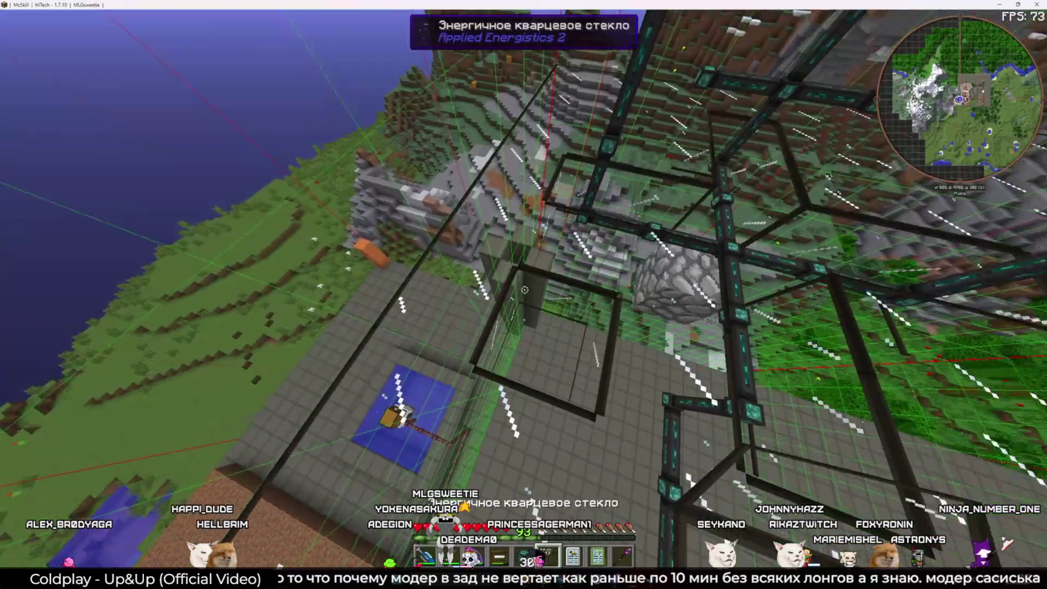
pyautogui.press('2')
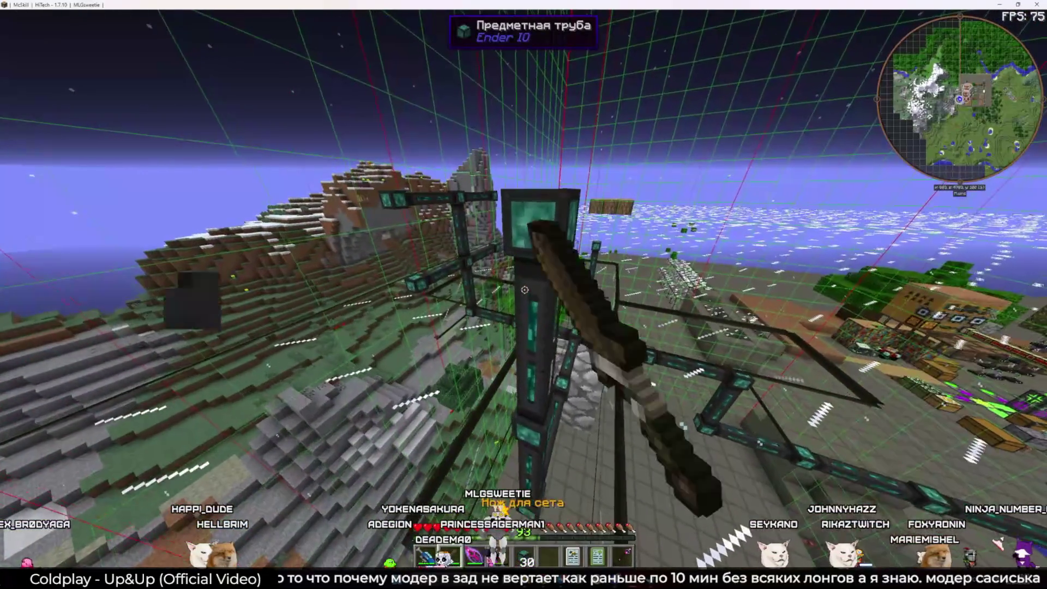
pyautogui.click(524, 290)
pyautogui.press('m')
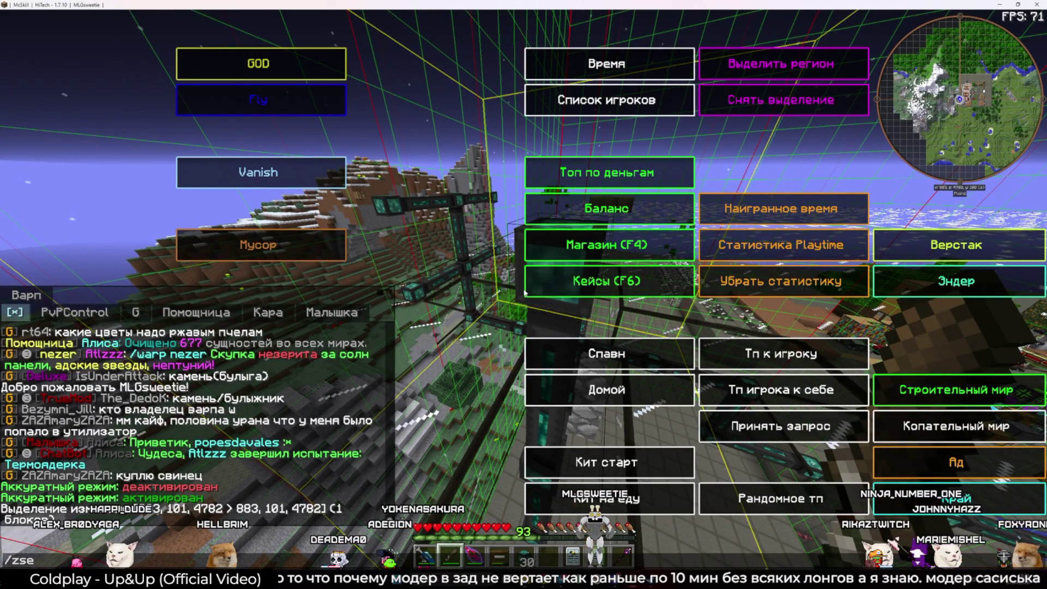
pyautogui.press('Return')
pyautogui.press('3')
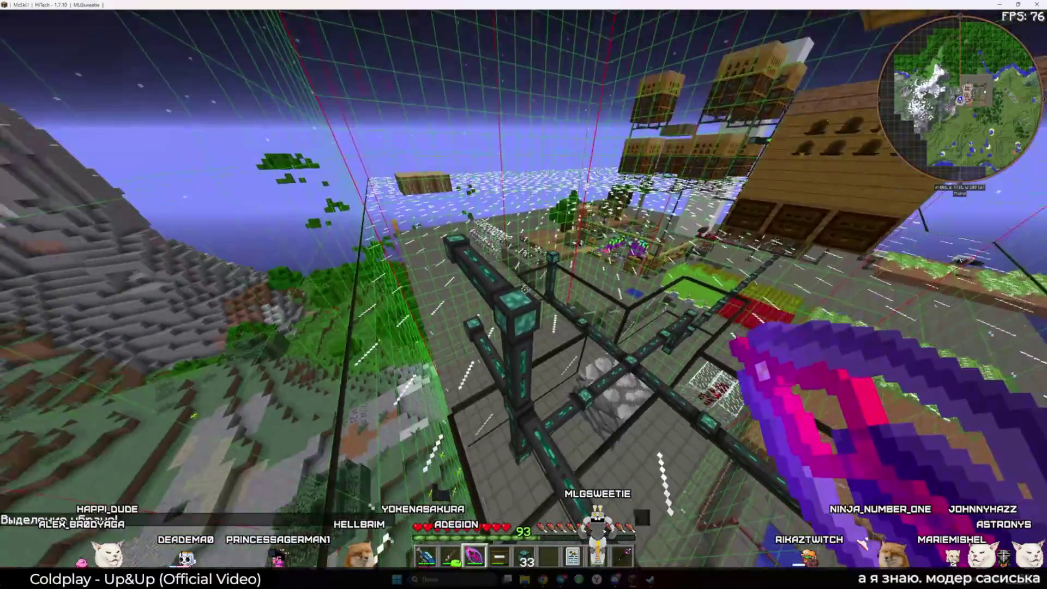
# Break four quartz glass blocks and the cobblestone blocks of the frame
pyautogui.click(524, 294)
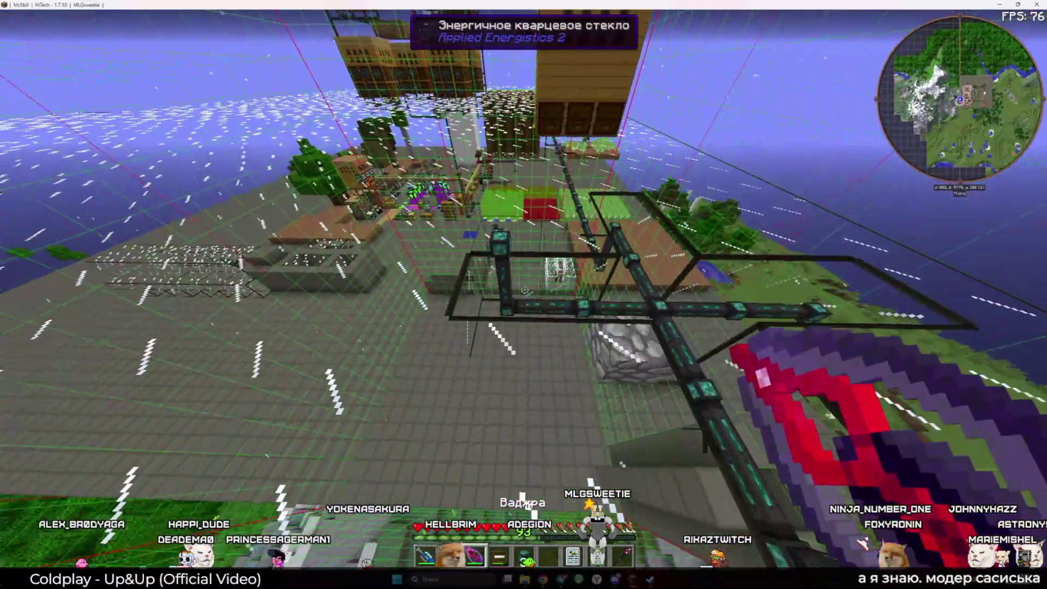
pyautogui.click(525, 290)
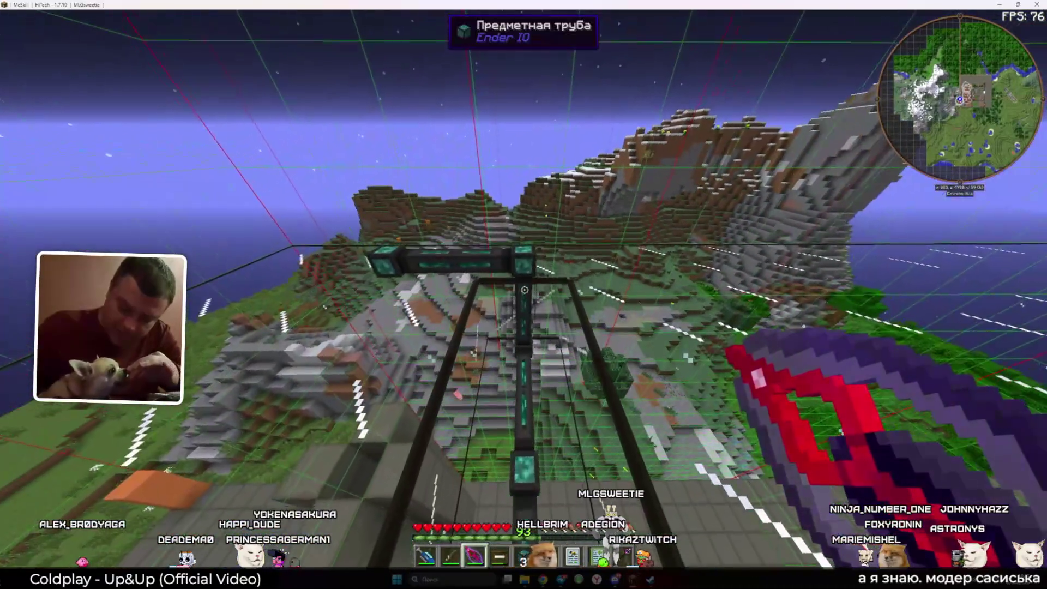
pyautogui.click(524, 290)
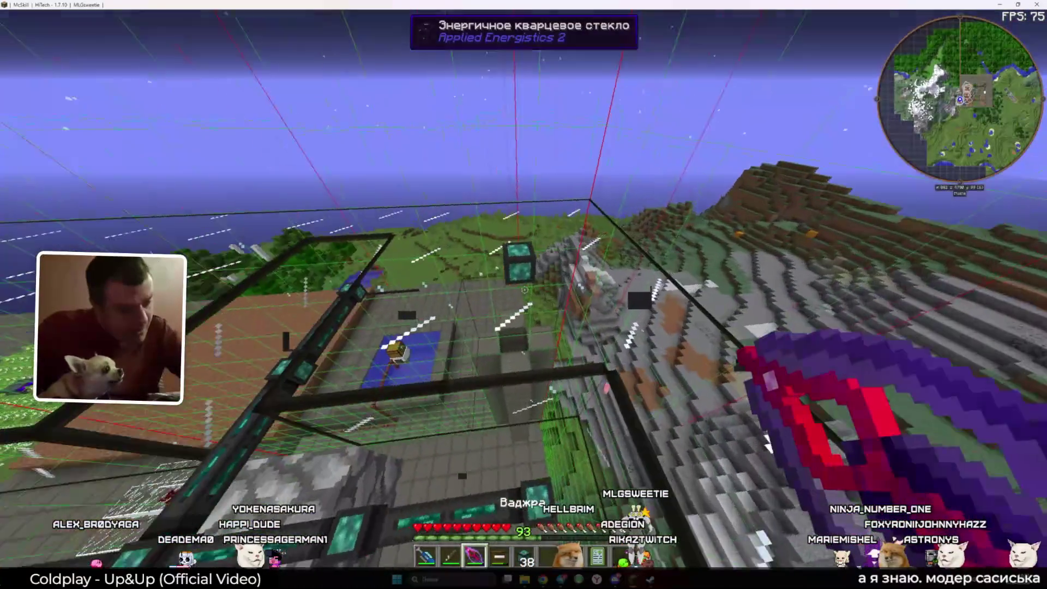
pyautogui.click(524, 290)
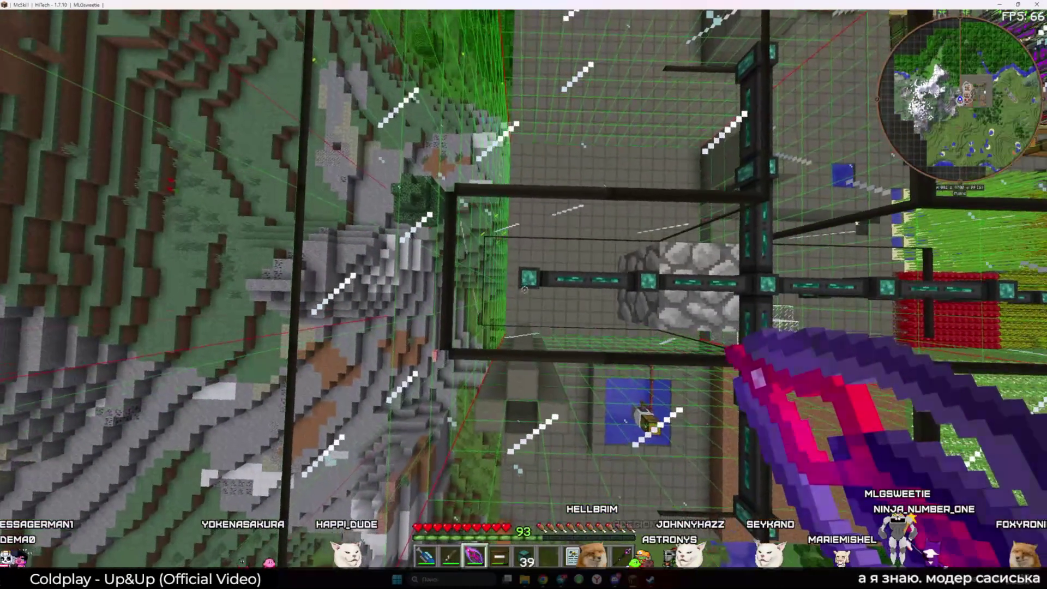
pyautogui.click(524, 294)
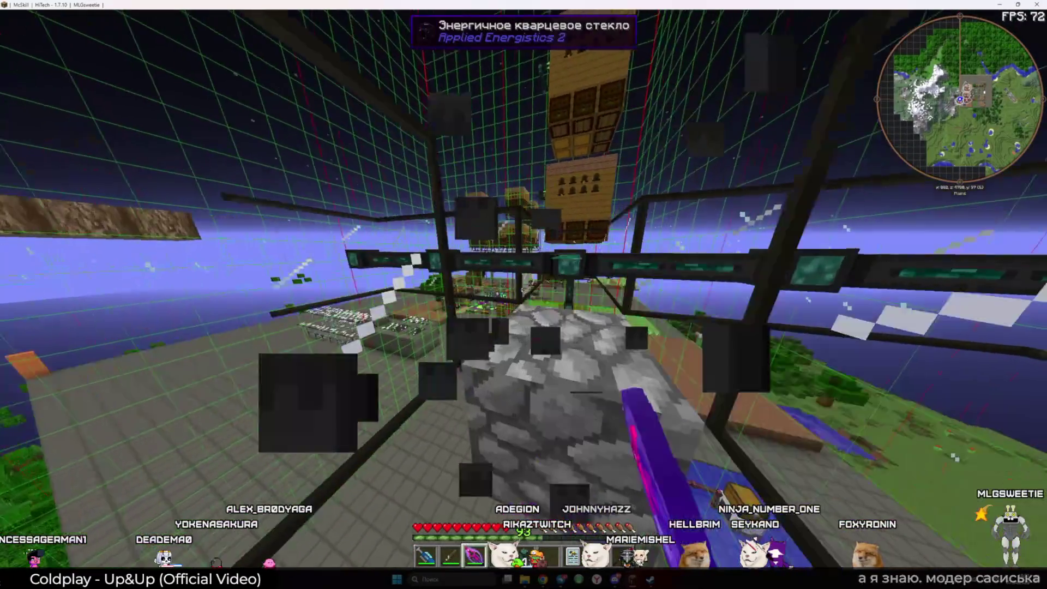
pyautogui.click(524, 294)
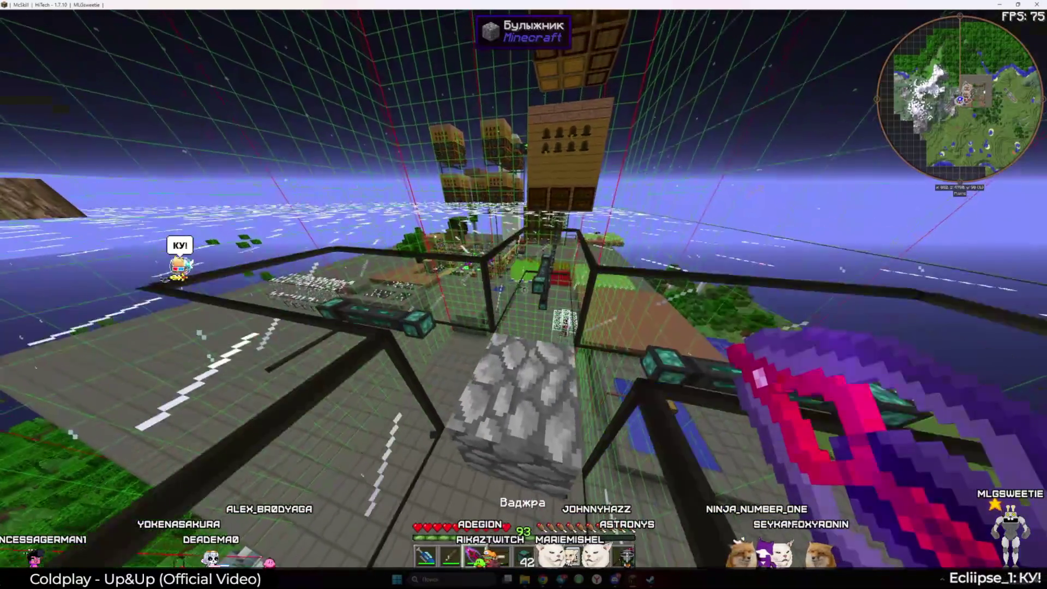
# Break the item conduit segments and remaining quartz glass down to the floor
pyautogui.click(525, 289)
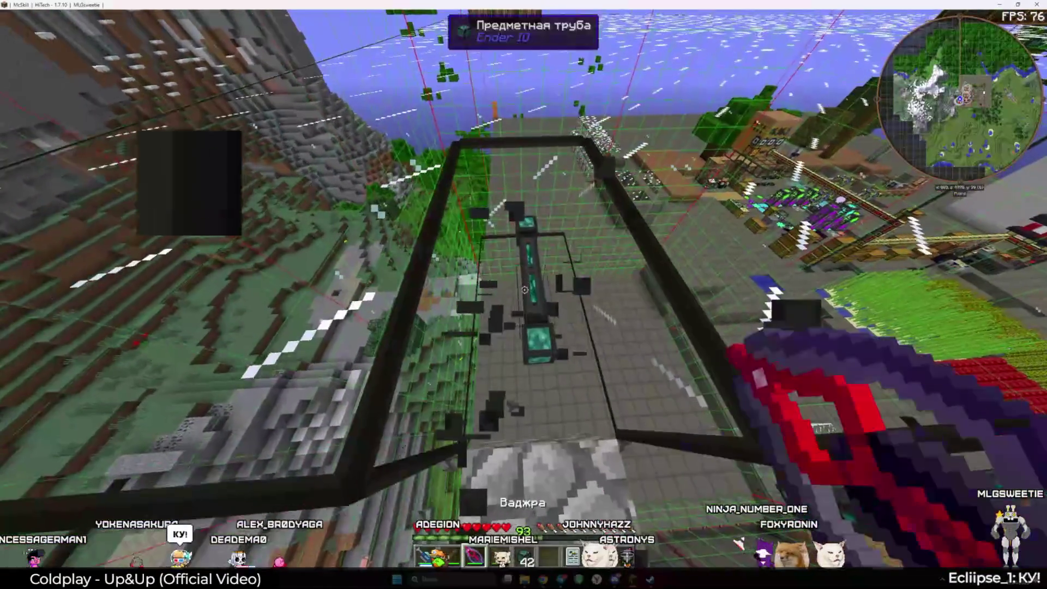
pyautogui.click(523, 295)
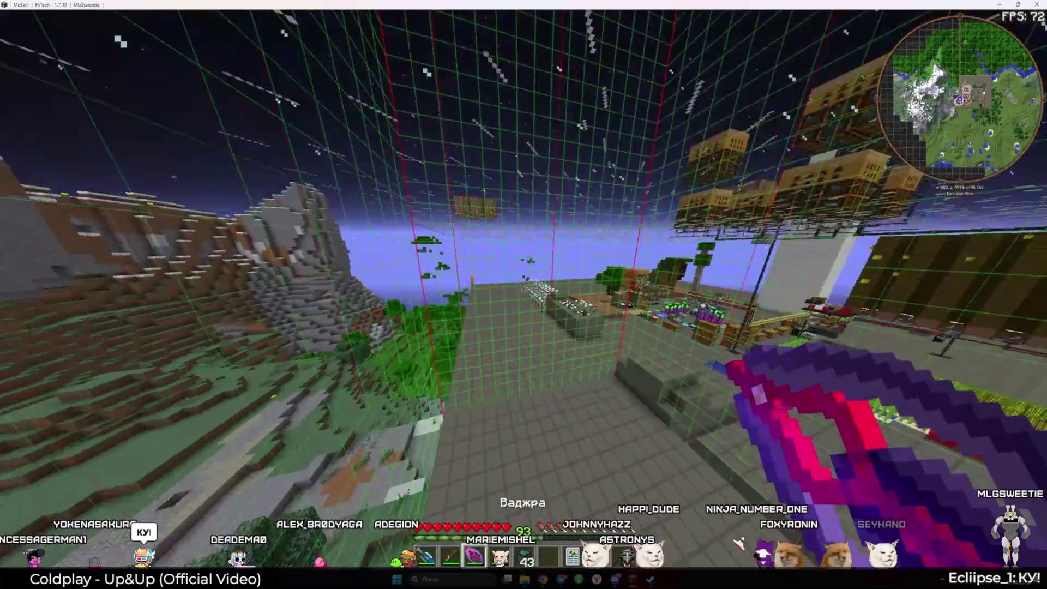
pyautogui.click(524, 295)
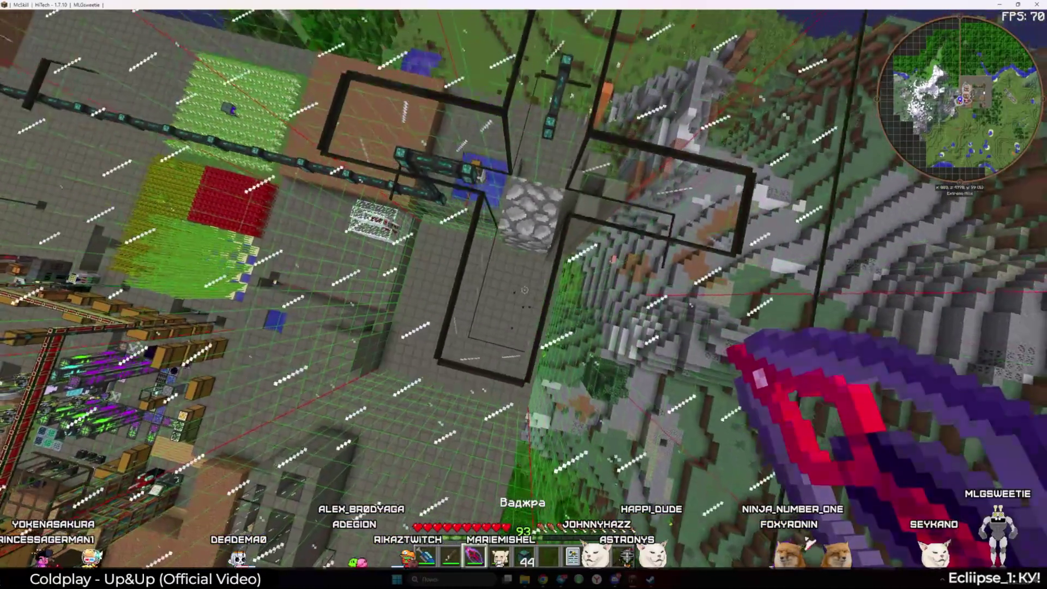
pyautogui.click(524, 290)
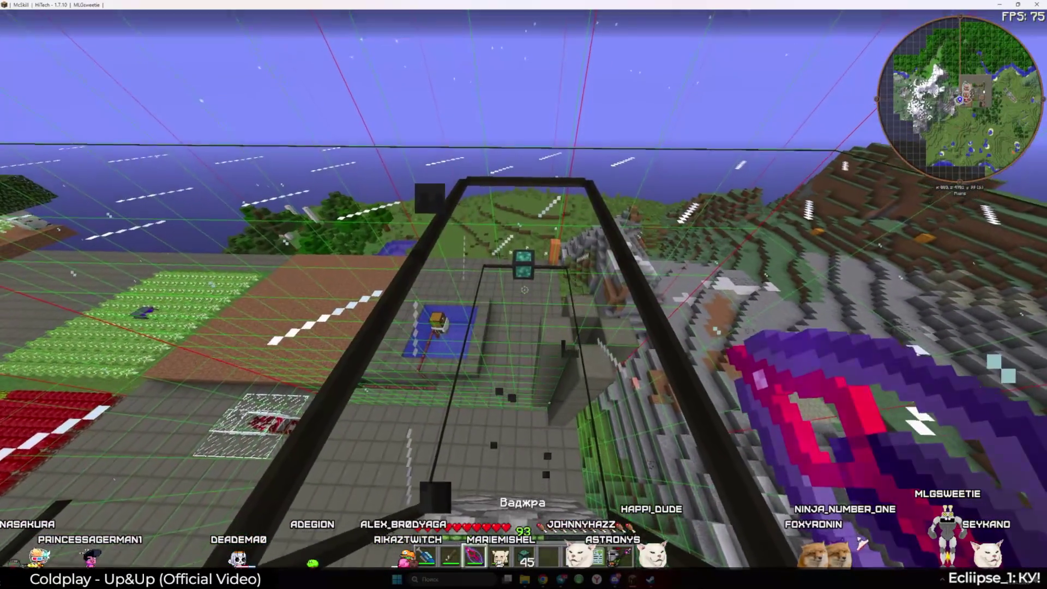
pyautogui.click(525, 290)
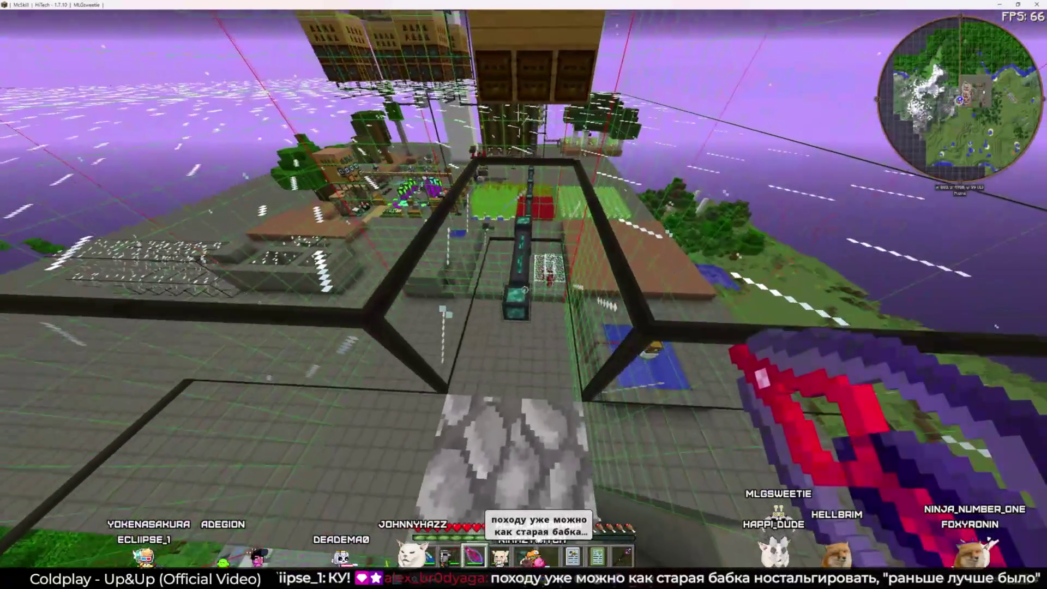
pyautogui.click(525, 290)
pyautogui.click(525, 290)
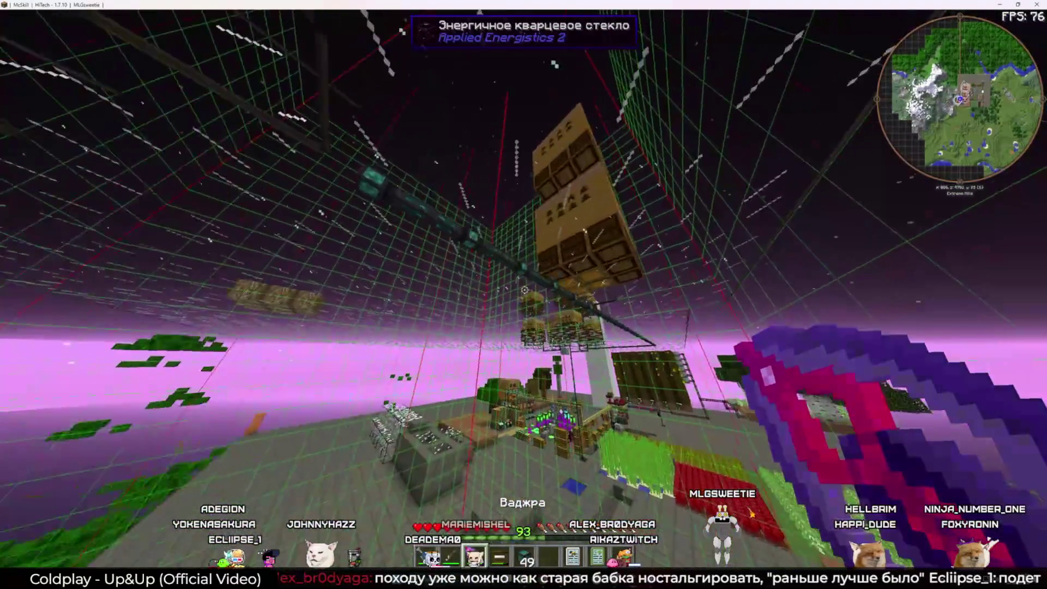
# Fly up to the chest tower and open the inventory to rearrange items
pyautogui.press('6')
pyautogui.press('space')
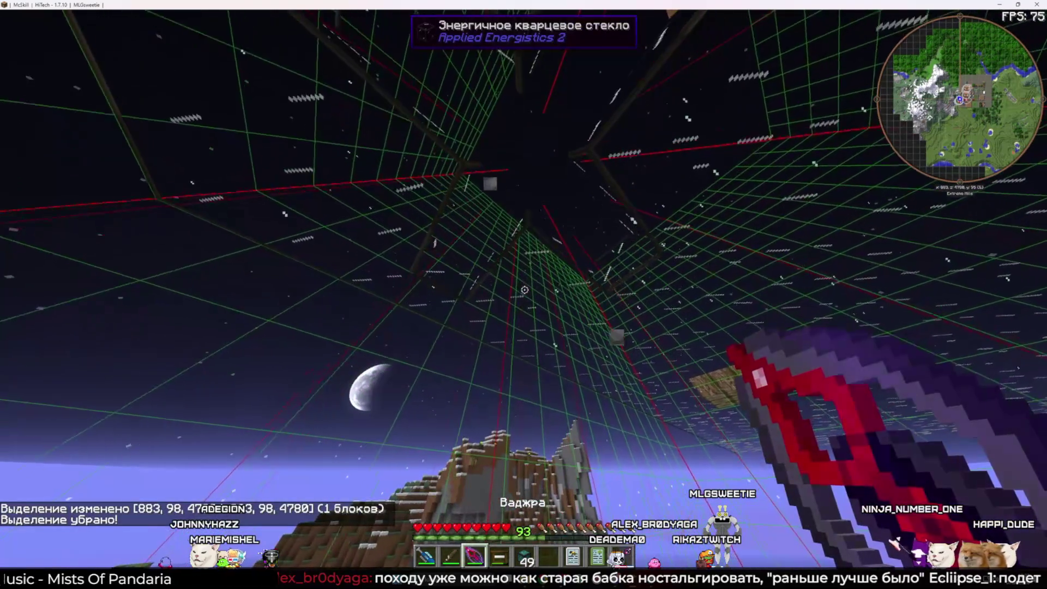
pyautogui.press('e')
pyautogui.press('e')
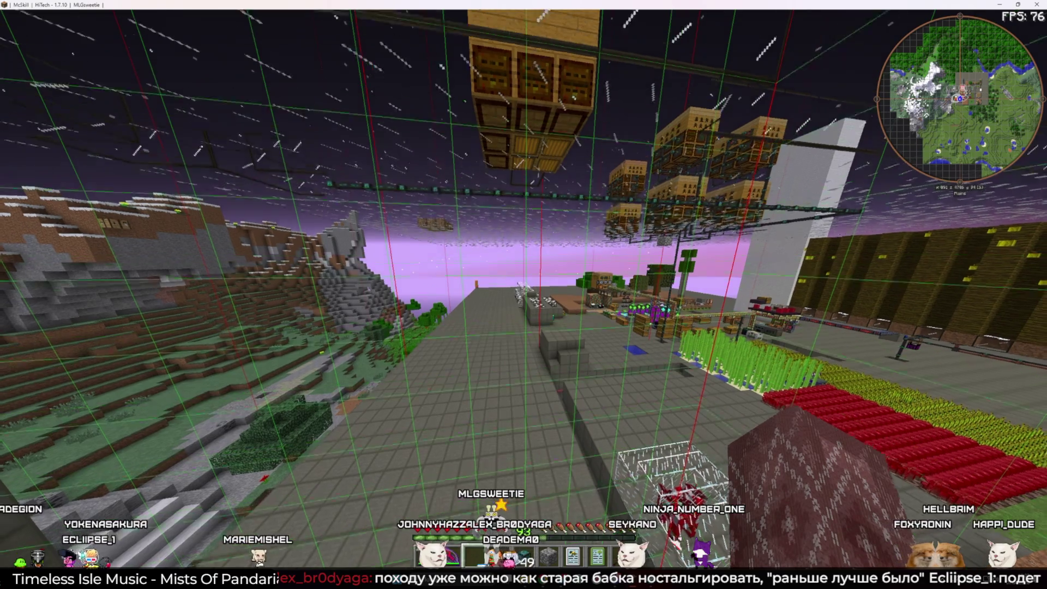
# Fly up to the bee house and look inside the apiary
pyautogui.press('space')
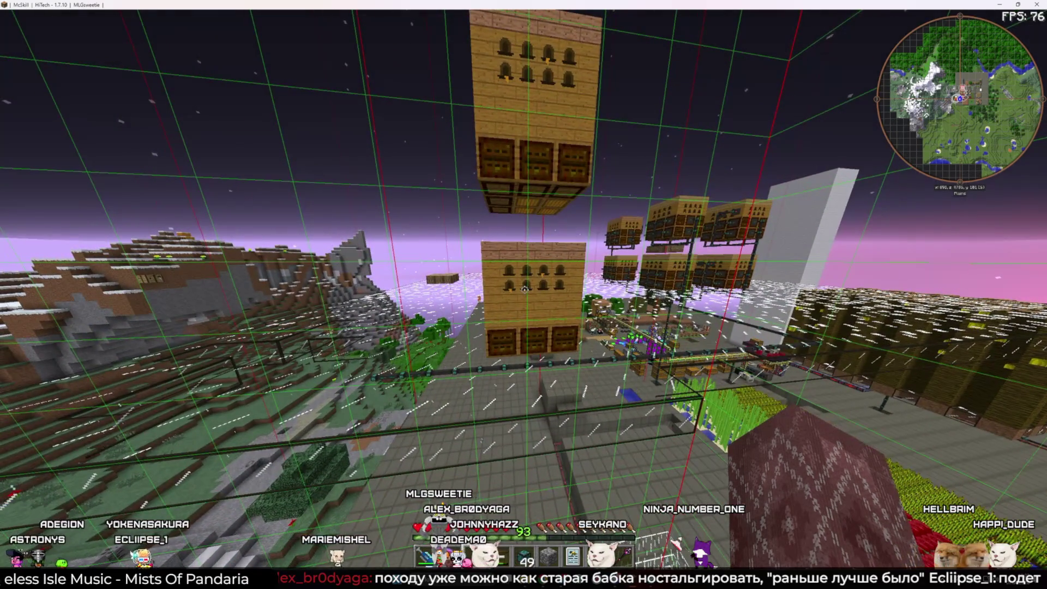
pyautogui.press('w')
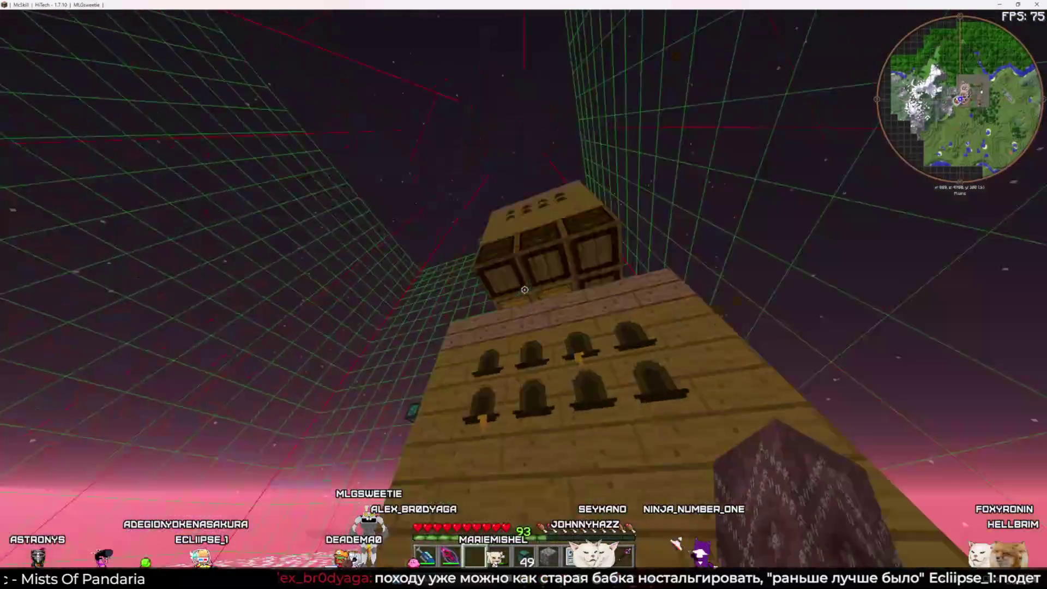
pyautogui.scroll(-2, 524, 295)
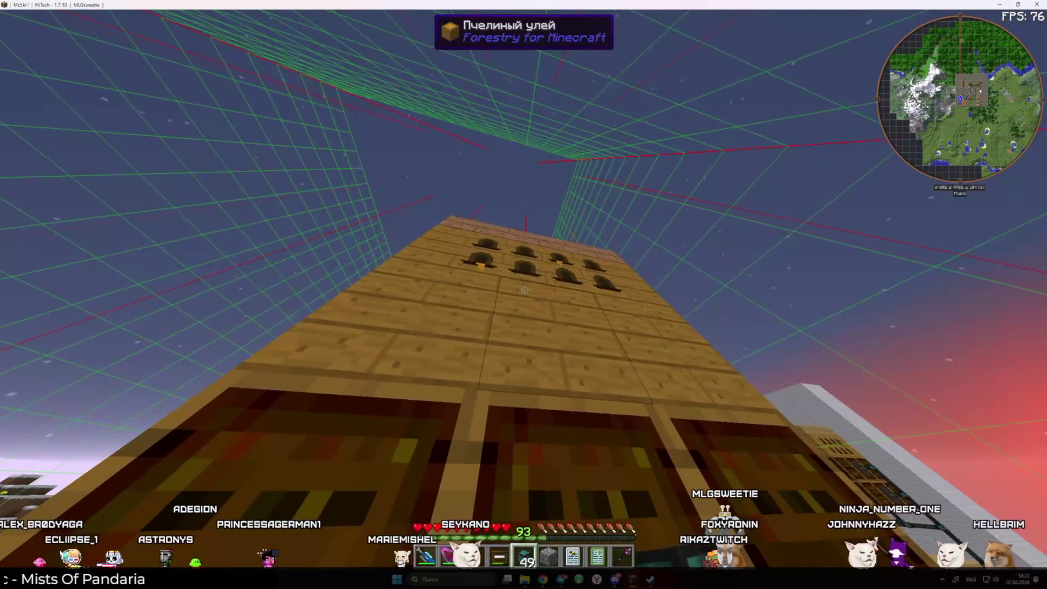
pyautogui.rightClick(525, 290)
pyautogui.press('Escape')
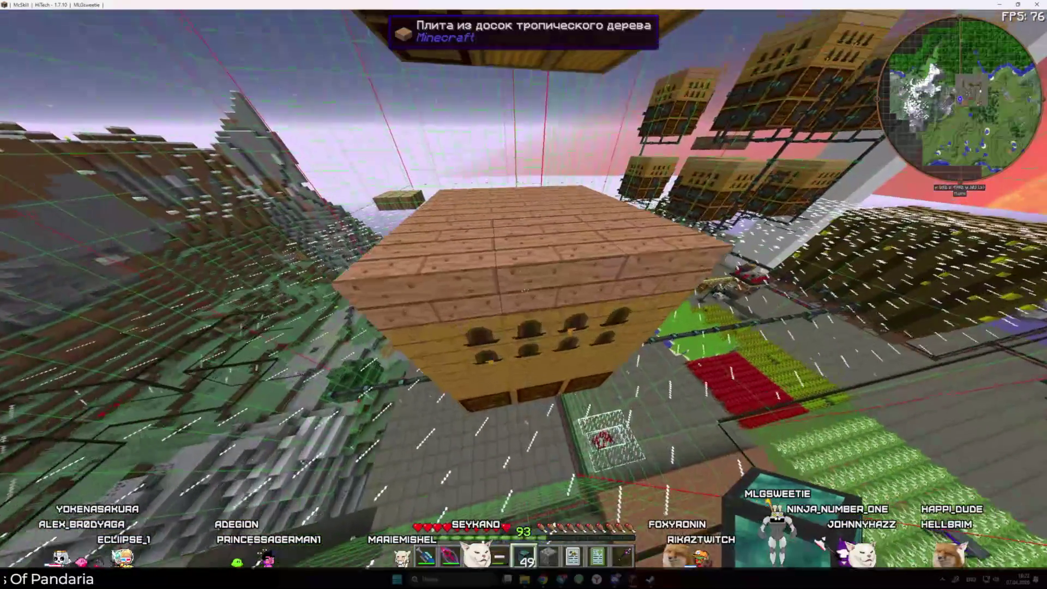
# Recheck the bee hive from above, finding an empty drone slot and two 6-comb stacks
pyautogui.rightClick(524, 293)
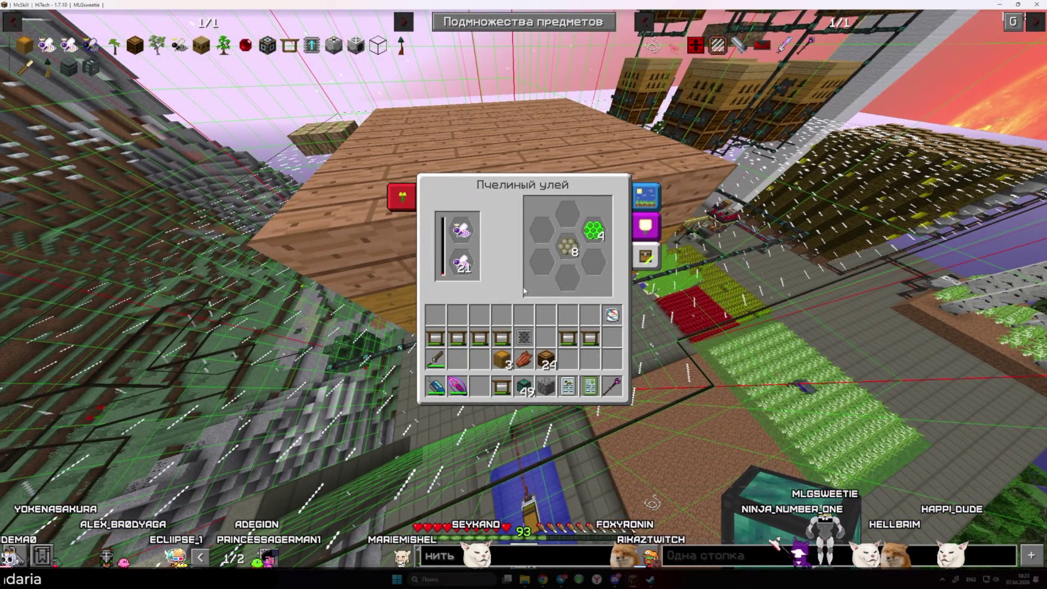
pyautogui.press('Escape')
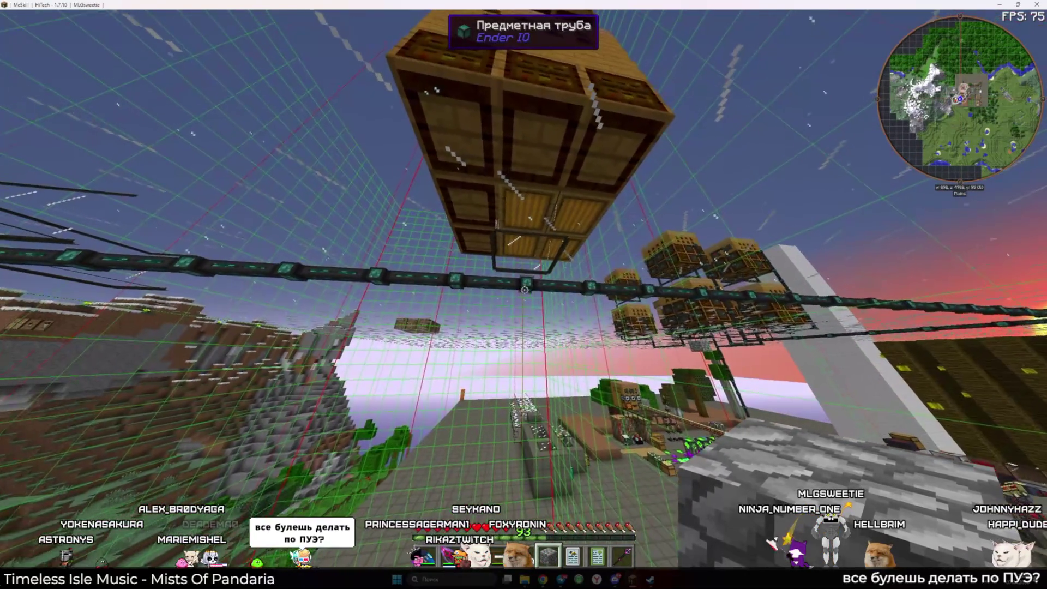
pyautogui.rightClick(525, 289)
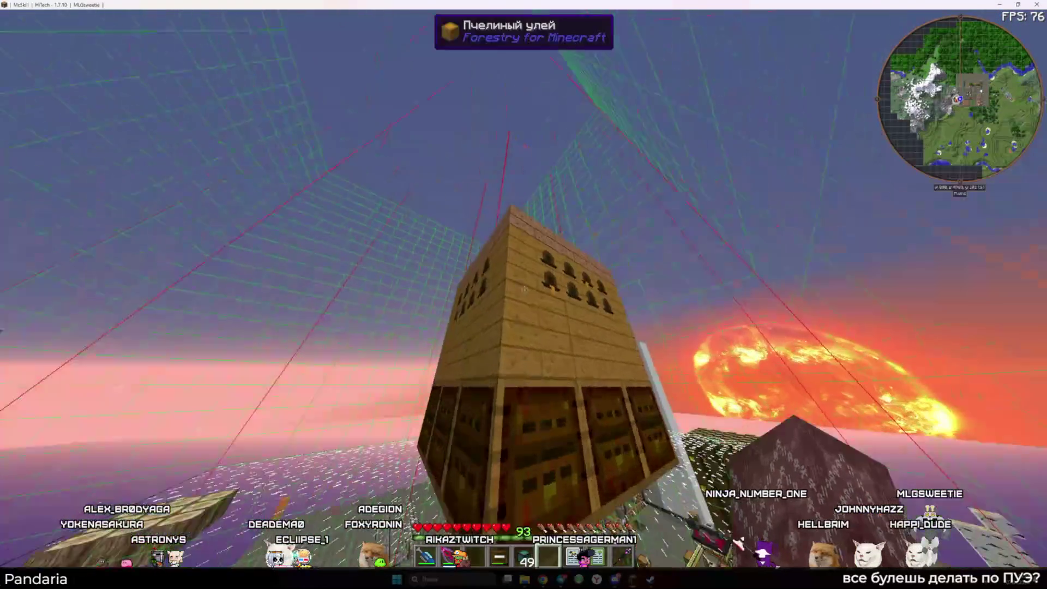
pyautogui.press('Escape')
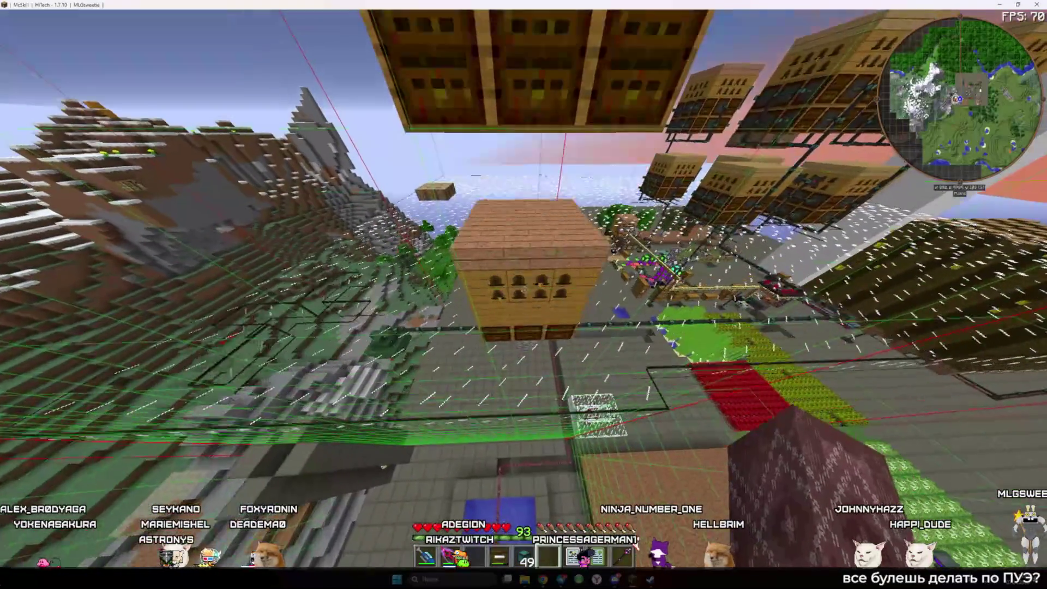
pyautogui.rightClick(525, 289)
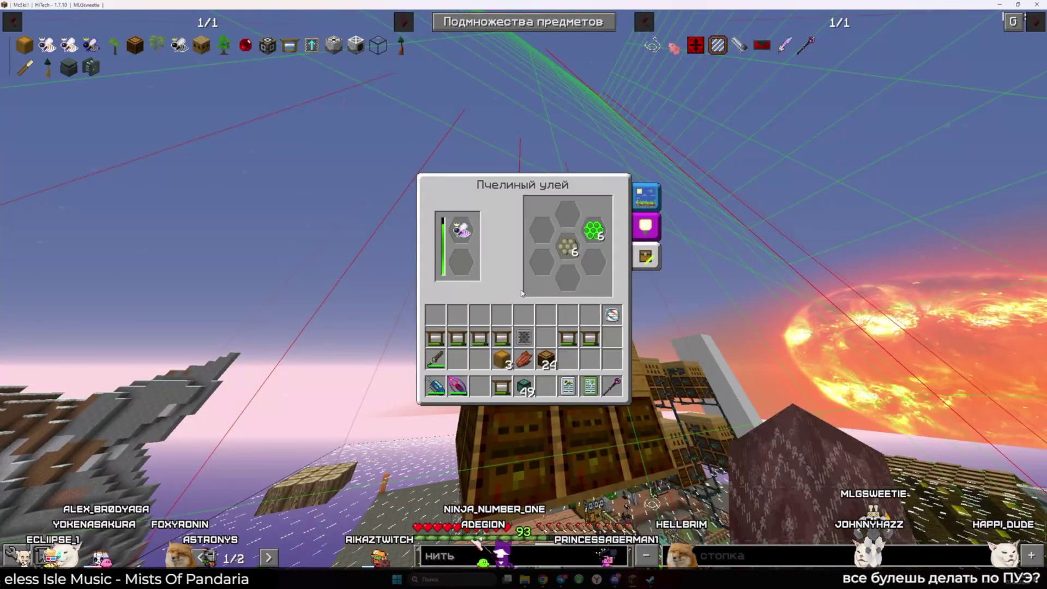
pyautogui.press('Escape')
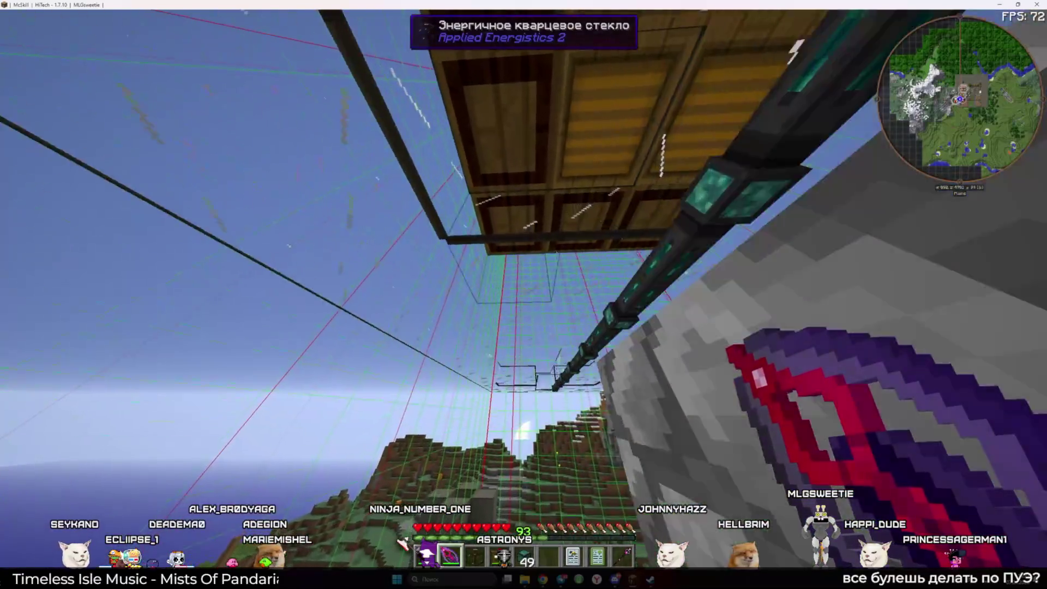
# Break three energetic quartz glass blocks under the apiary platform
pyautogui.click(524, 295)
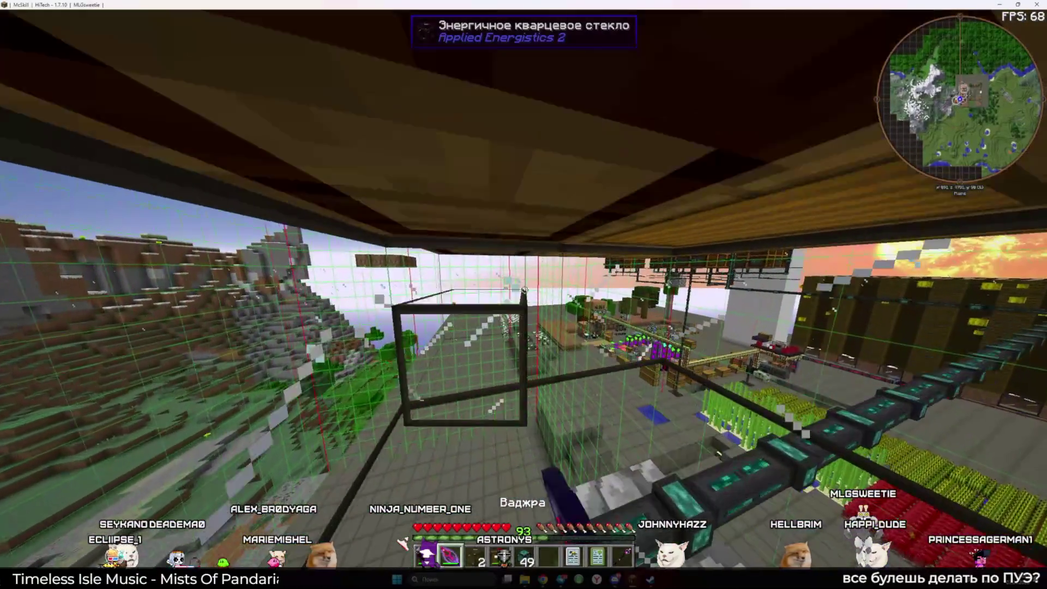
pyautogui.click(524, 295)
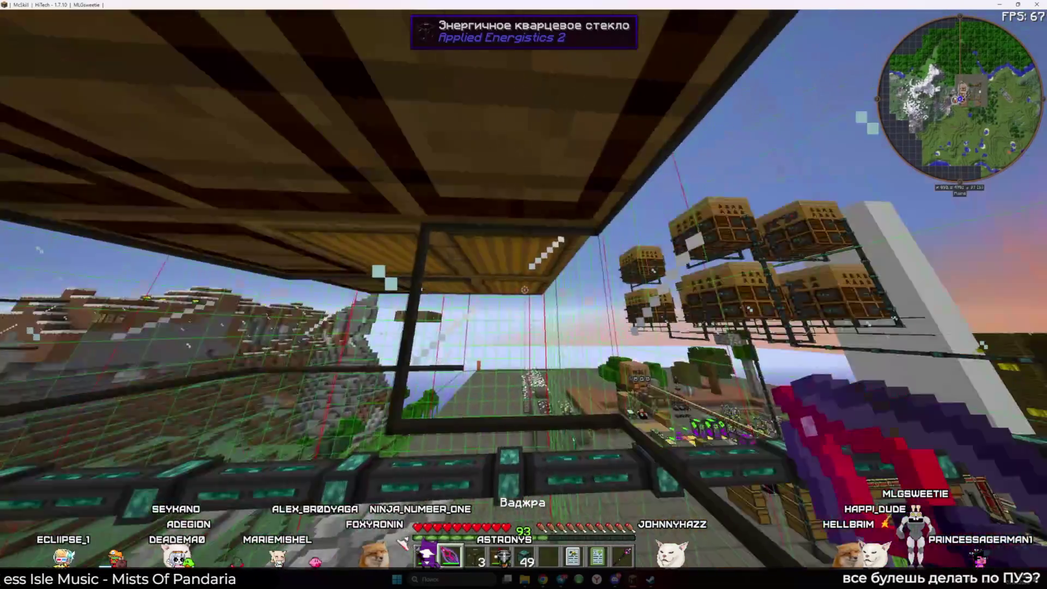
pyautogui.click(523, 290)
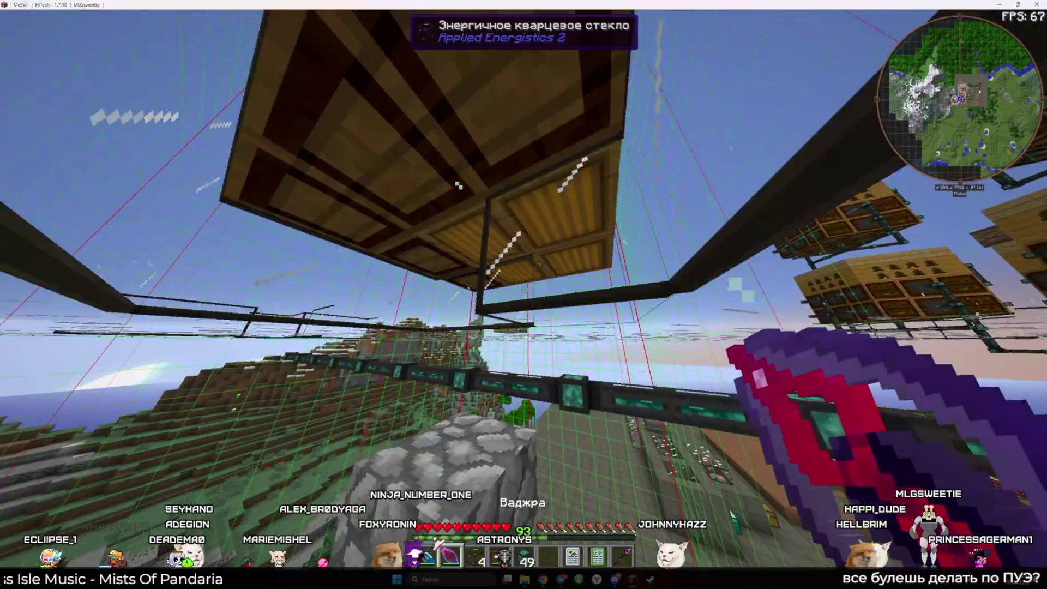
pyautogui.press('8')
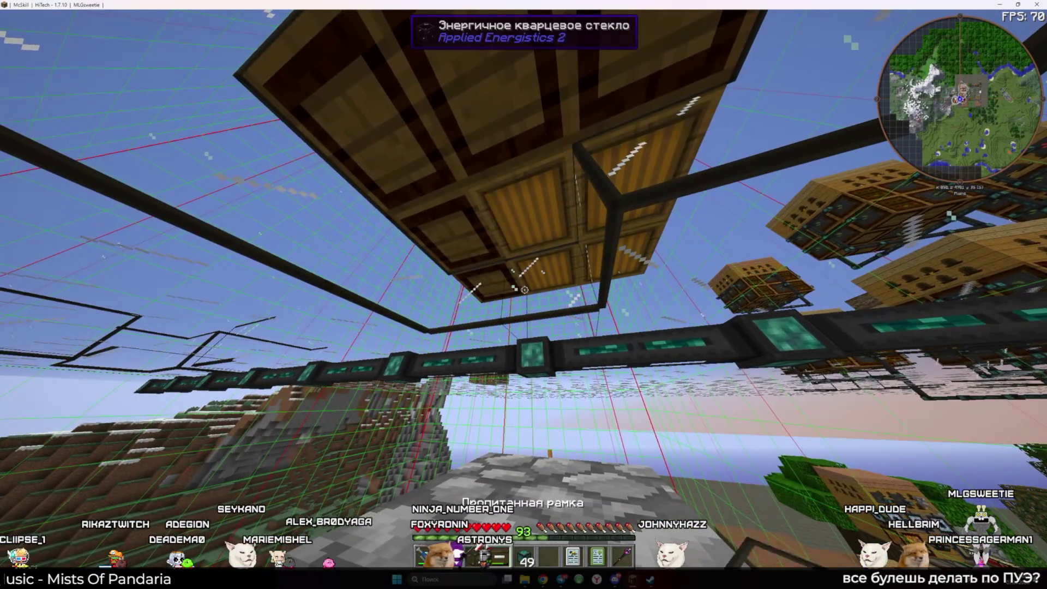
# Lay a line of four item conduits under the platform and open one connection's settings
pyautogui.press('5')
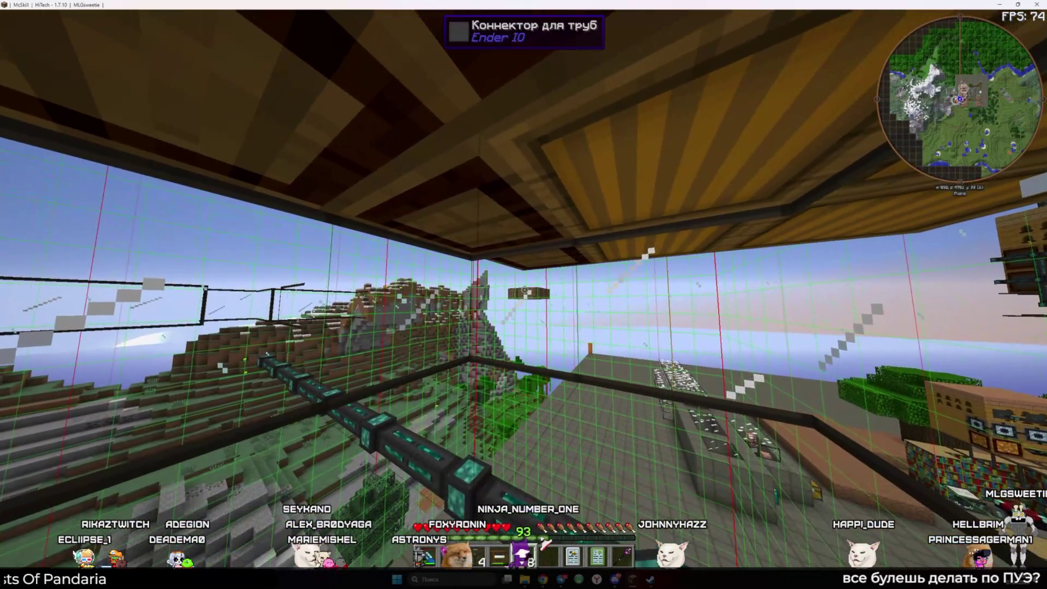
pyautogui.rightClick(524, 290)
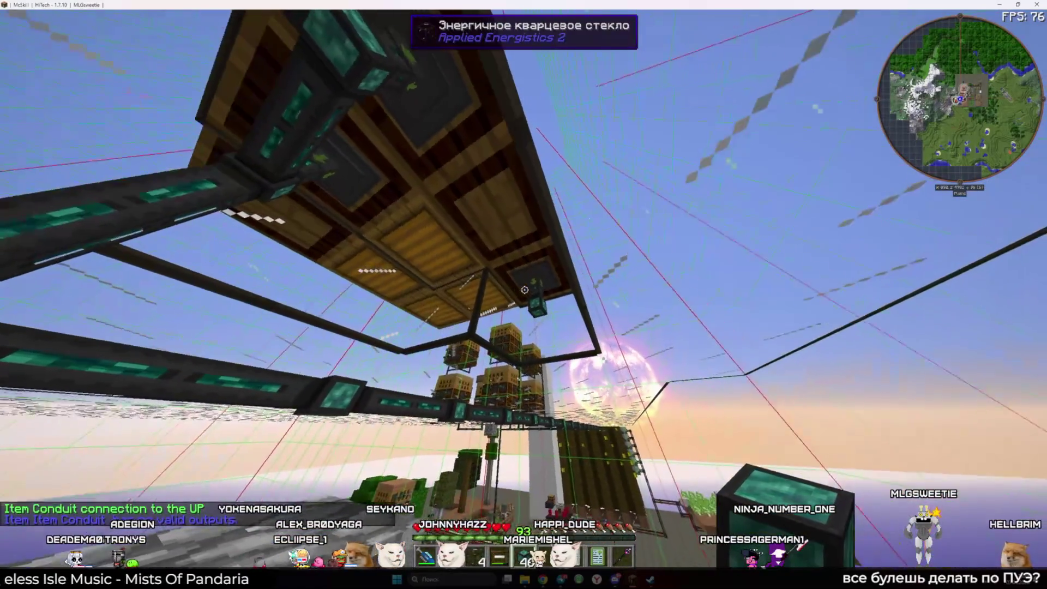
pyautogui.rightClick(525, 293)
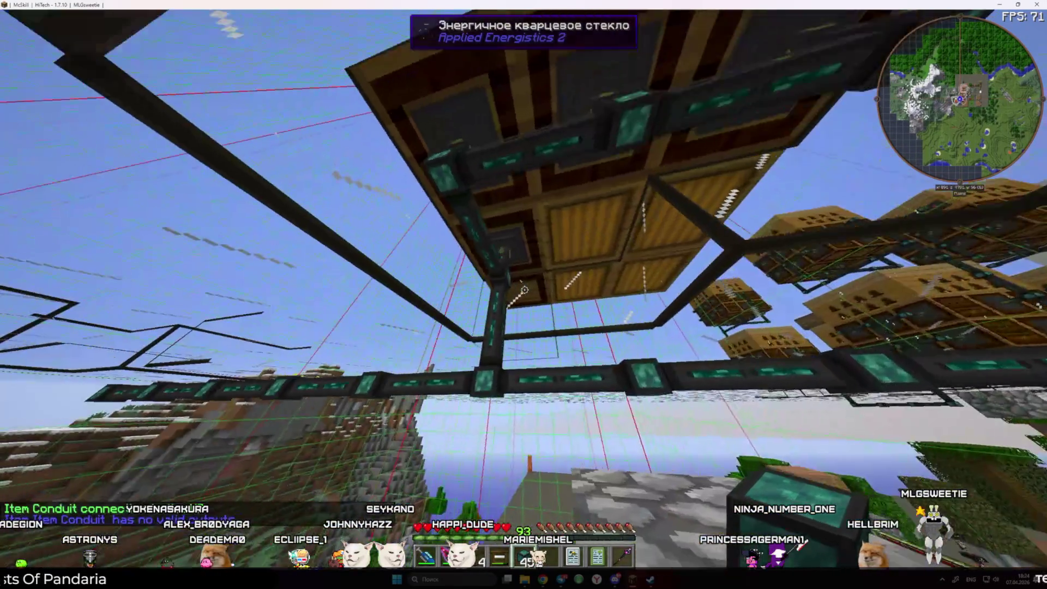
pyautogui.rightClick(525, 290)
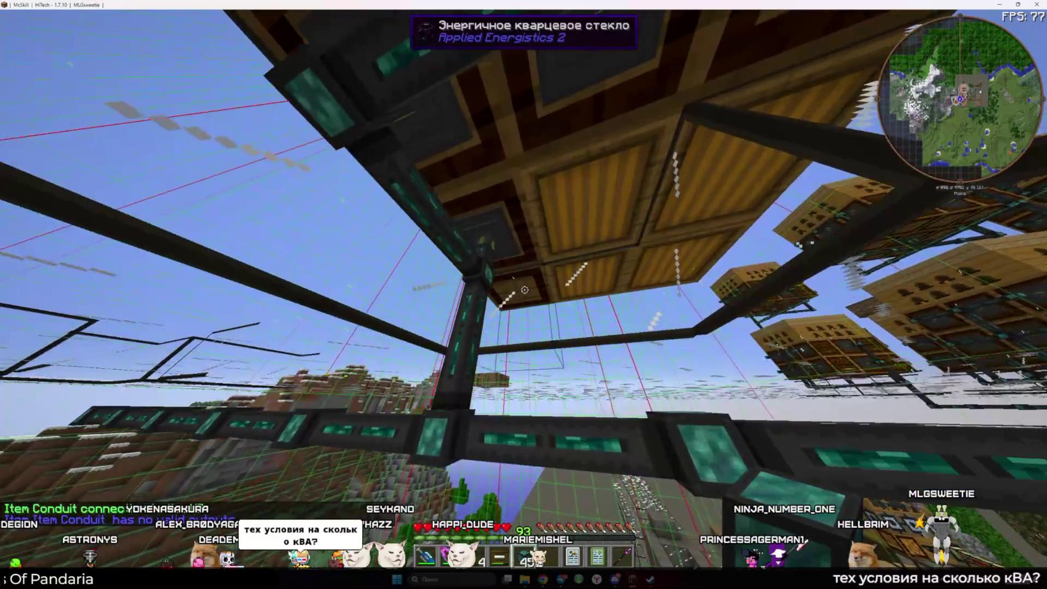
pyautogui.press('9')
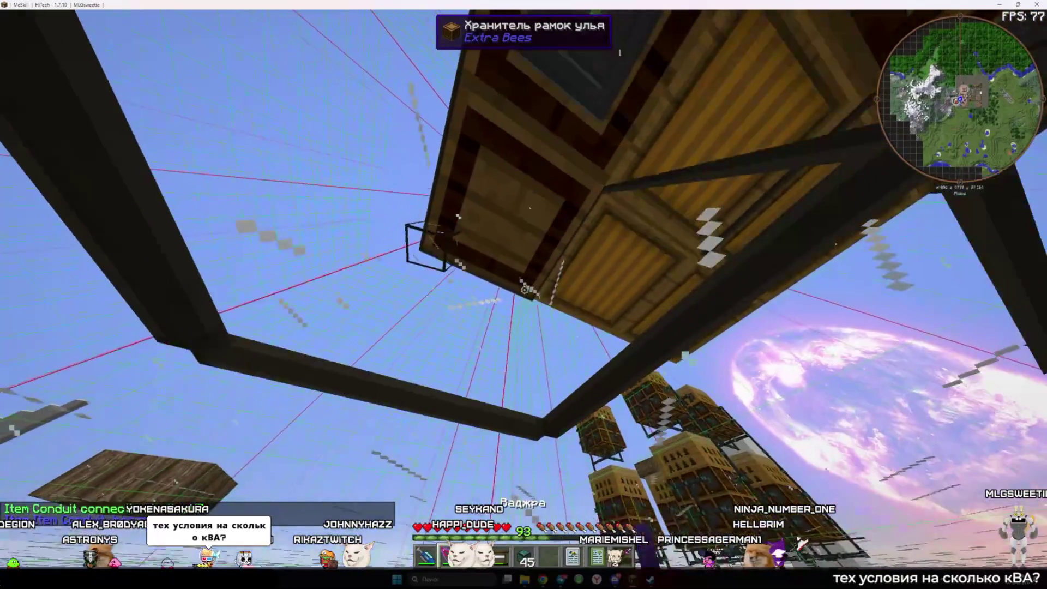
pyautogui.press('3')
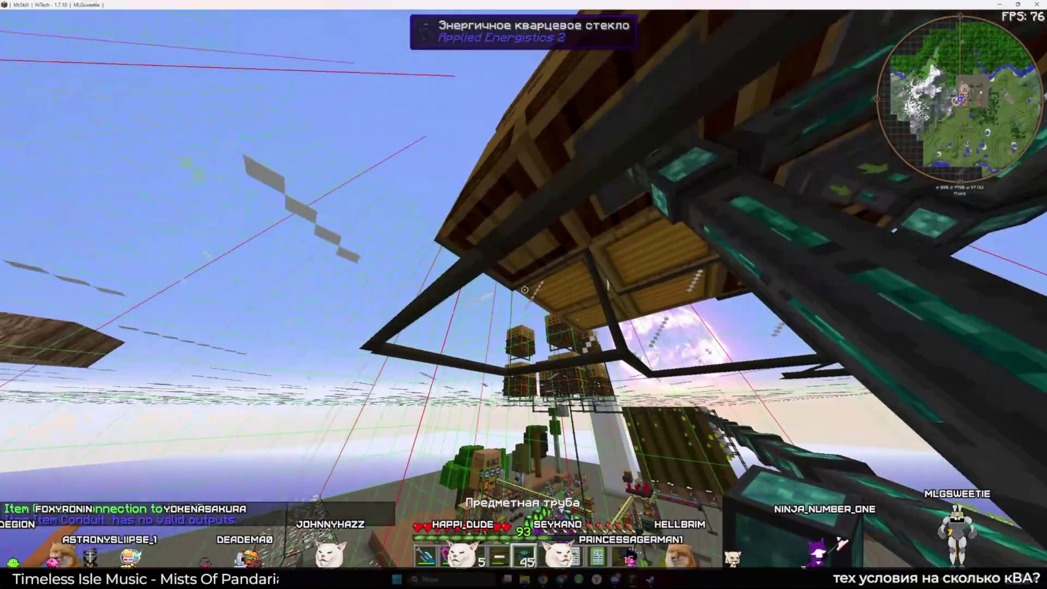
pyautogui.rightClick(524, 290)
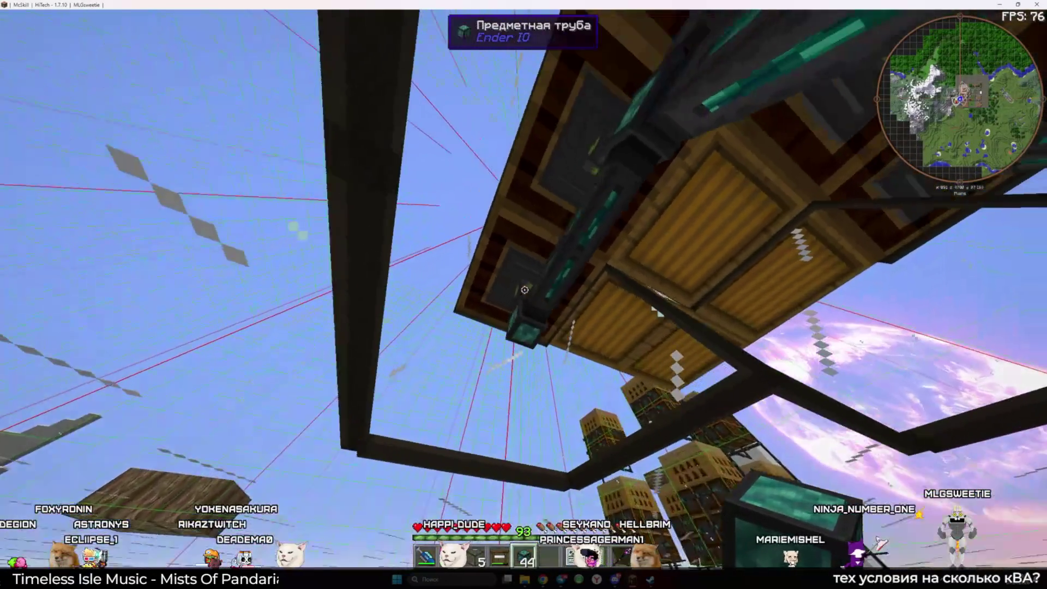
pyautogui.rightClick(524, 290)
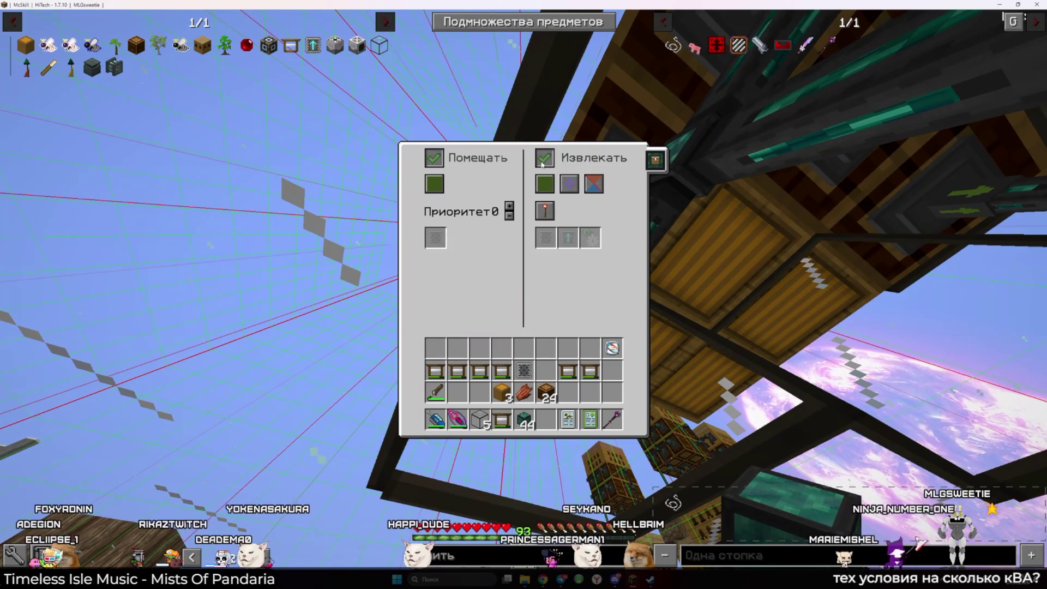
# Turn off inserting on the next conduit connection so it only extracts
pyautogui.press('Escape')
pyautogui.rightClick(524, 294)
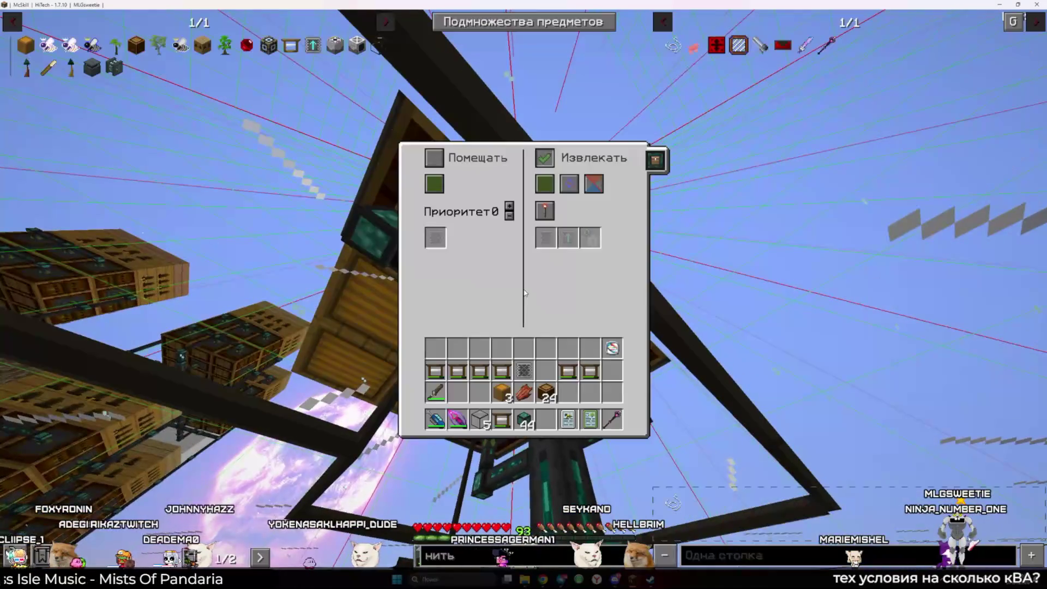
pyautogui.press('Escape')
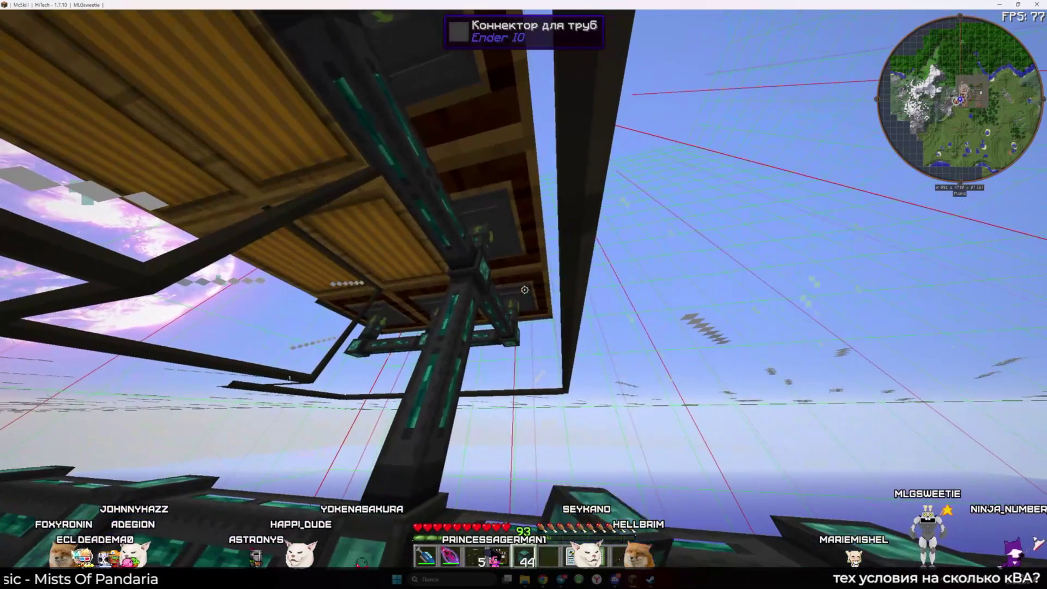
pyautogui.rightClick(524, 294)
pyautogui.click(435, 153)
pyautogui.press('Escape')
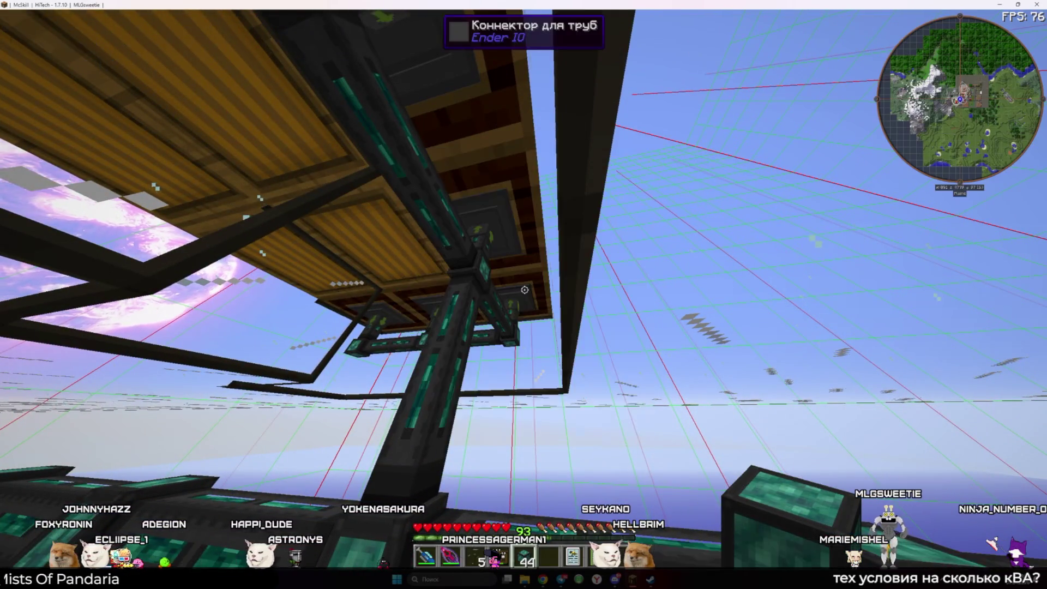
# Check the remaining conduit connections are set to extract
pyautogui.scroll(-1, 524, 295)
pyautogui.scroll(-1, 524, 295)
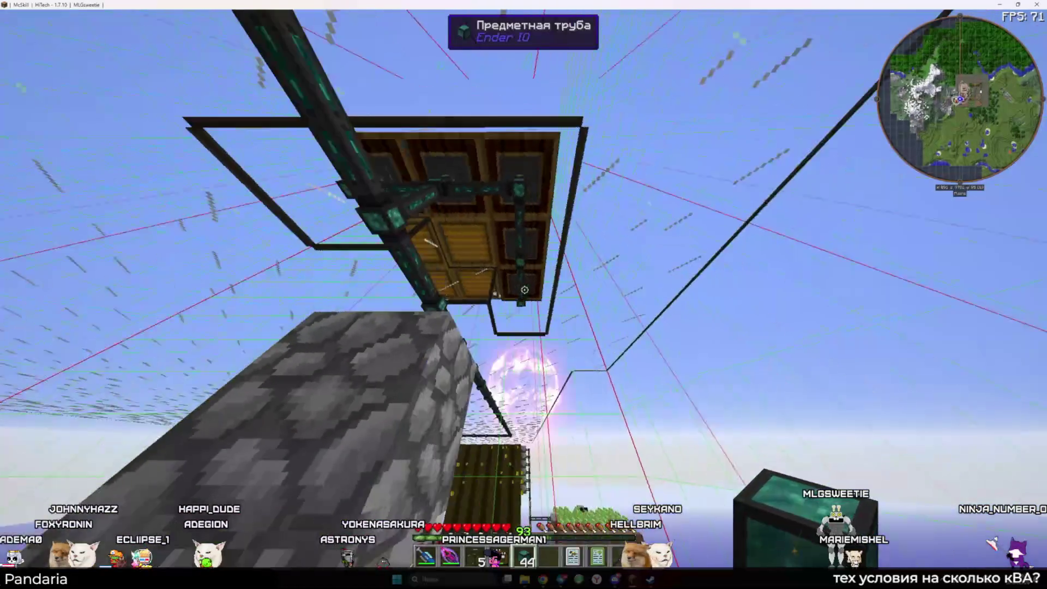
pyautogui.scroll(-1, 523, 295)
pyautogui.scroll(1, 524, 295)
pyautogui.scroll(-1, 524, 294)
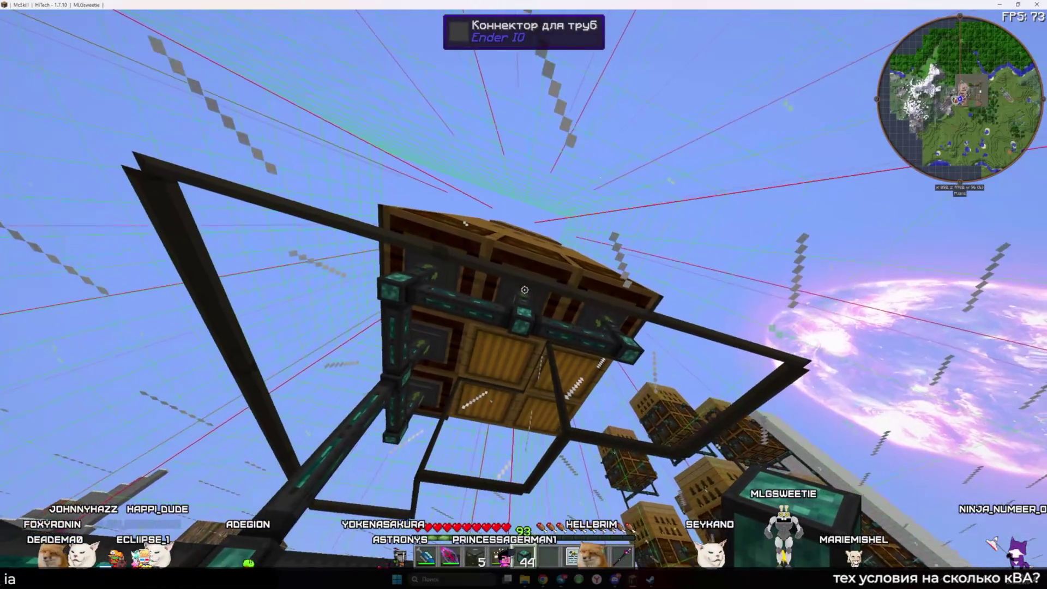
pyautogui.scroll(1, 524, 294)
pyautogui.scroll(-1, 523, 294)
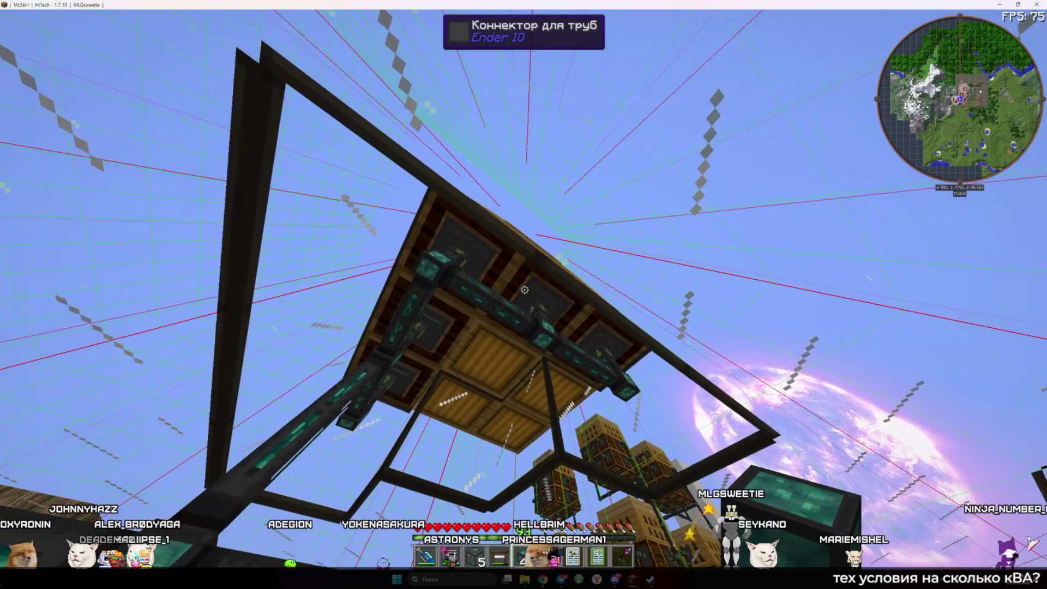
pyautogui.scroll(1, 524, 294)
pyautogui.scroll(-1, 524, 295)
pyautogui.scroll(-1, 524, 294)
pyautogui.scroll(-1, 524, 294)
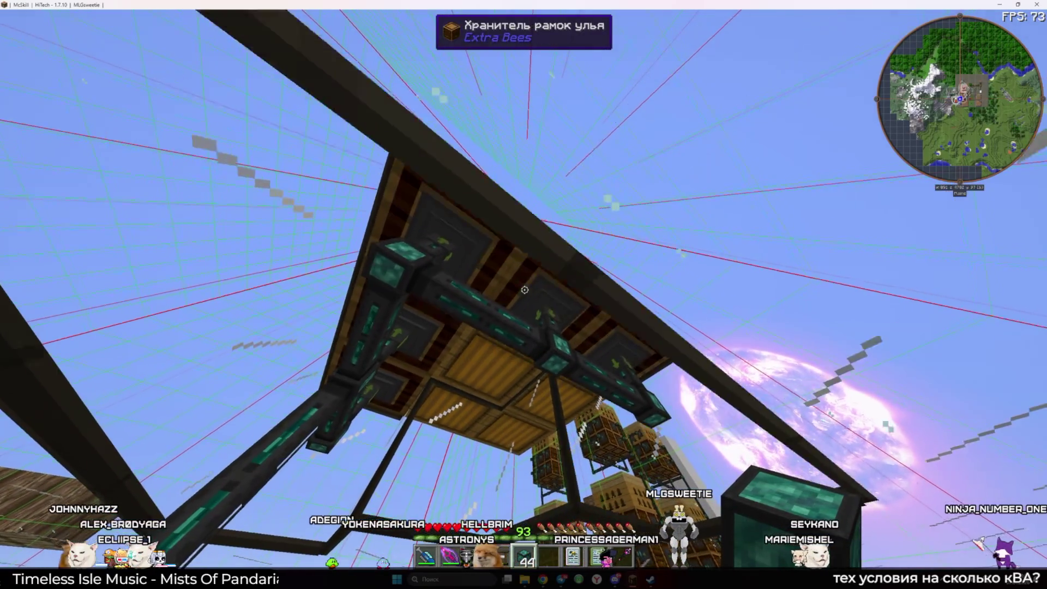
pyautogui.scroll(-1, 524, 295)
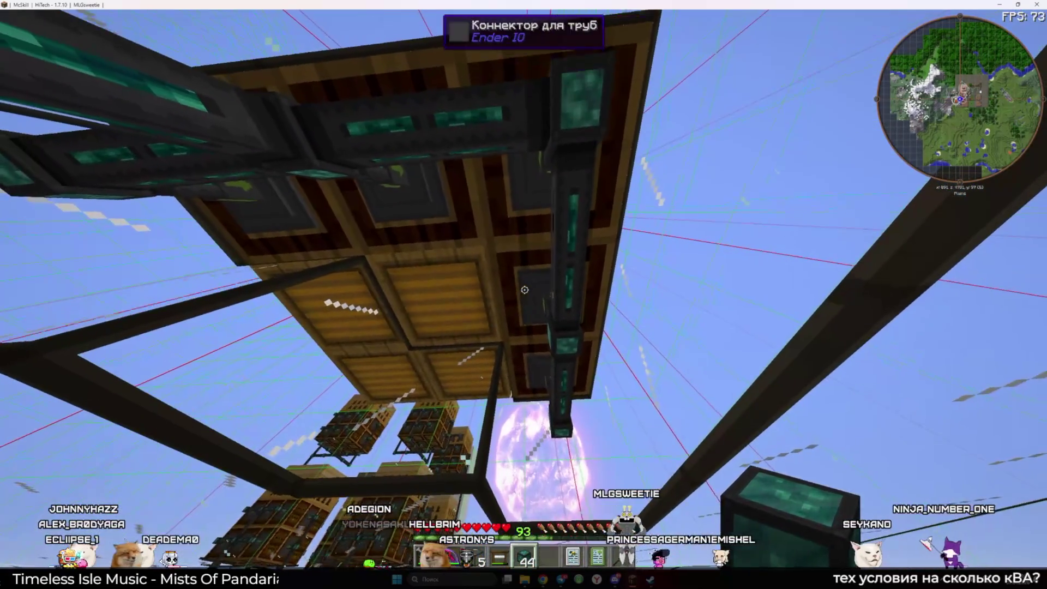
pyautogui.rightClick(525, 290)
pyautogui.press('Escape')
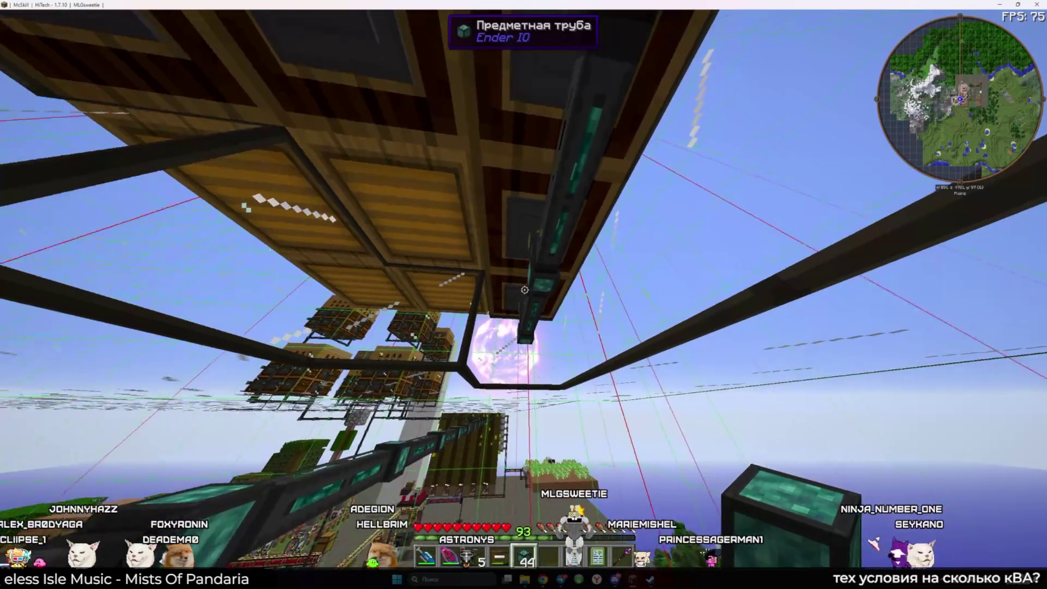
pyautogui.rightClick(524, 292)
pyautogui.press('Escape')
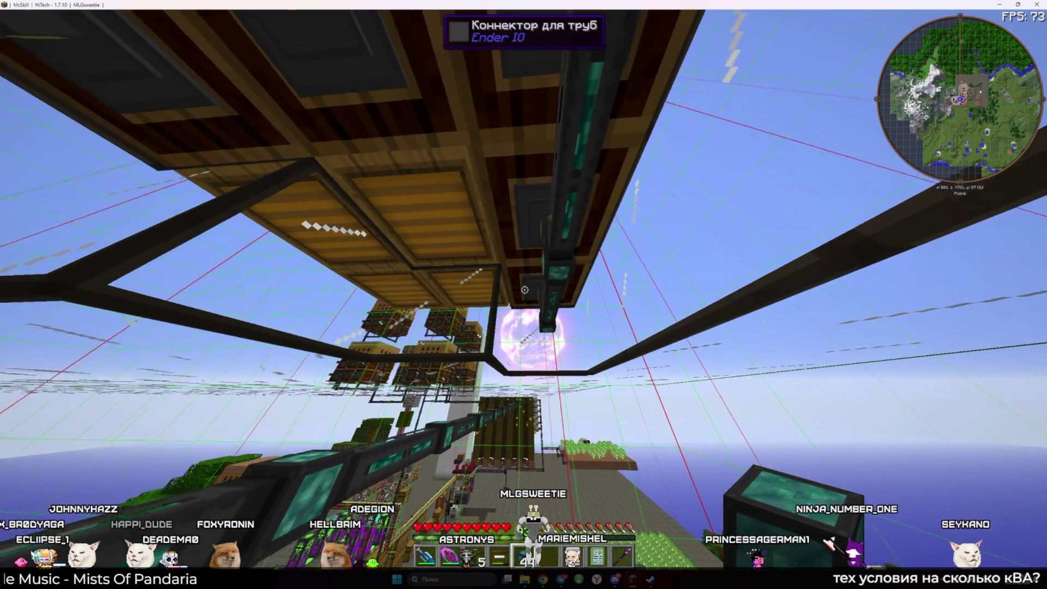
pyautogui.press('w')
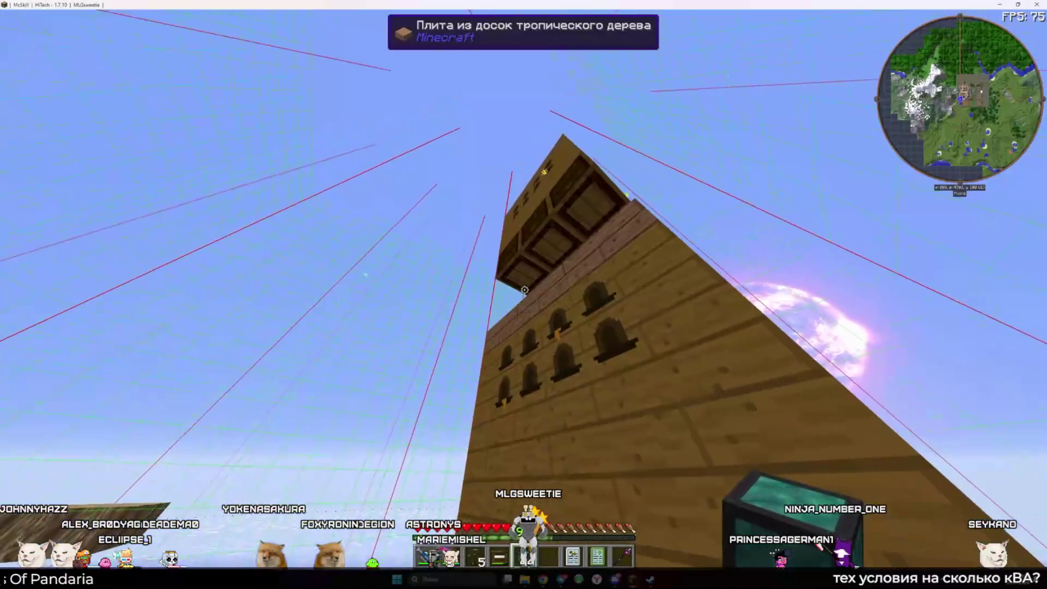
# Check the beehive on the wooden tower, then open the inventory from its roof slab
pyautogui.press('9')
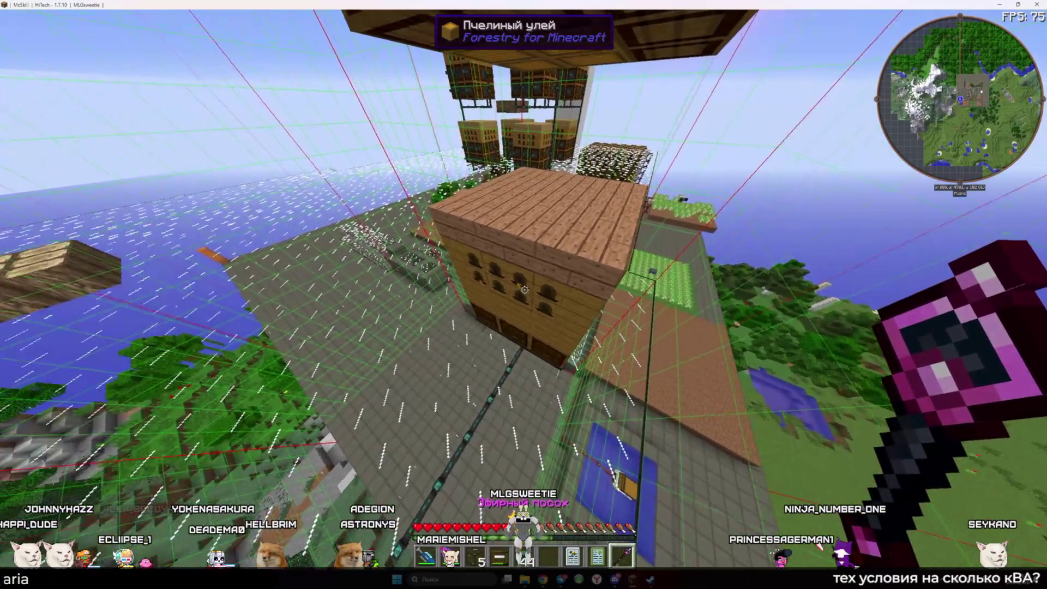
pyautogui.rightClick(524, 290)
pyautogui.press('Escape')
pyautogui.press('w')
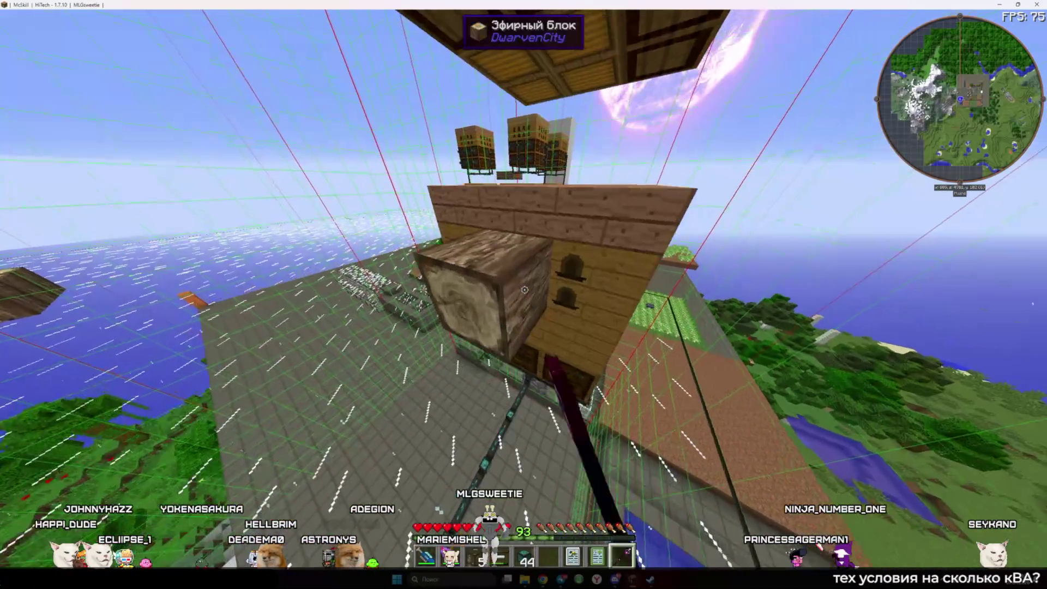
pyautogui.press('e')
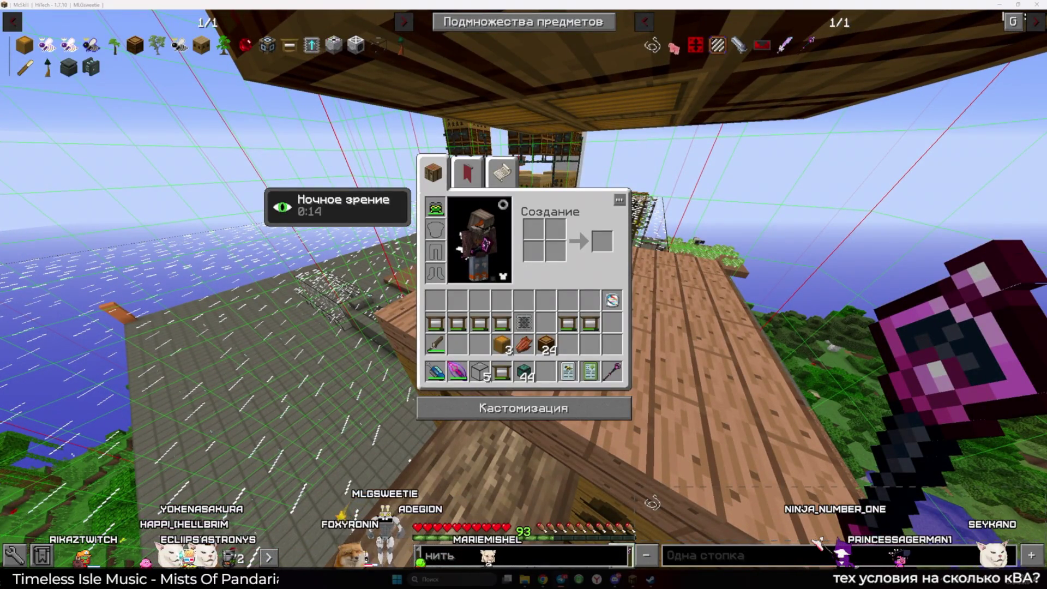
pyautogui.press('e')
pyautogui.scroll(4, 524, 295)
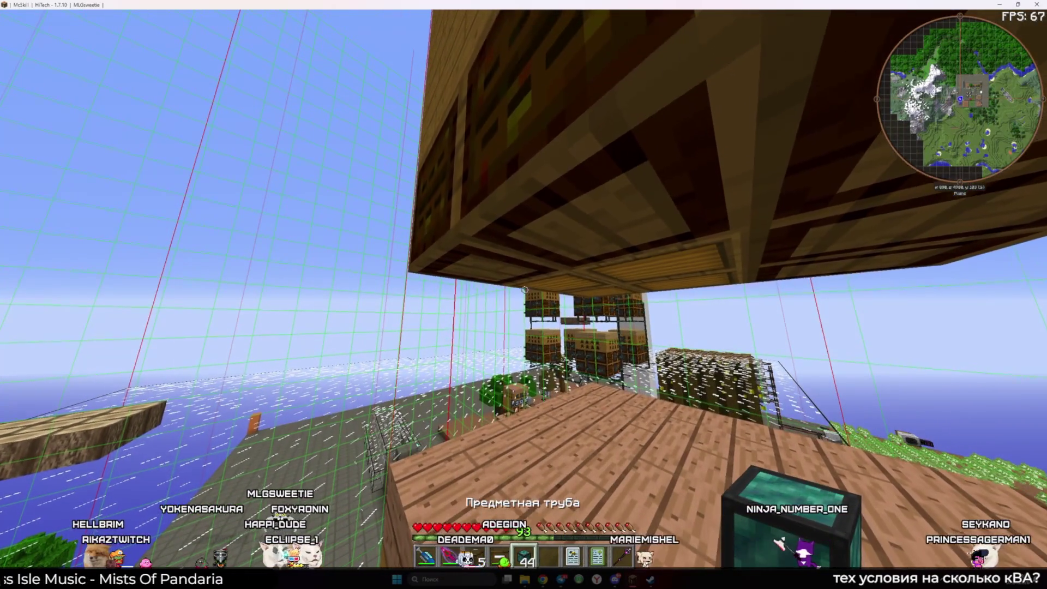
pyautogui.press('e')
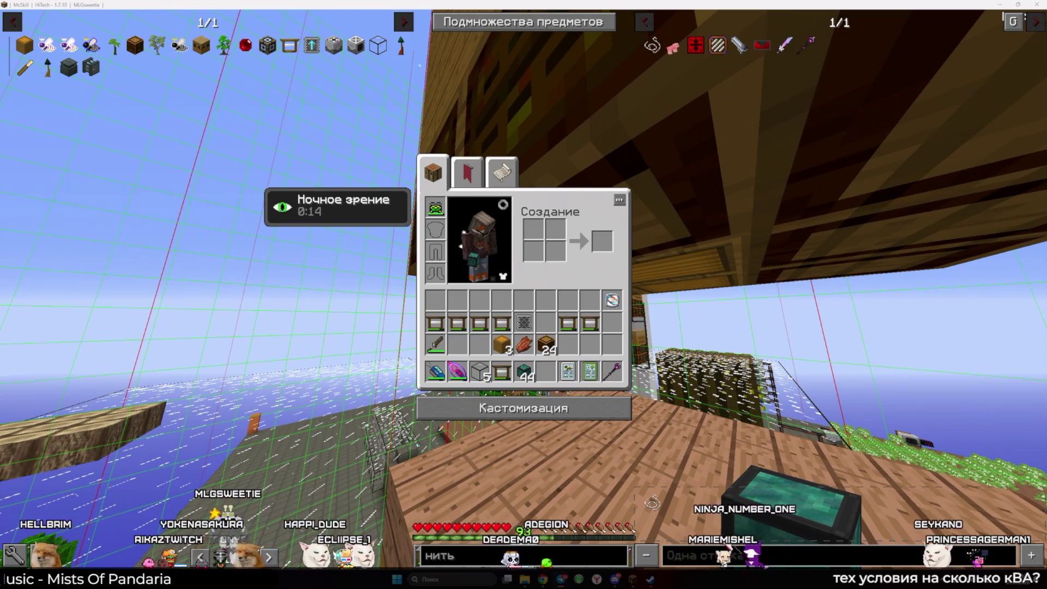